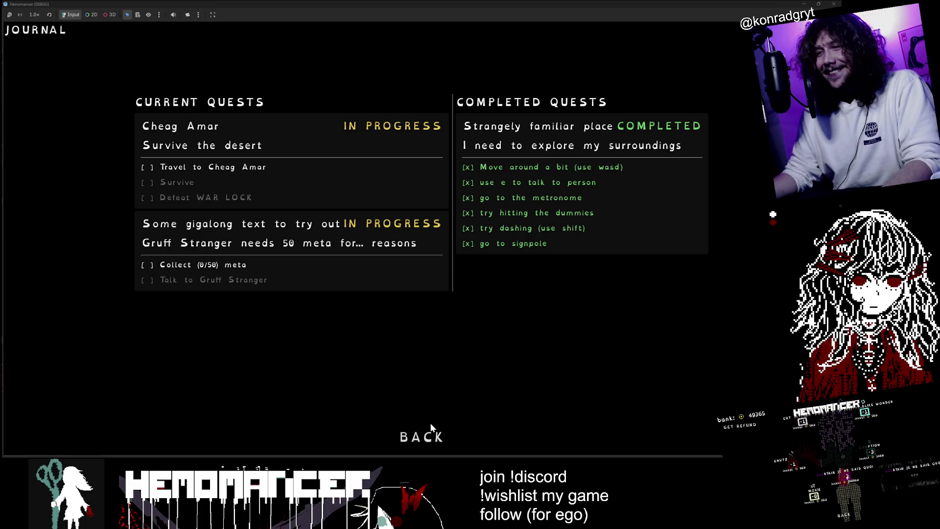
Step: Close the quest journal, walk the character, then switch to player.gd in the code editor
{"action": "left_click", "coordinate": [421, 436]}
{"action": "left_click", "coordinate": [463, 204]}
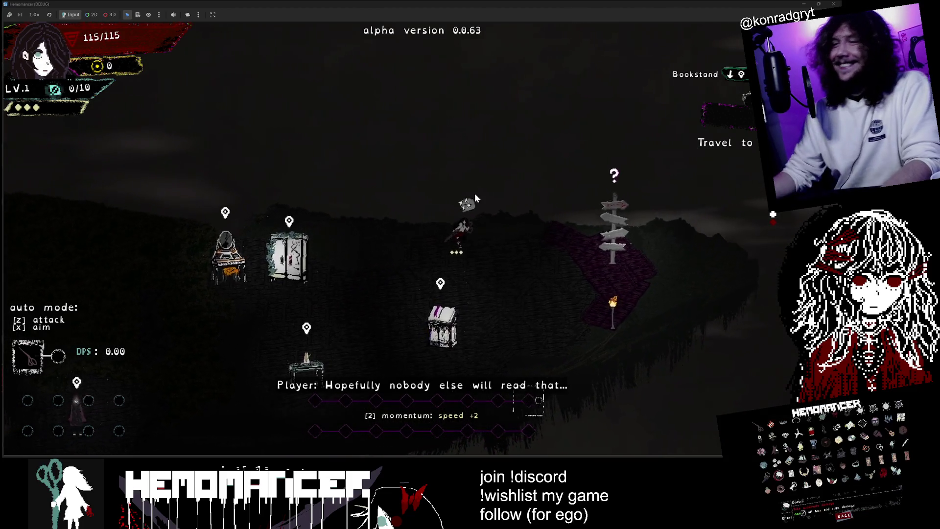
{"action": "key", "text": "alt+Tab"}
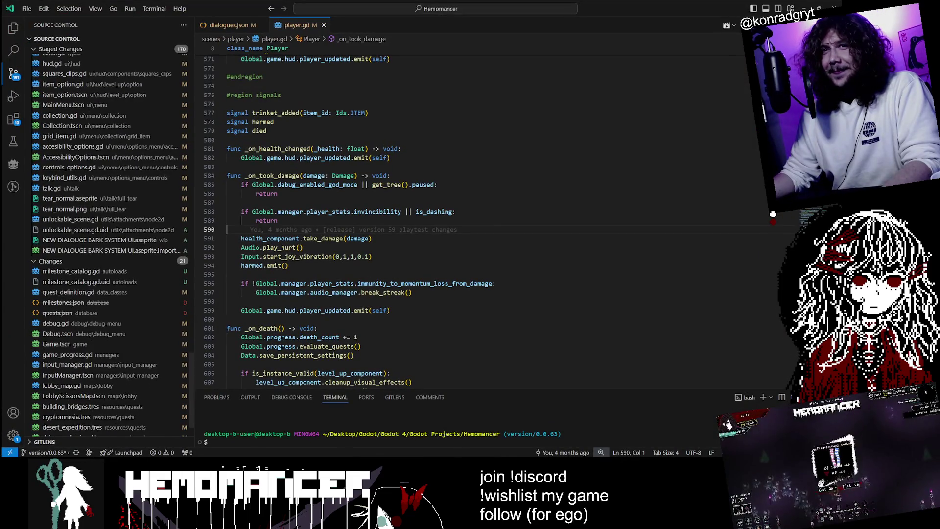
Step: Search the project for 'gigalong' and open the single match in gustavs_favor.tres
{"action": "left_click", "coordinate": [12, 50]}
{"action": "type", "text": "s"}
{"action": "key", "text": "BackSpace"}
{"action": "type", "text": "gigalong"}
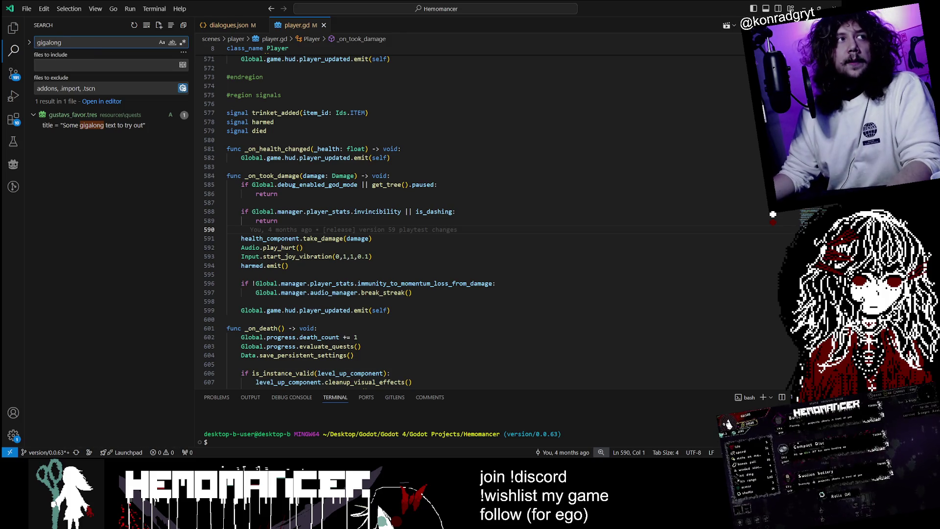
{"action": "key", "text": "alt+Tab"}
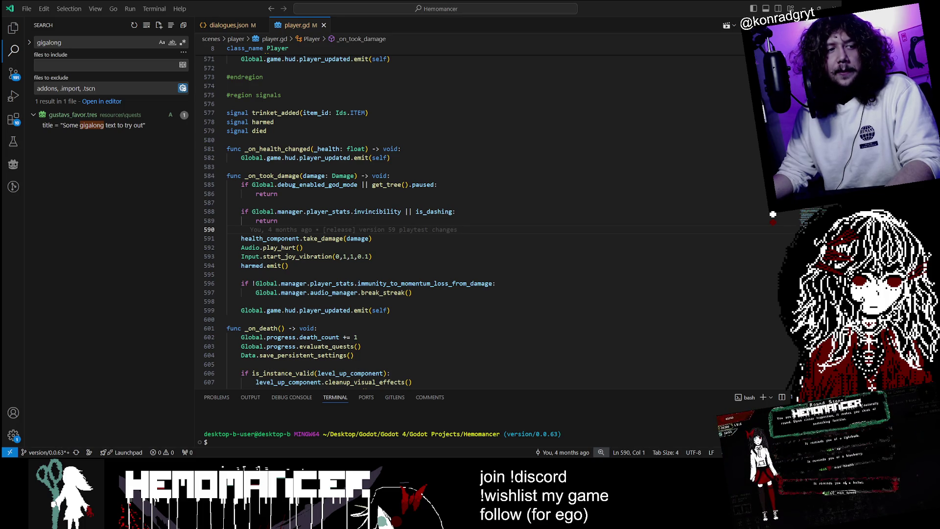
{"action": "left_click", "coordinate": [406, 158]}
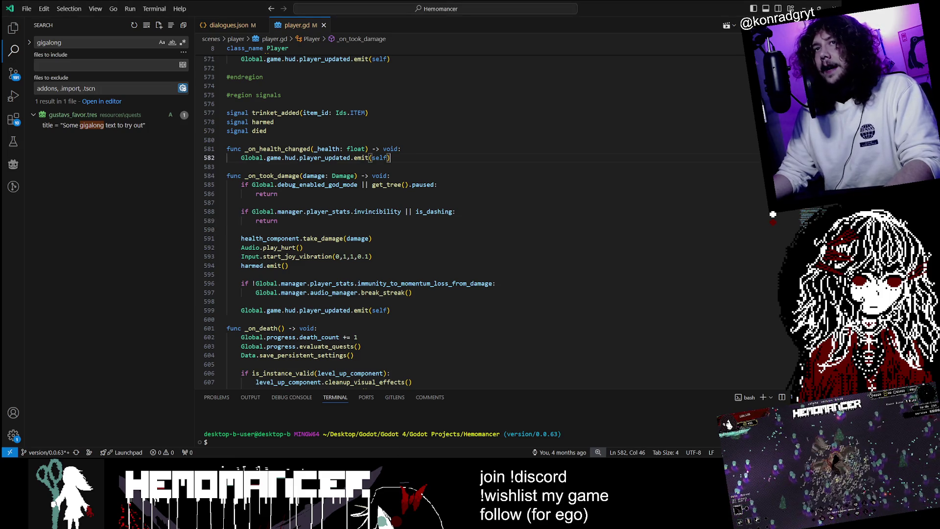
{"action": "left_click", "coordinate": [138, 126]}
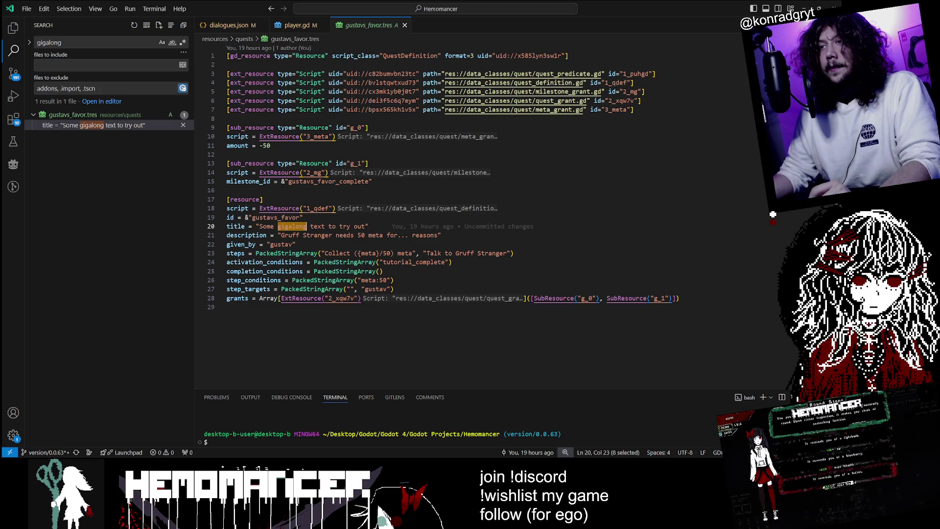
Step: Replace the quest title on line 20 with 'Meta Quest 4'
{"action": "left_click", "coordinate": [292, 217]}
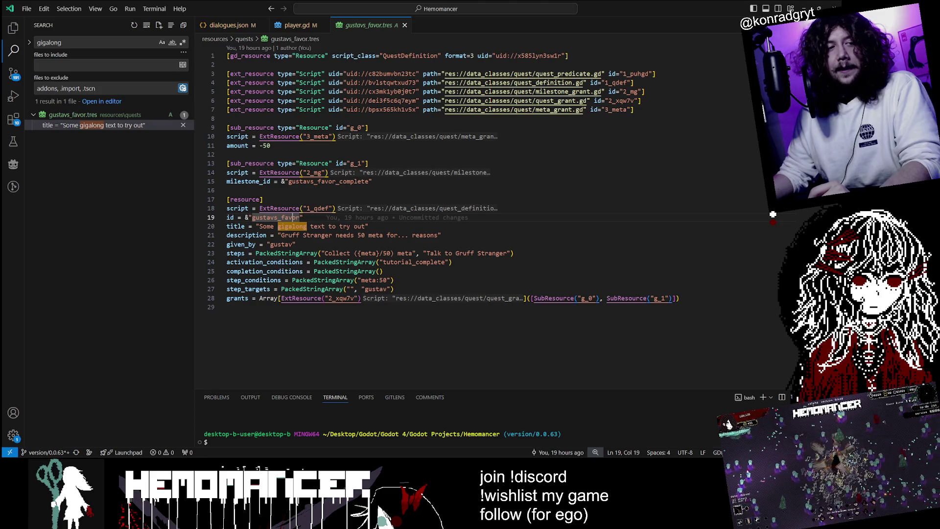
{"action": "left_click", "coordinate": [360, 226]}
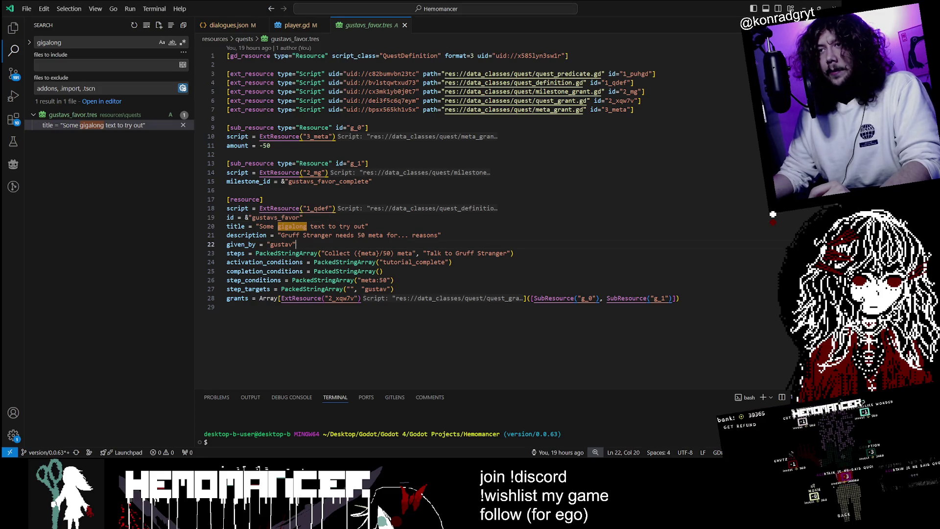
{"action": "left_click_drag", "start_coordinate": [366, 226], "coordinate": [259, 226]}
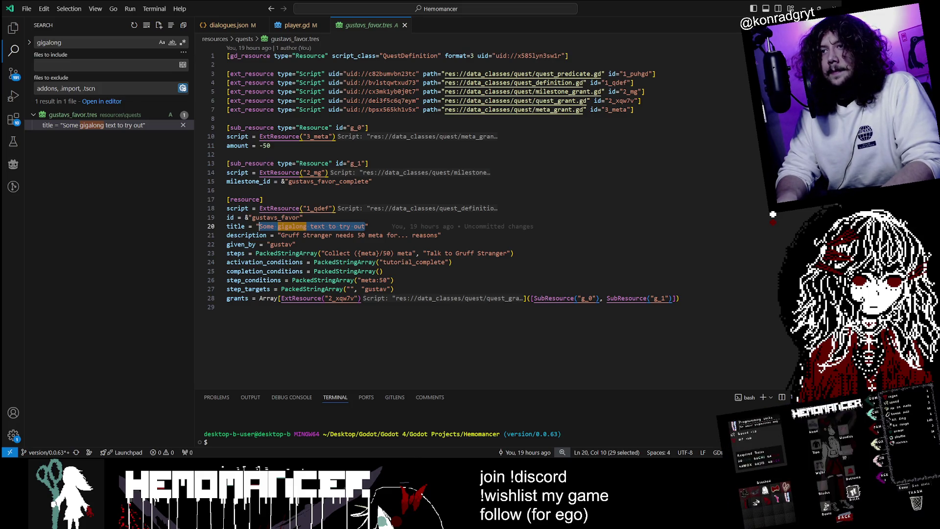
{"action": "type", "text": "M"}
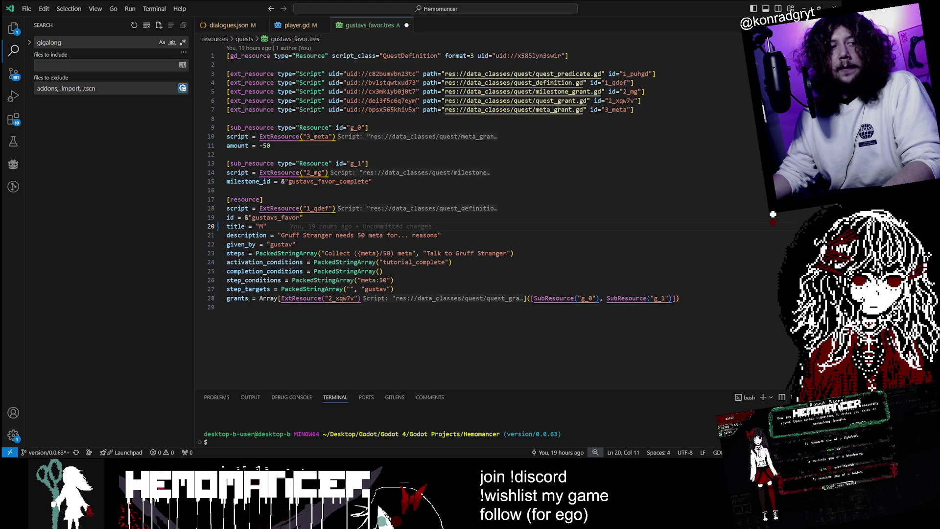
{"action": "mouse_move", "coordinate": [292, 173]}
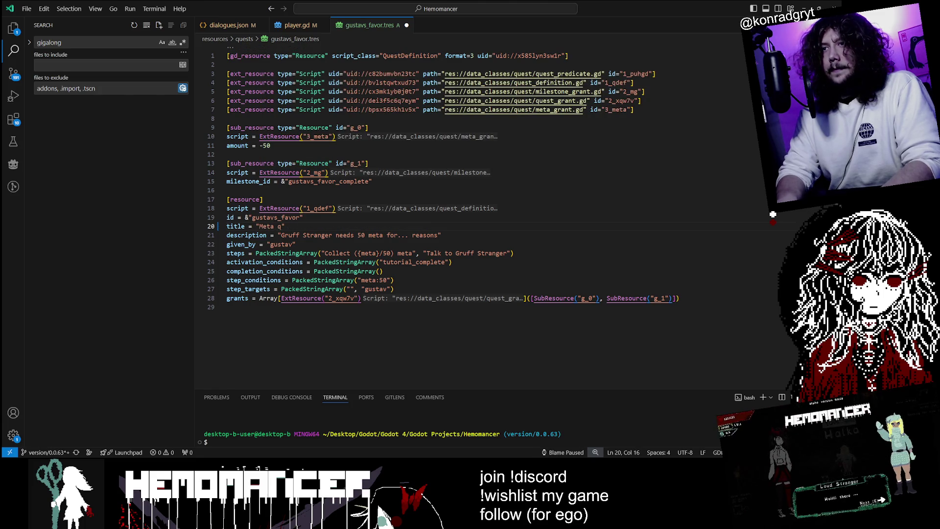
{"action": "type", "text": "st 4\""}
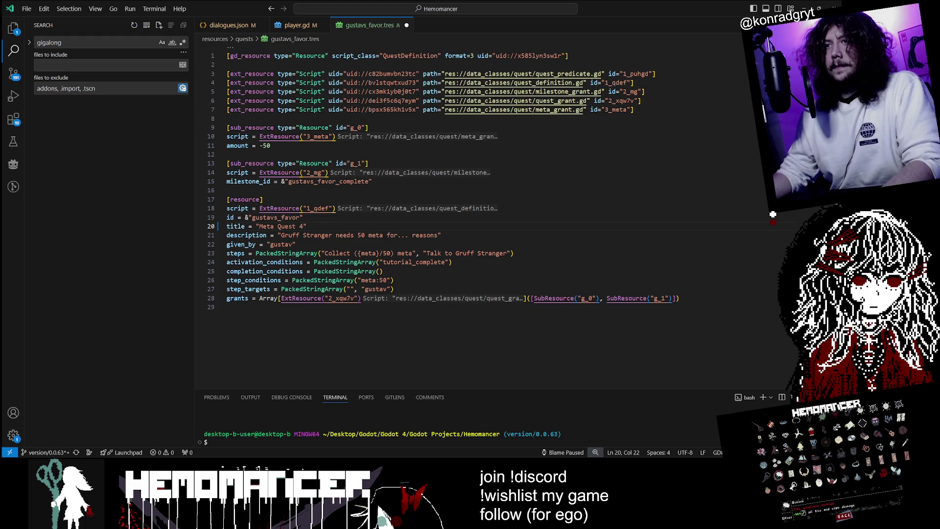
Step: Save gustavs_favor.tres and return to the running game
{"action": "key", "text": "Left"}
{"action": "key", "text": "ctrl+s"}
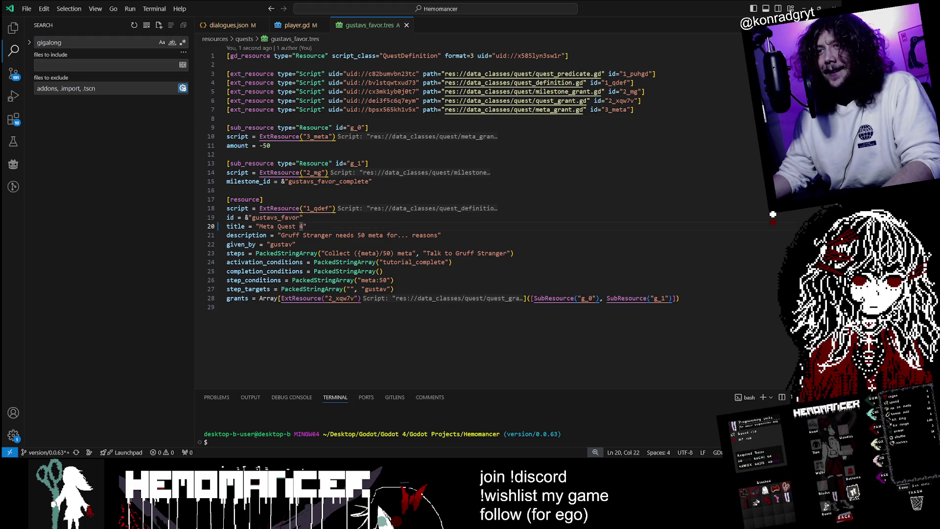
{"action": "key", "text": "F5"}
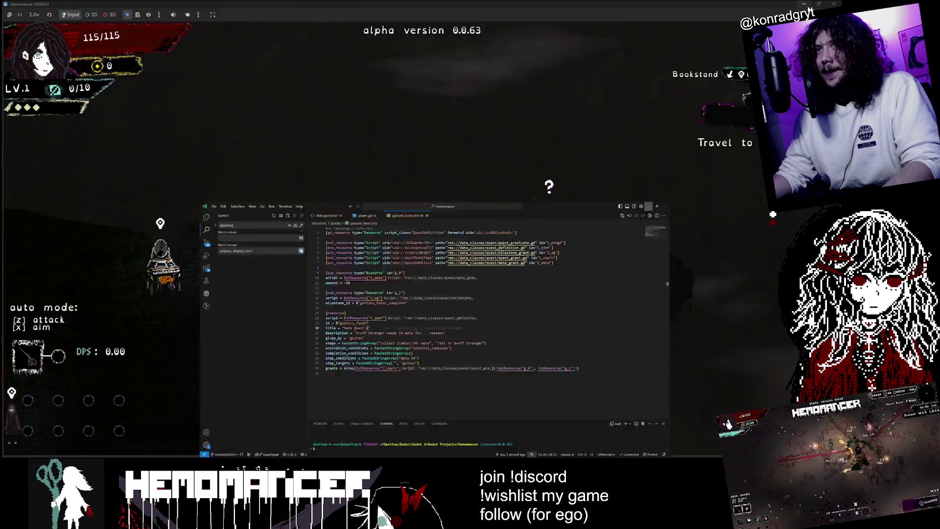
Step: Delete the save file via Options > Gameplay and confirm with Yes
{"action": "key", "text": "d"}
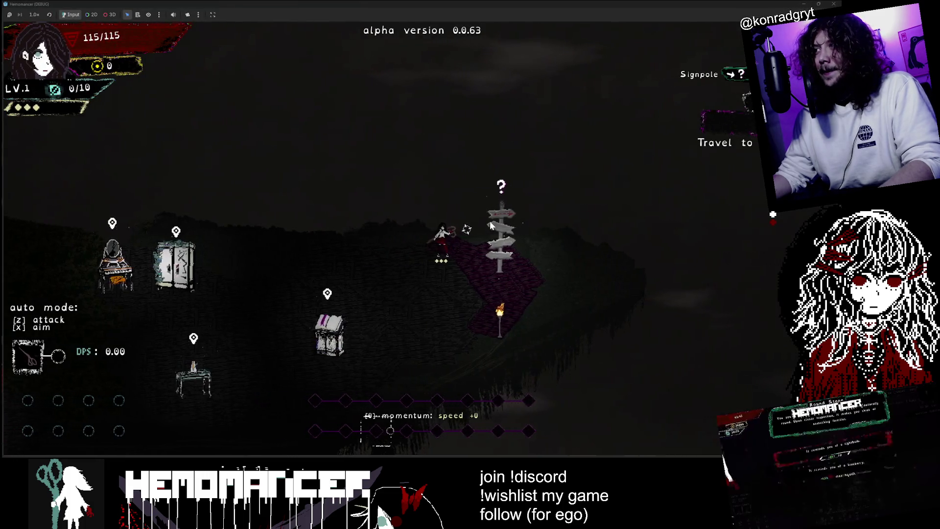
{"action": "key", "text": "Escape"}
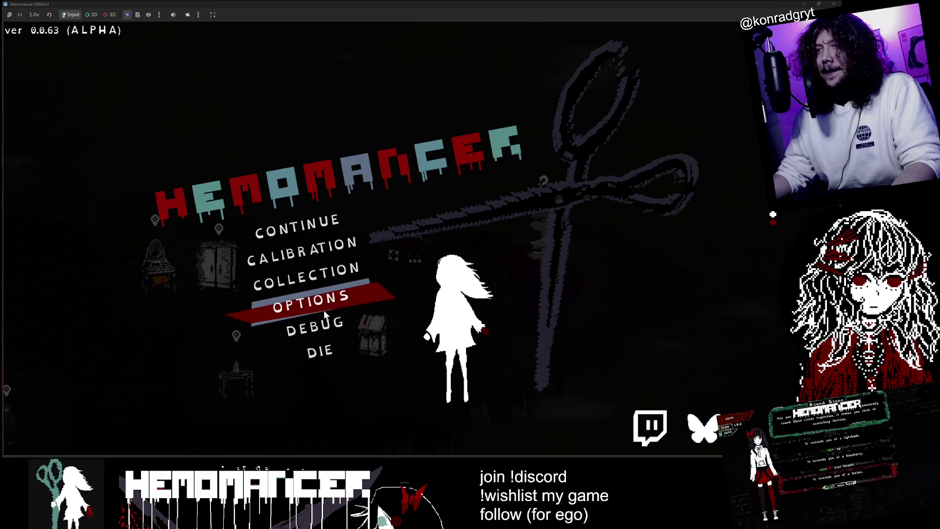
{"action": "left_click", "coordinate": [313, 301]}
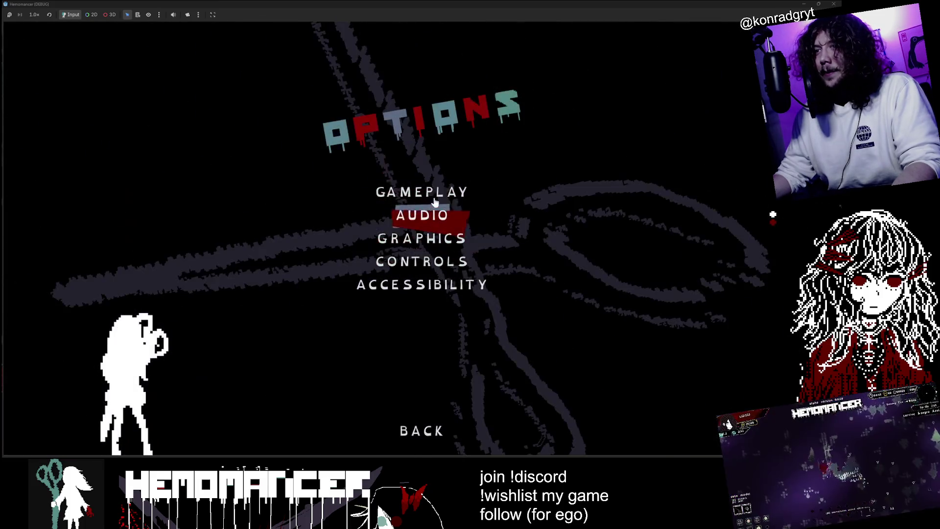
{"action": "left_click", "coordinate": [420, 191]}
{"action": "left_click", "coordinate": [420, 399]}
{"action": "left_click", "coordinate": [419, 239]}
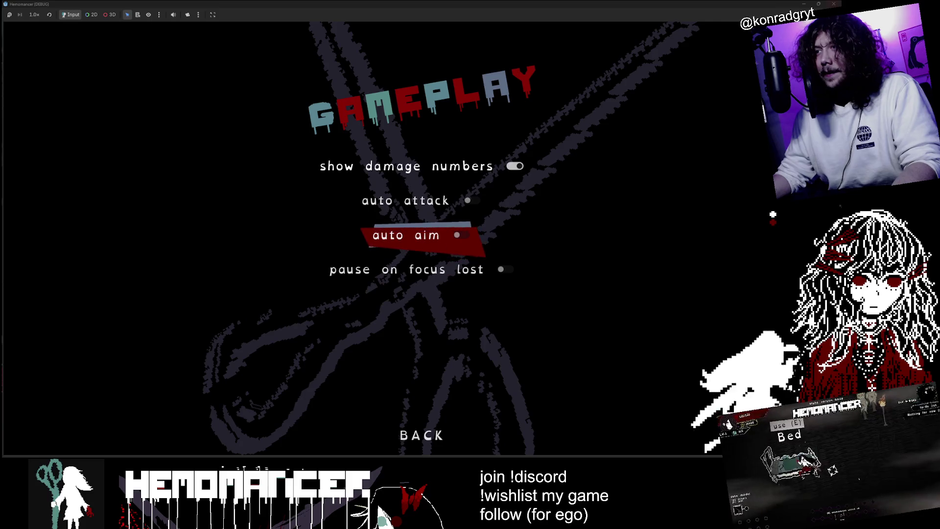
Step: Relaunch the game, walk left past the metronome, and shrink the game window
{"action": "key", "text": "F5"}
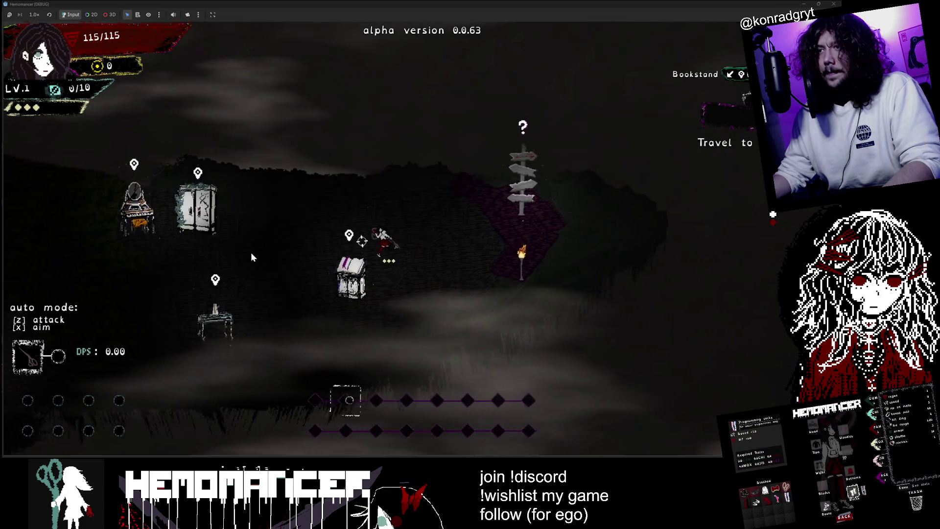
{"action": "key", "text": "a"}
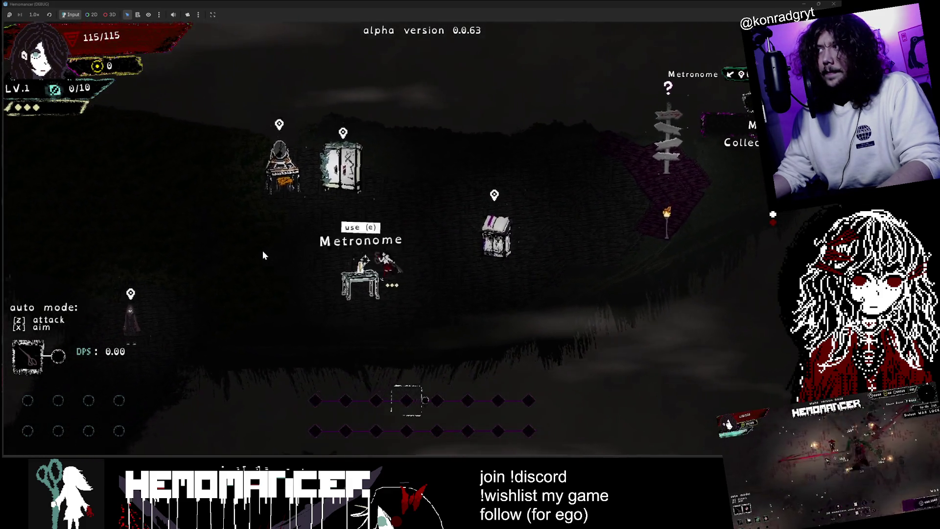
{"action": "key", "text": "a"}
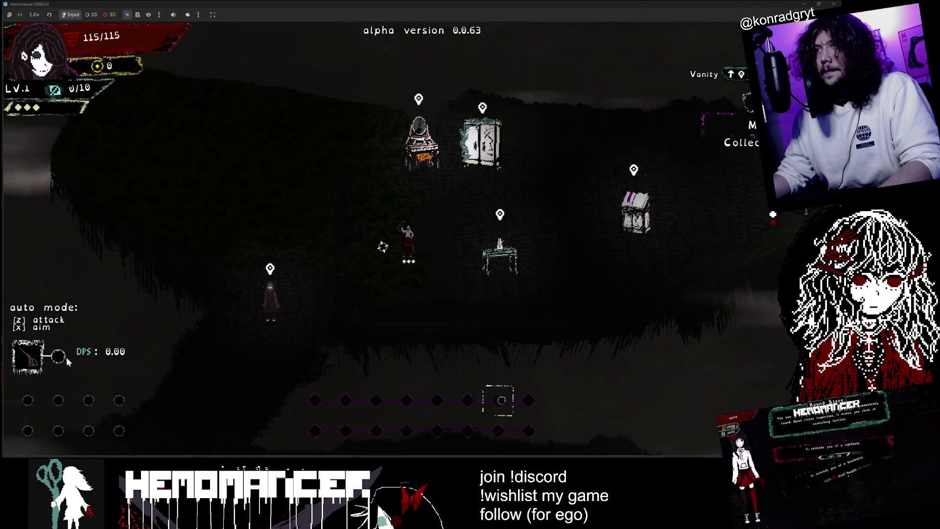
{"action": "mouse_move", "coordinate": [431, 4]}
{"action": "left_mouse_down"}
{"action": "mouse_move", "coordinate": [145, 215]}
{"action": "mouse_move", "coordinate": [54, 348]}
{"action": "left_mouse_up"}
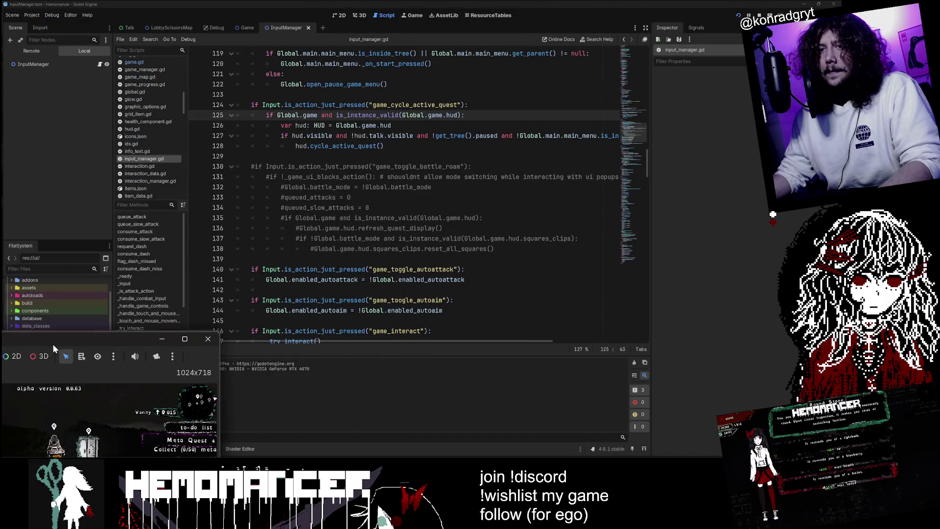
Step: Enlarge the game window and cycle the to-do list until Meta Quest 4 appears
{"action": "left_click_drag", "start_coordinate": [219, 332], "coordinate": [605, 41]}
{"action": "key", "text": "d"}
{"action": "key", "text": "v"}
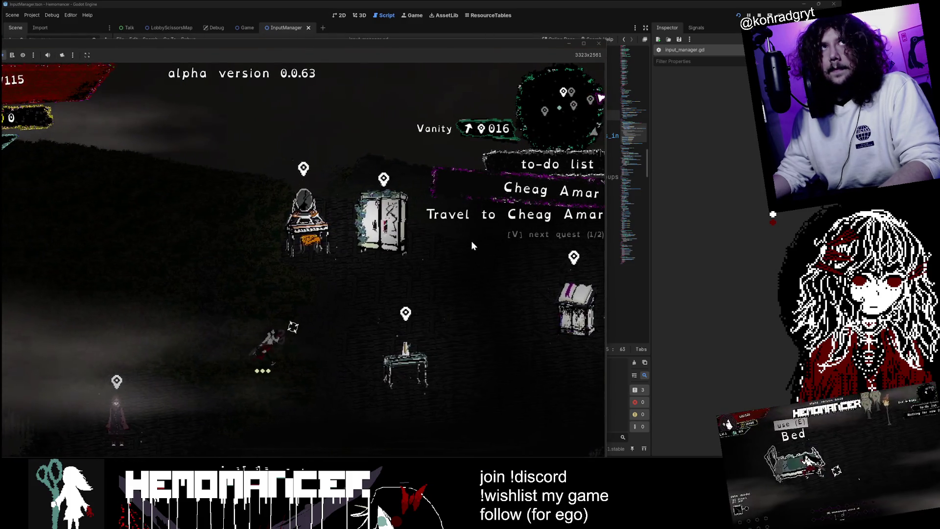
{"action": "key", "text": "v"}
{"action": "key", "text": "v"}
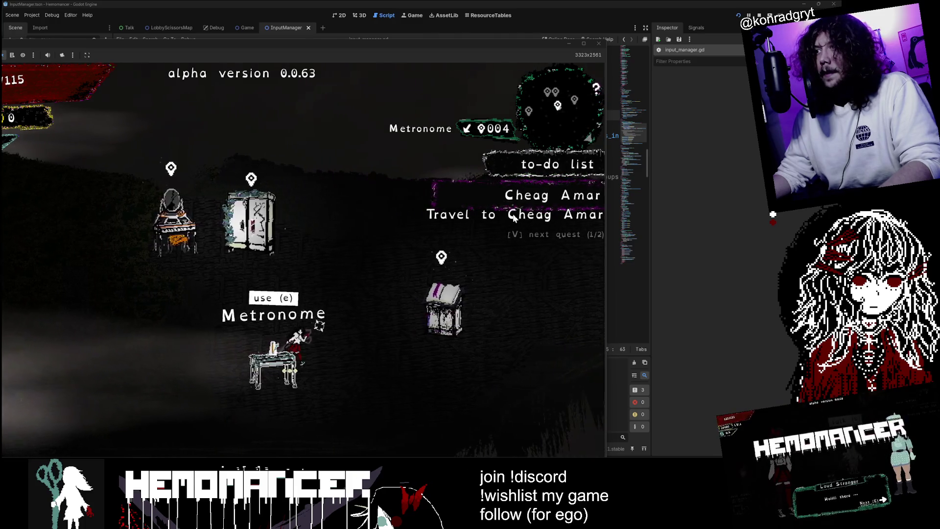
{"action": "key", "text": "d"}
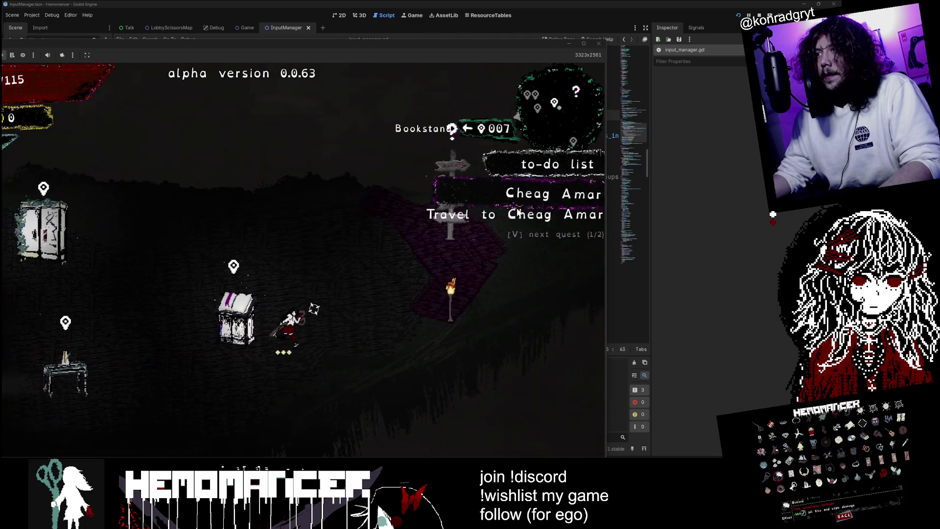
{"action": "key", "text": "v"}
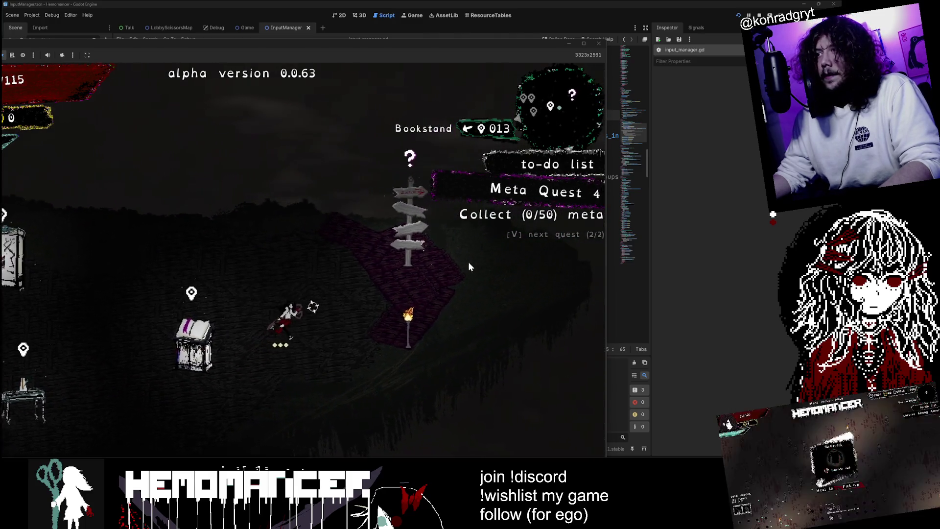
{"action": "key", "text": "v"}
{"action": "key", "text": "v"}
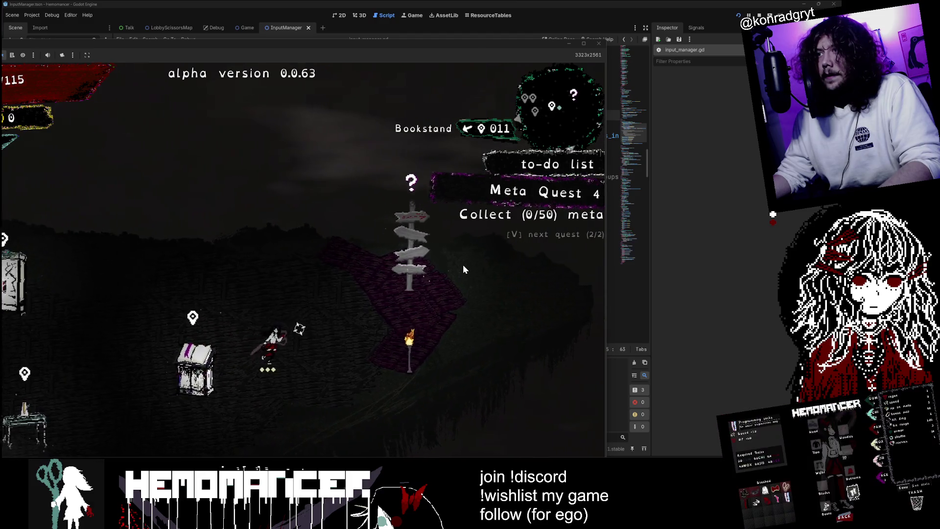
{"action": "key", "text": "d"}
{"action": "key", "text": "v"}
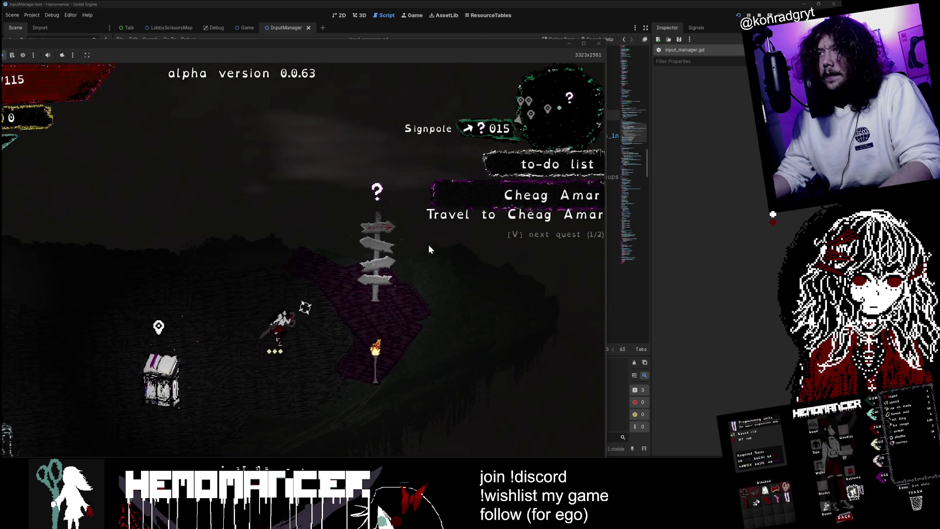
{"action": "key", "text": "v"}
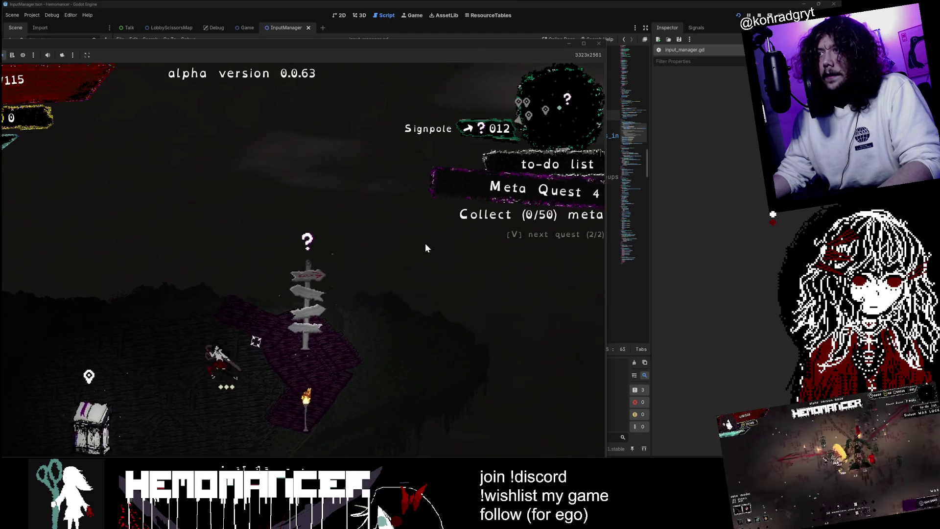
Step: Toggle the to-do list between Cheag Amar and Meta Quest 4, then maximize the game window
{"action": "key", "text": "a"}
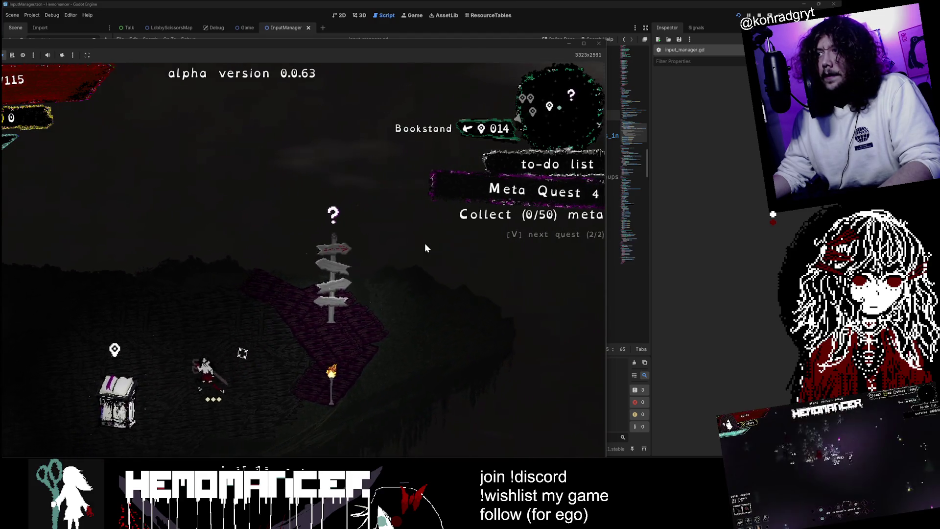
{"action": "key", "text": "v"}
{"action": "key", "text": "s"}
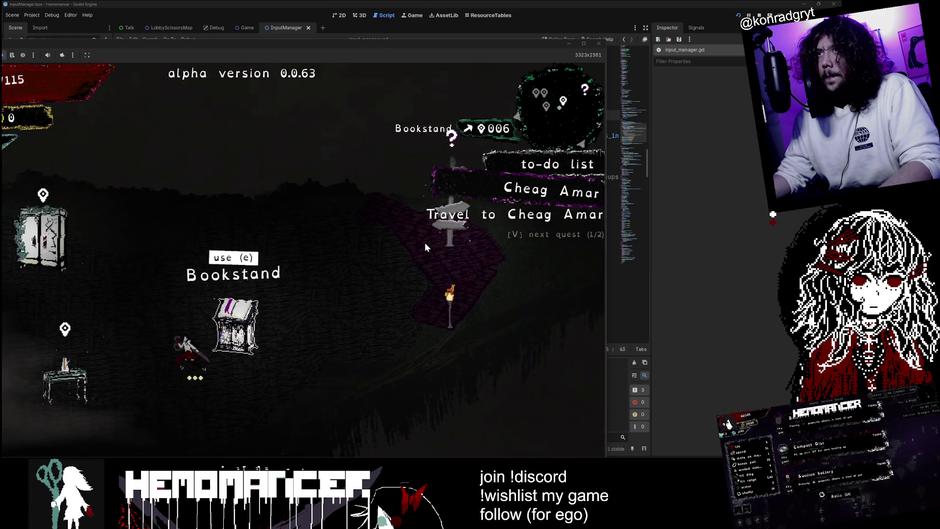
{"action": "key", "text": "v"}
{"action": "key", "text": "a"}
{"action": "key", "text": "w"}
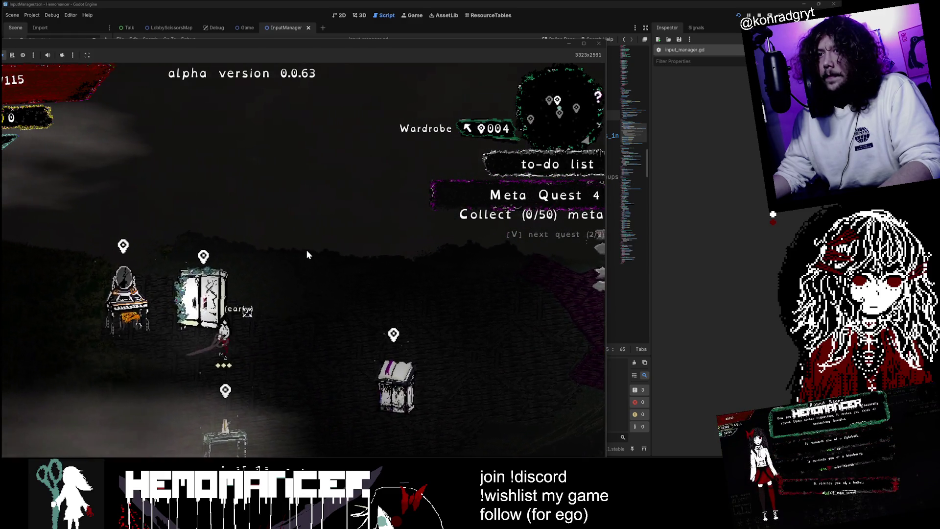
{"action": "key", "text": "d"}
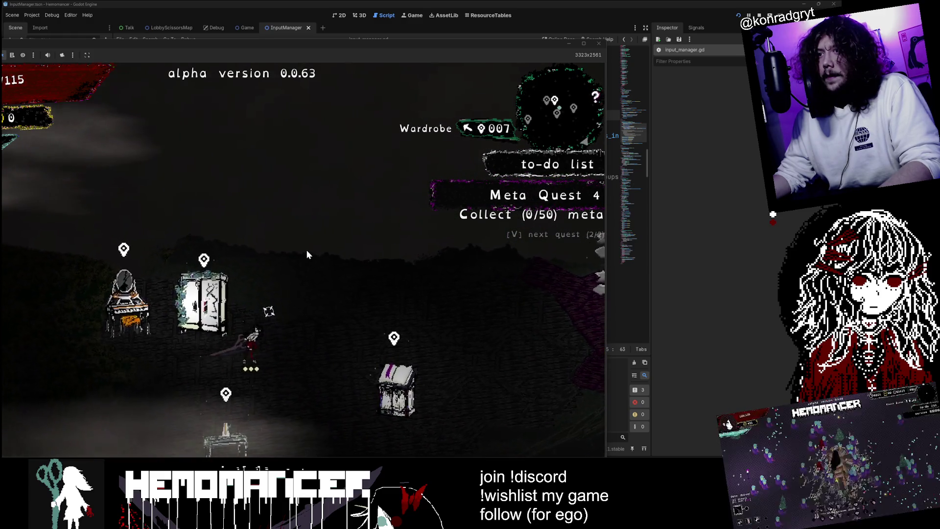
{"action": "left_click_drag", "start_coordinate": [383, 45], "coordinate": [580, 46]}
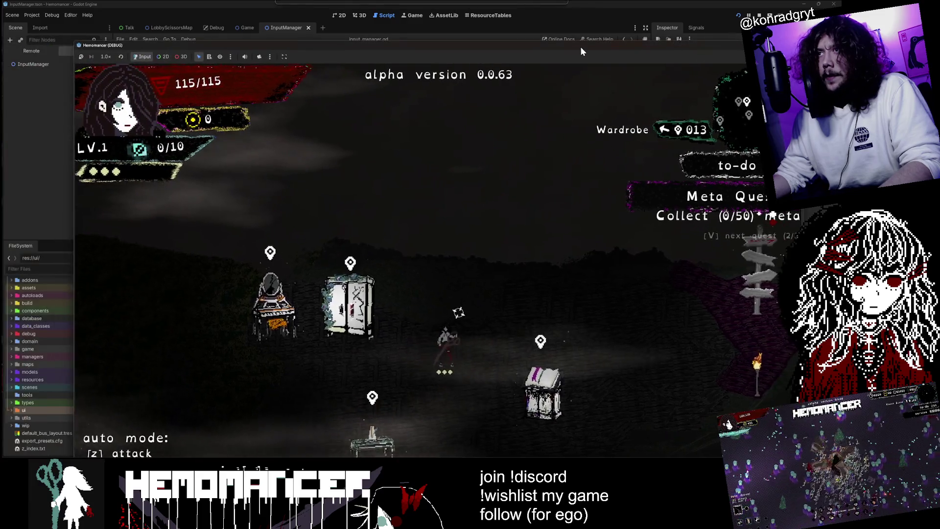
{"action": "double_click", "coordinate": [581, 49]}
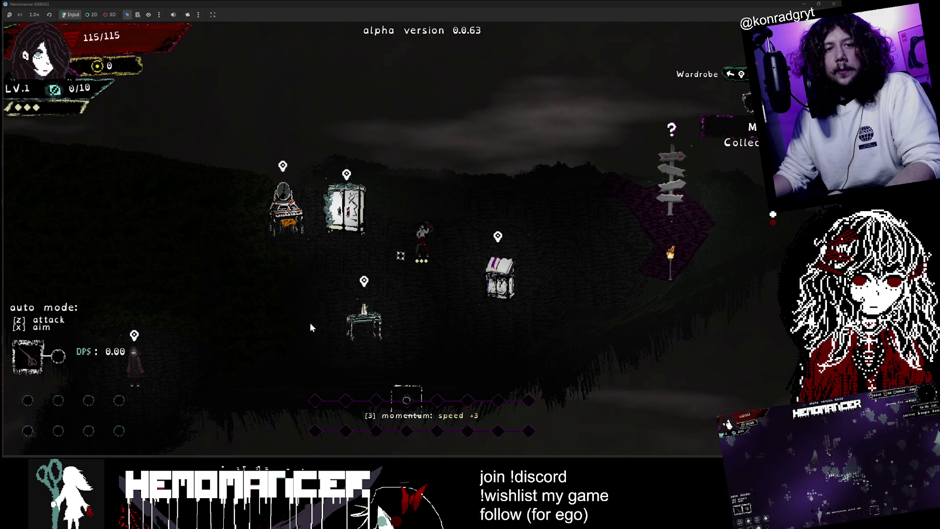
Step: Walk the character back and forth between the vanity, wardrobe, bookstand and signpole
{"action": "key", "text": "Left"}
{"action": "key", "text": "Left"}
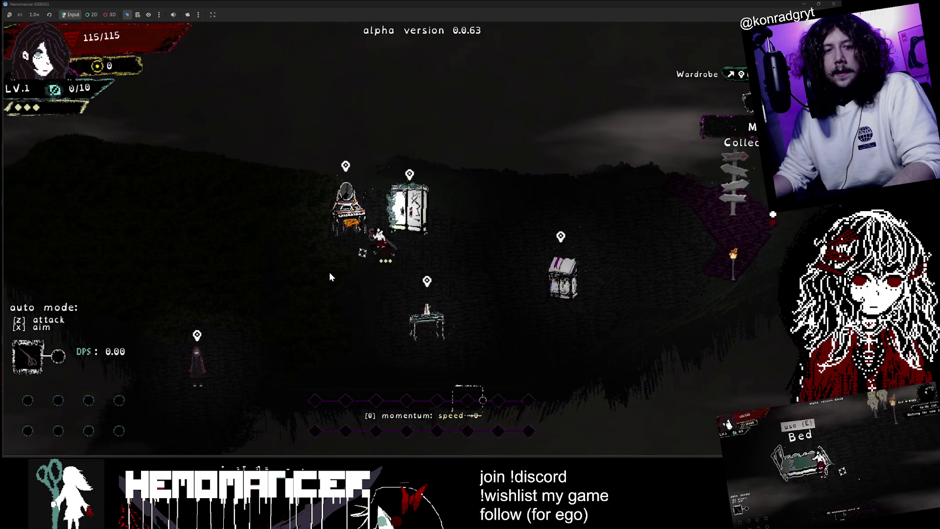
{"action": "key", "text": "Left"}
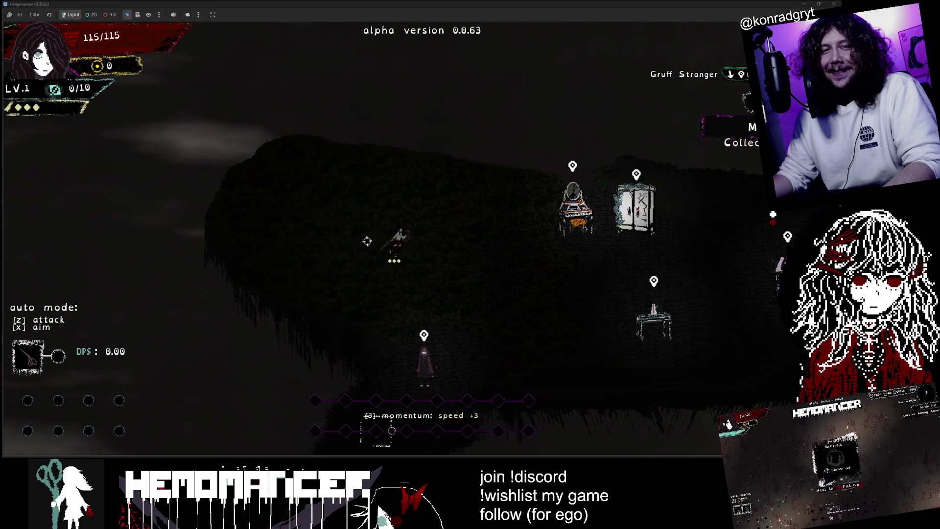
{"action": "key", "text": "Right"}
{"action": "key", "text": "Right"}
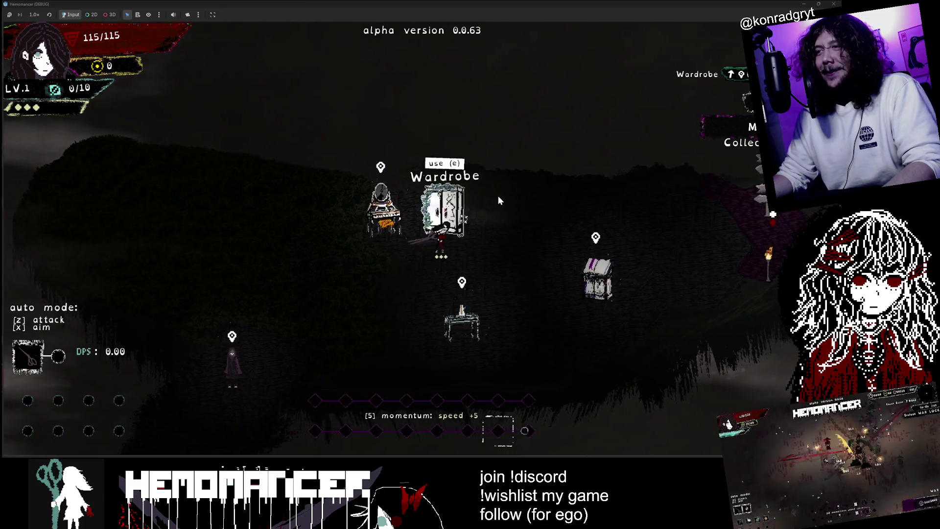
{"action": "key", "text": "Right"}
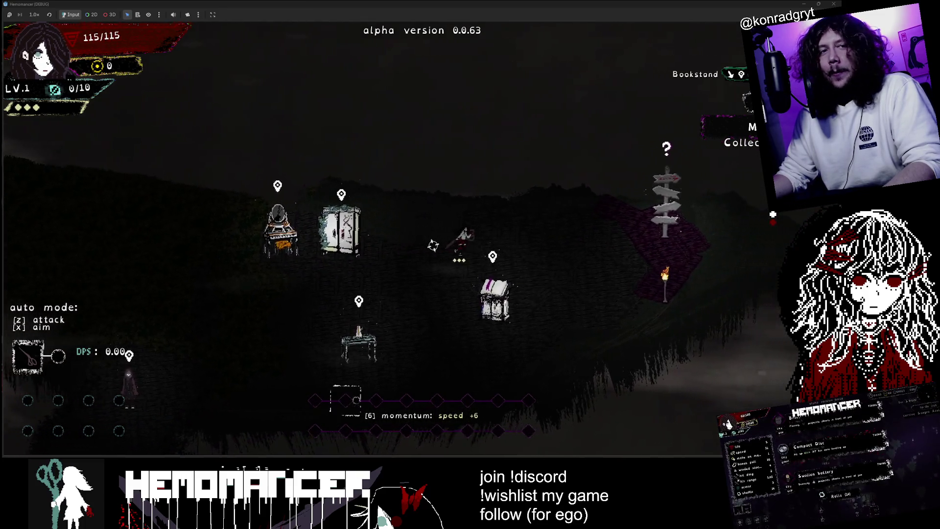
{"action": "key", "text": "Left"}
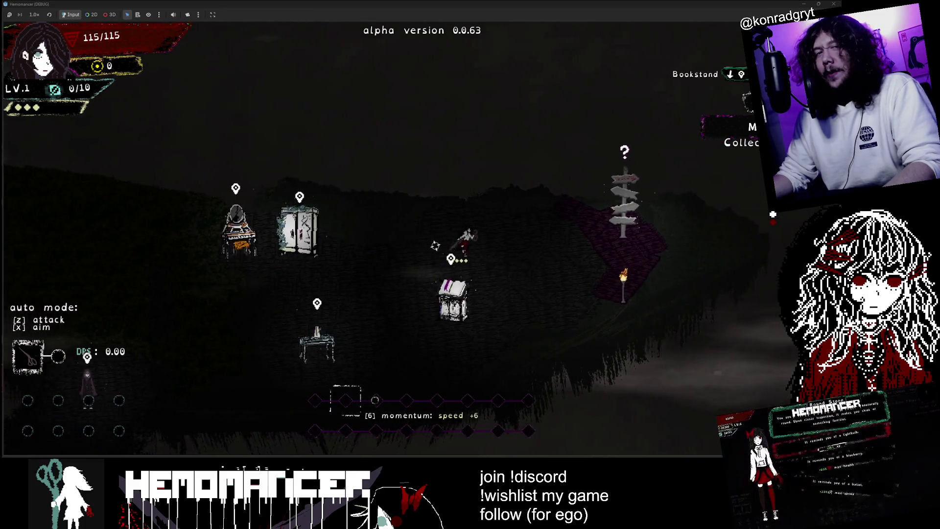
{"action": "key", "text": "Left"}
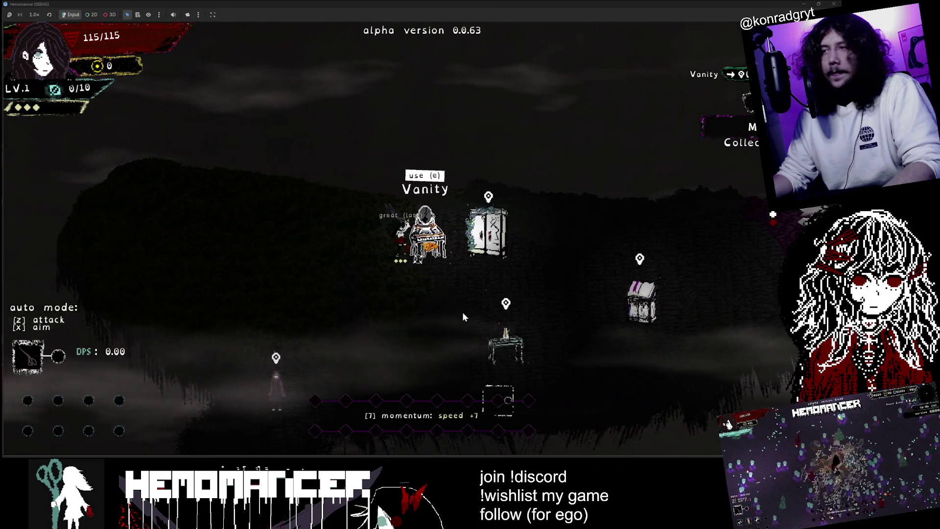
{"action": "key", "text": "Right"}
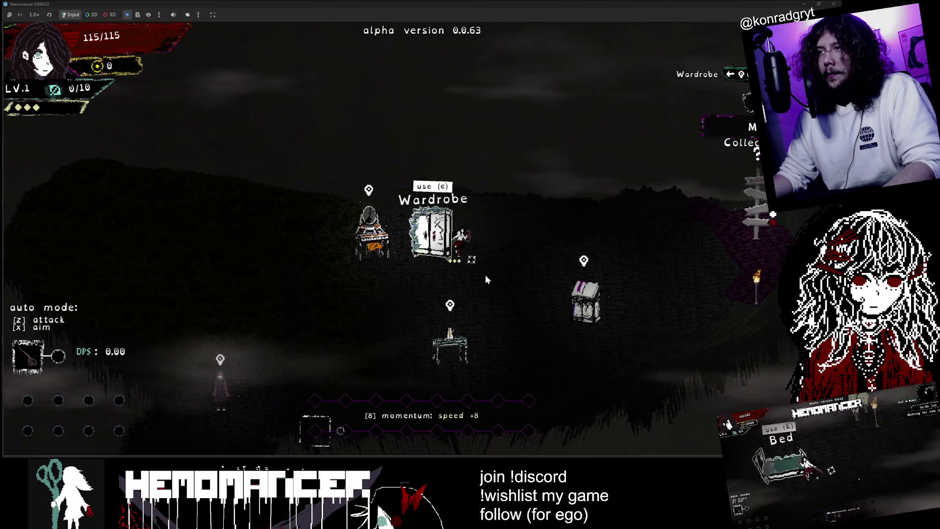
{"action": "key", "text": "Right"}
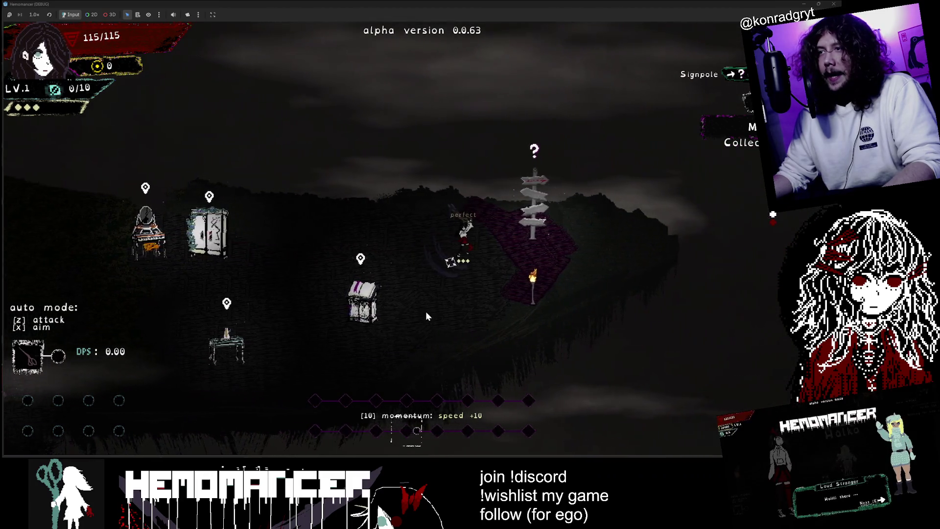
{"action": "key", "text": "Left"}
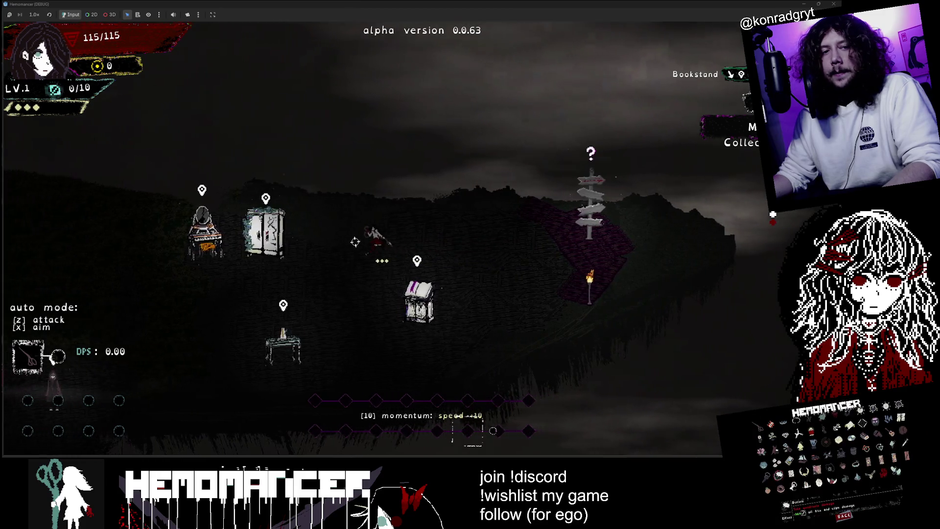
{"action": "key", "text": "Left"}
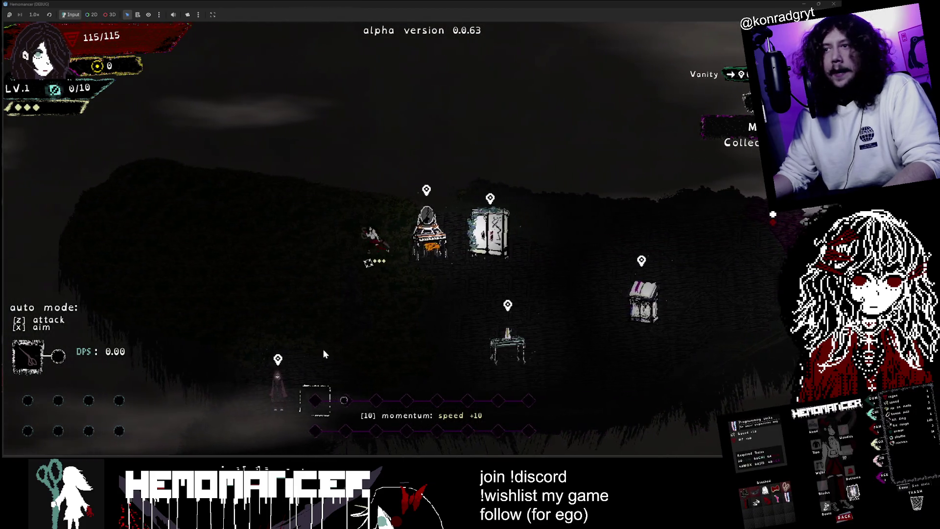
{"action": "key", "text": "Right"}
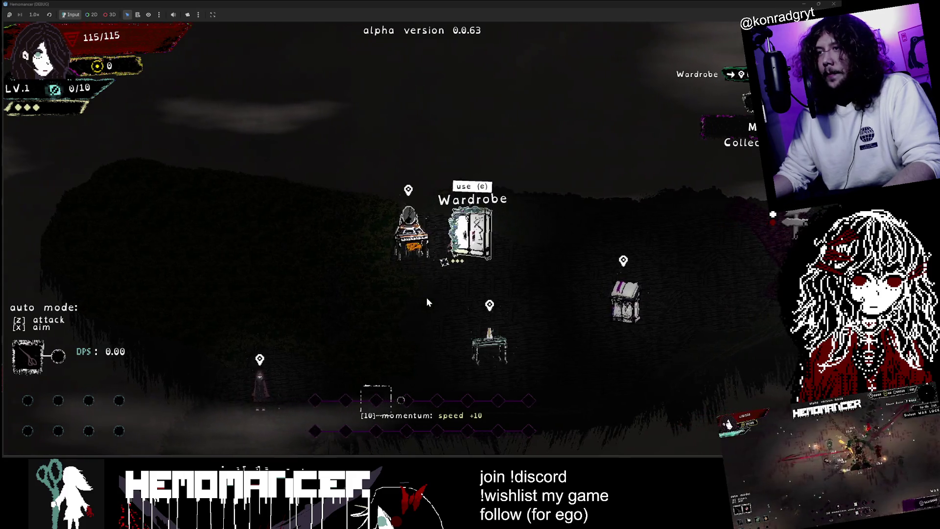
Step: Walk down to the metronome and the Gruff Stranger, then back between vanity and wardrobe
{"action": "key", "text": "Down"}
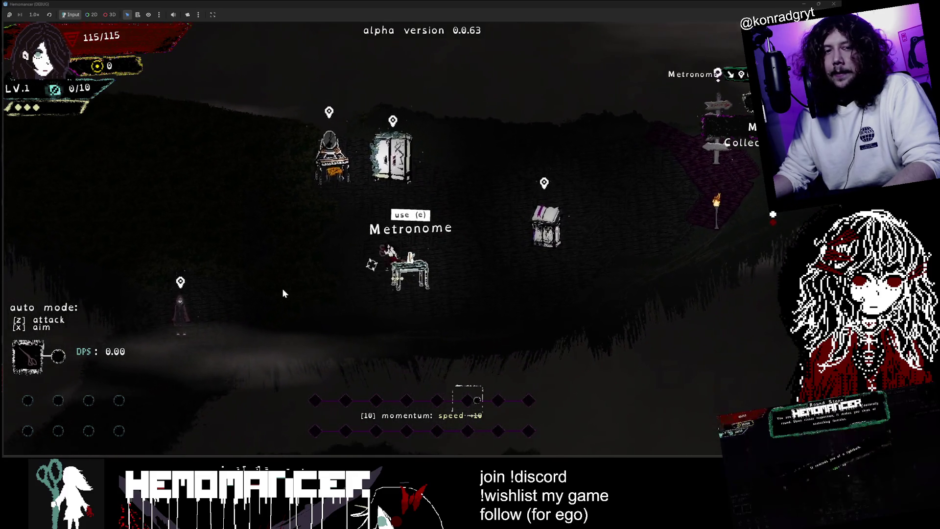
{"action": "key", "text": "Left"}
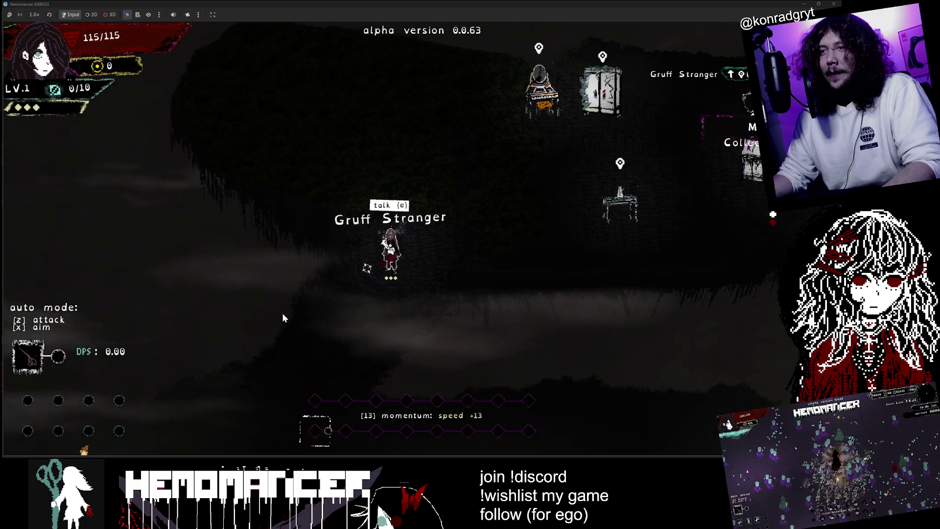
{"action": "key", "text": "Down"}
{"action": "key", "text": "Up"}
{"action": "key", "text": "Right"}
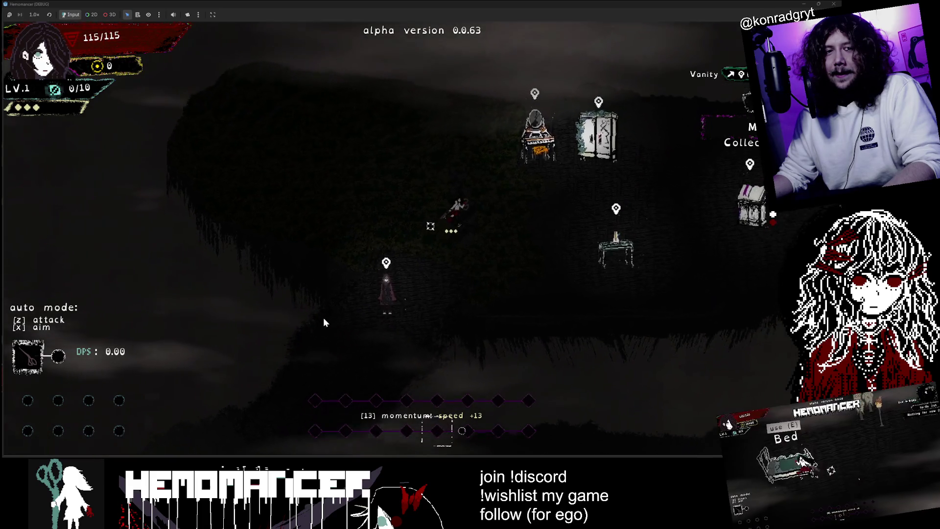
{"action": "key", "text": "Right"}
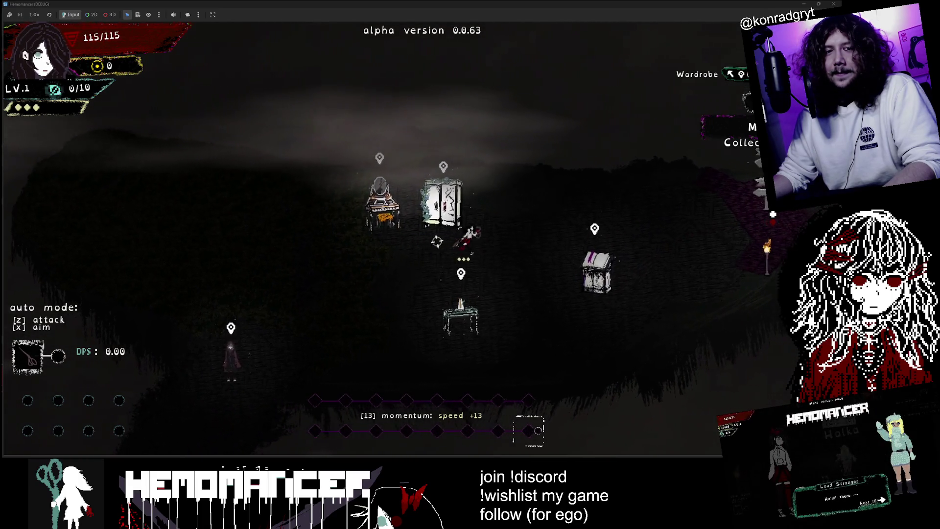
{"action": "key", "text": "Left"}
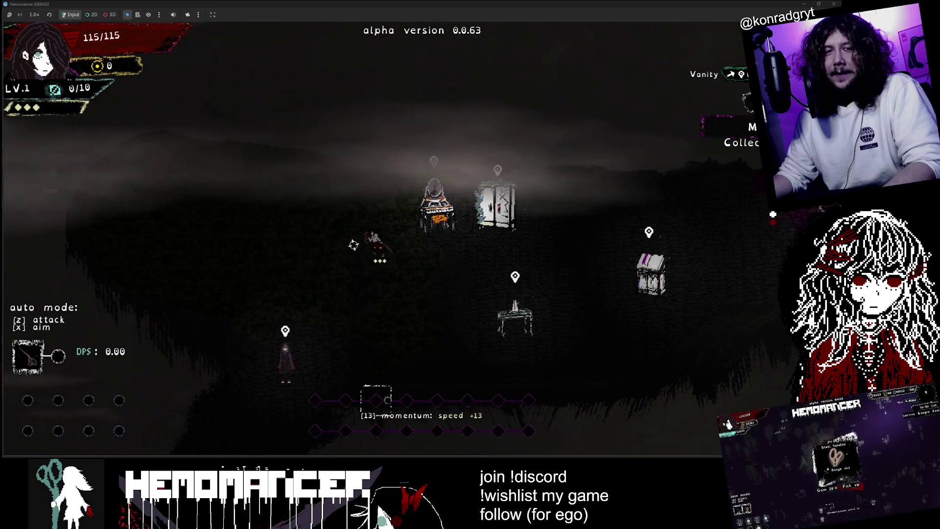
{"action": "key", "text": "Right"}
Step: Walk to the signpole, open and close the travel map, then bring up the main menu
{"action": "key", "text": "Right"}
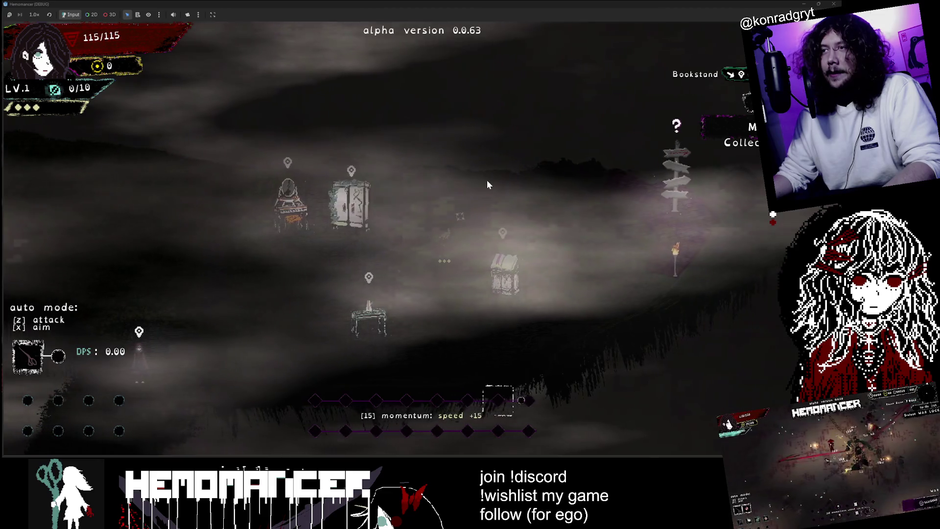
{"action": "key", "text": "Right"}
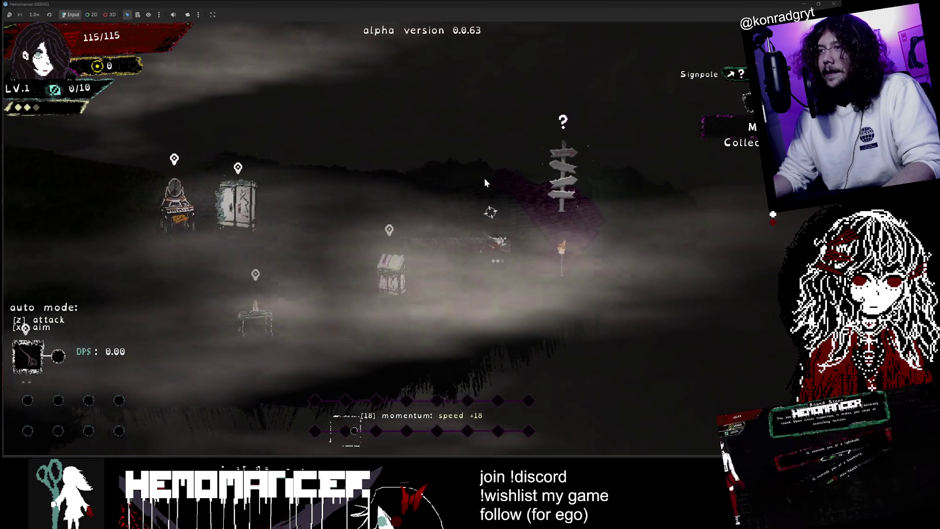
{"action": "key", "text": "Right"}
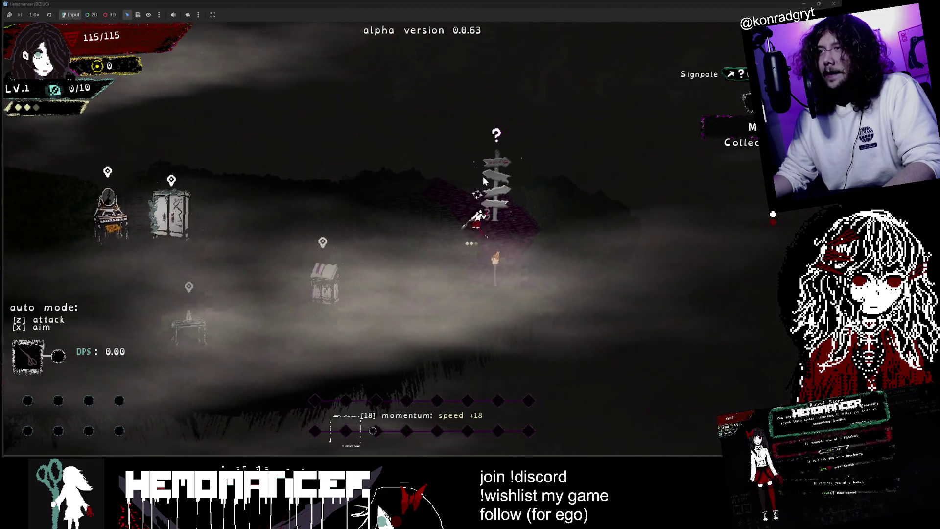
{"action": "key", "text": "e"}
{"action": "left_click", "coordinate": [419, 436]}
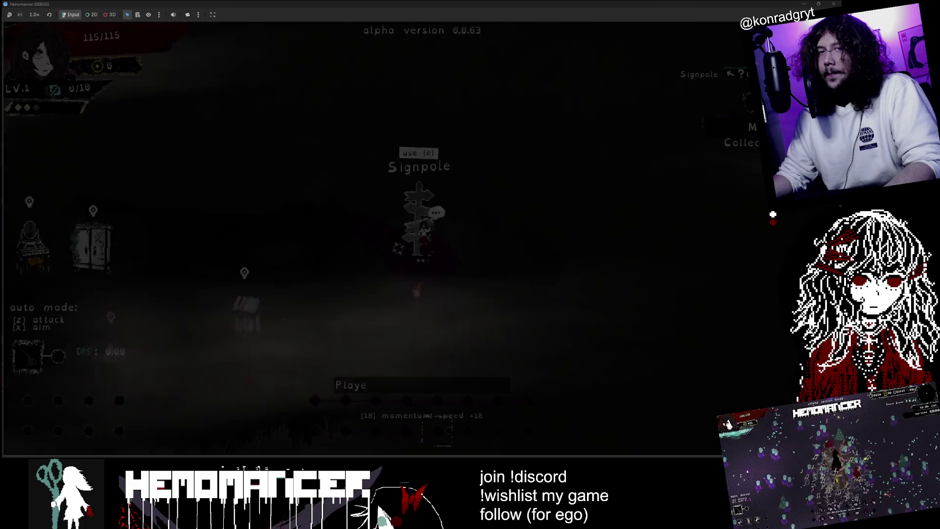
{"action": "key", "text": "Escape"}
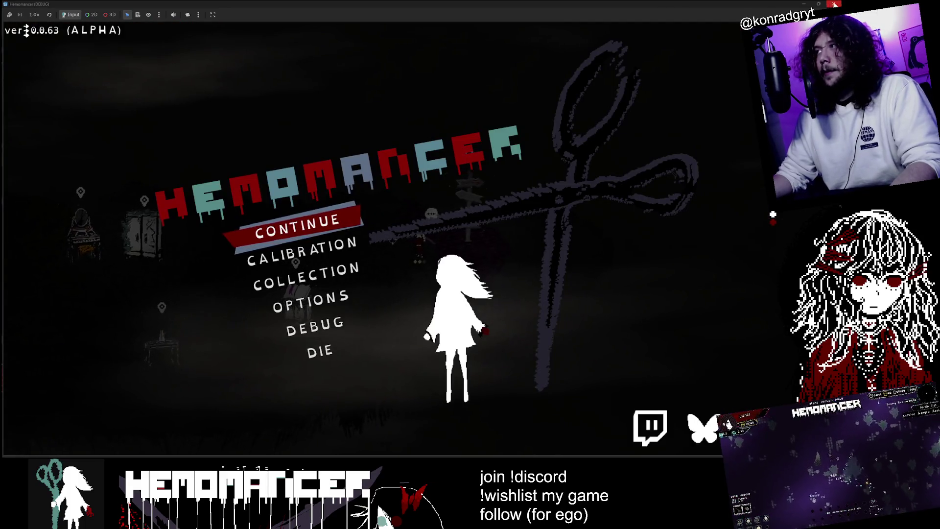
Step: Stop the debug game and save the scene from the input_manager.gd script editor
{"action": "key", "text": "F8"}
{"action": "left_click", "coordinate": [471, 177]}
{"action": "key", "text": "ctrl+s"}
{"action": "left_click", "coordinate": [469, 105]}
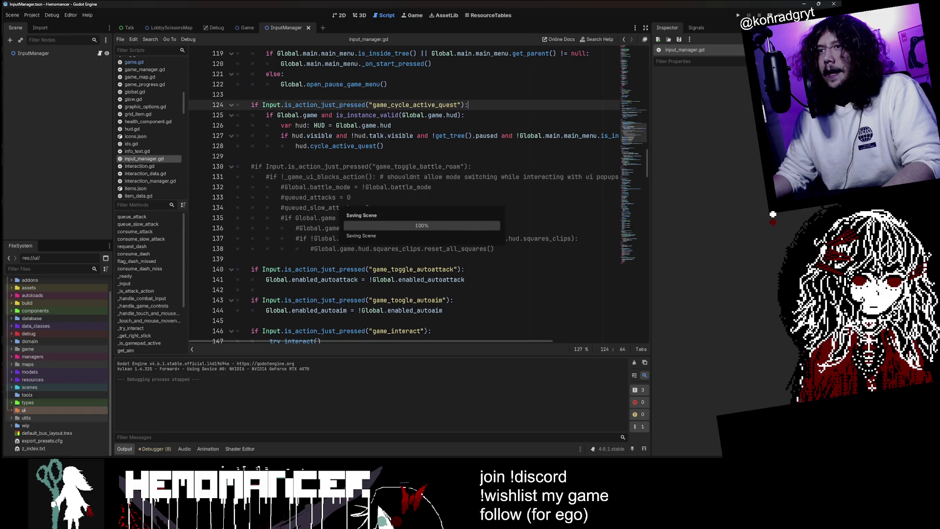
{"action": "scroll", "coordinate": [419, 195], "scroll_direction": "up", "scroll_amount": 6}
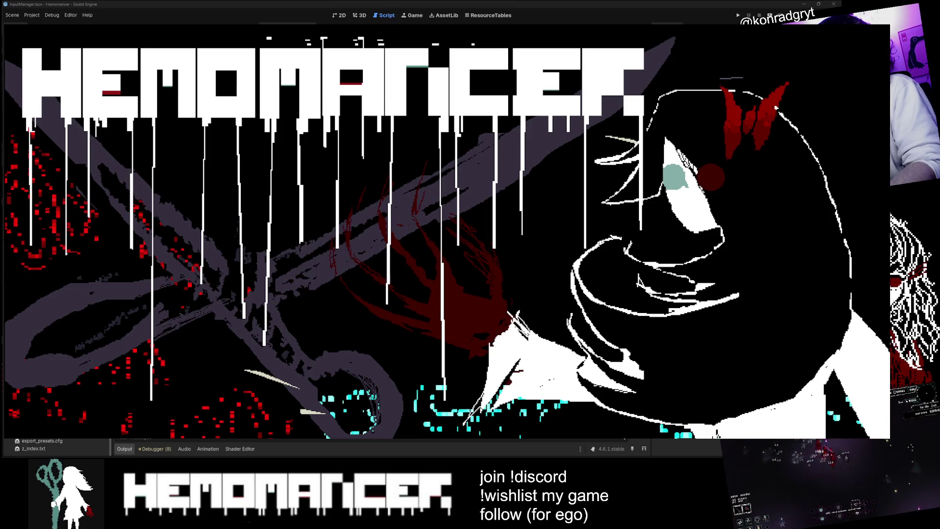
{"action": "left_click", "coordinate": [32, 14]}
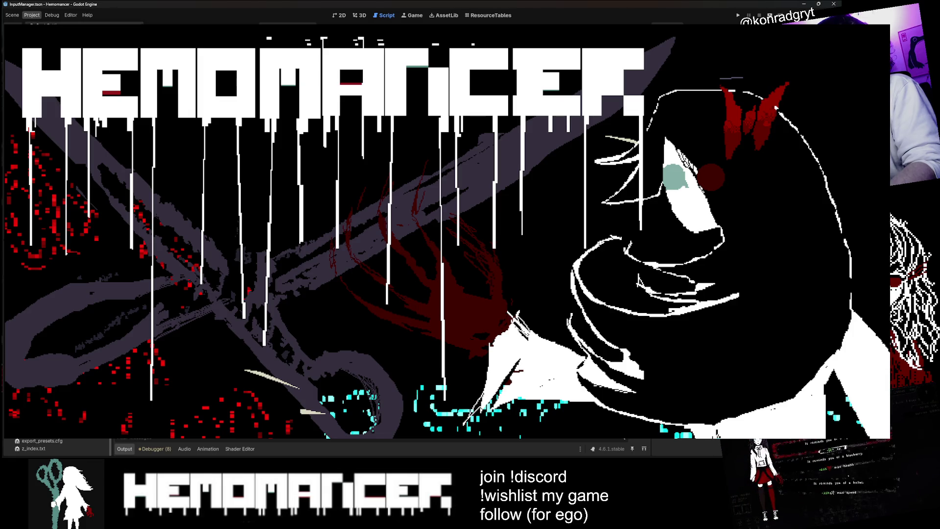
Step: Run a project-level command from the Project menu, then close the Steam window
{"action": "left_click", "coordinate": [49, 30]}
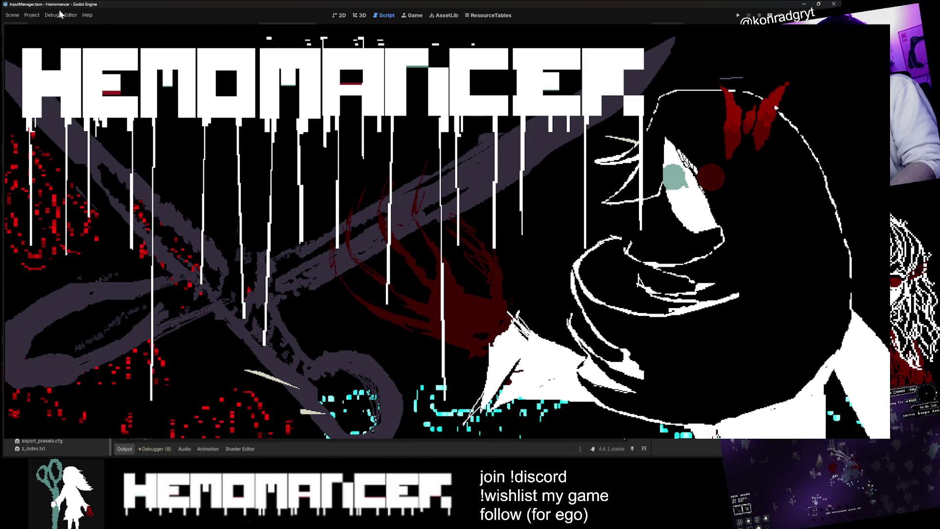
{"action": "left_click", "coordinate": [39, 17]}
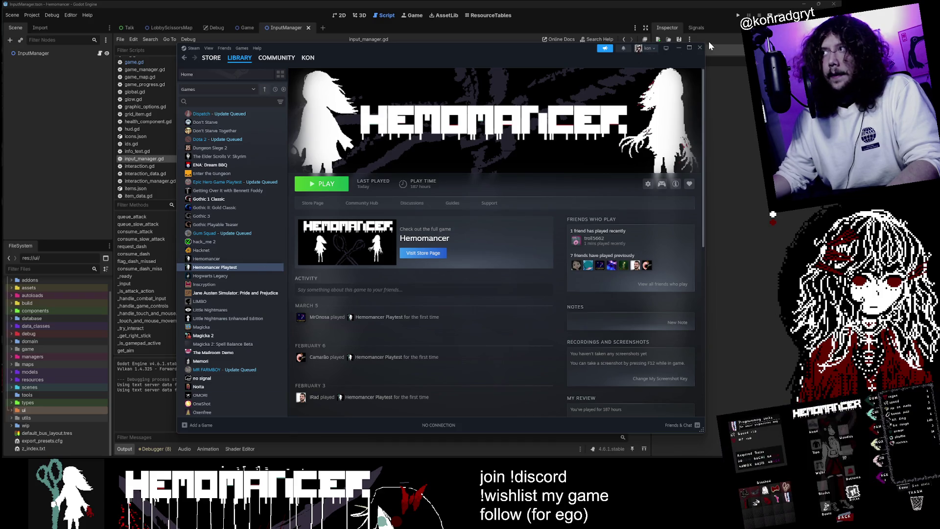
{"action": "left_click", "coordinate": [701, 48]}
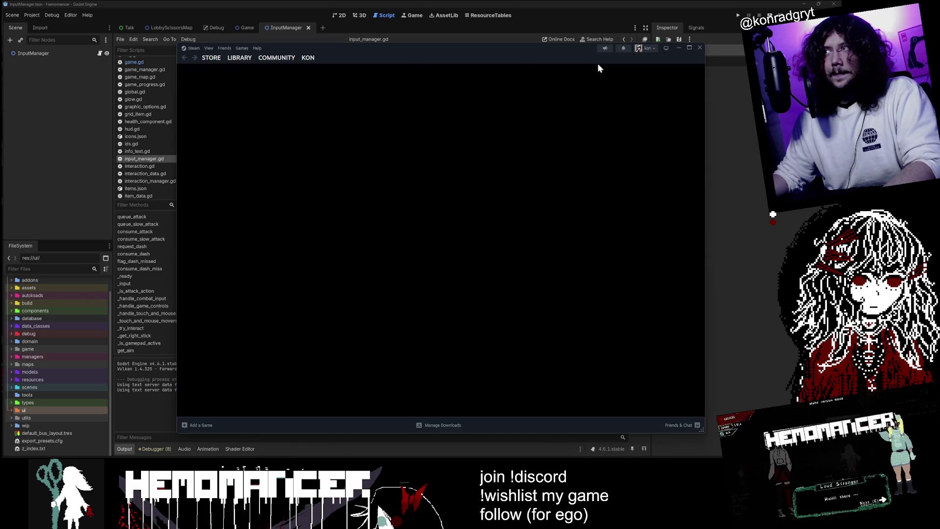
Step: Open Hemomancer Playtest in the Steam Library, start its update, and return to the editor
{"action": "mouse_move", "coordinate": [248, 63]}
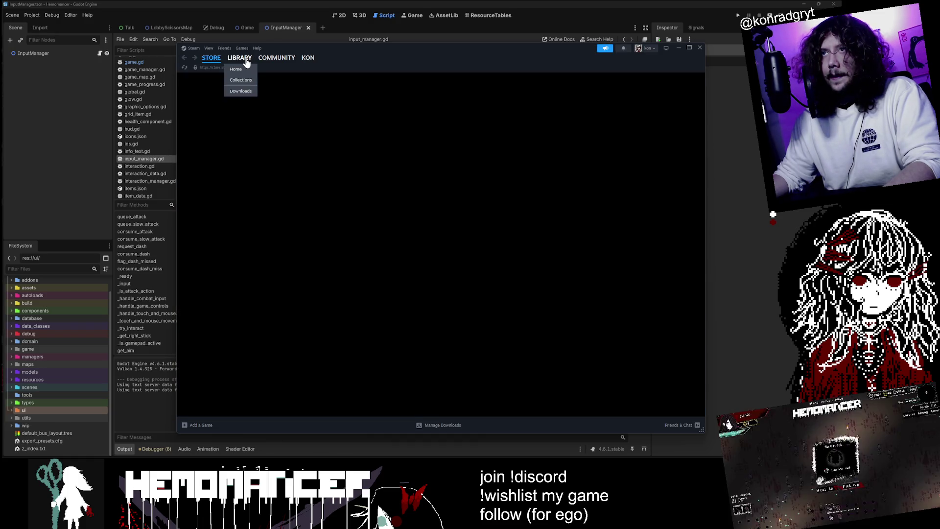
{"action": "left_click", "coordinate": [246, 62]}
{"action": "left_click", "coordinate": [230, 263]}
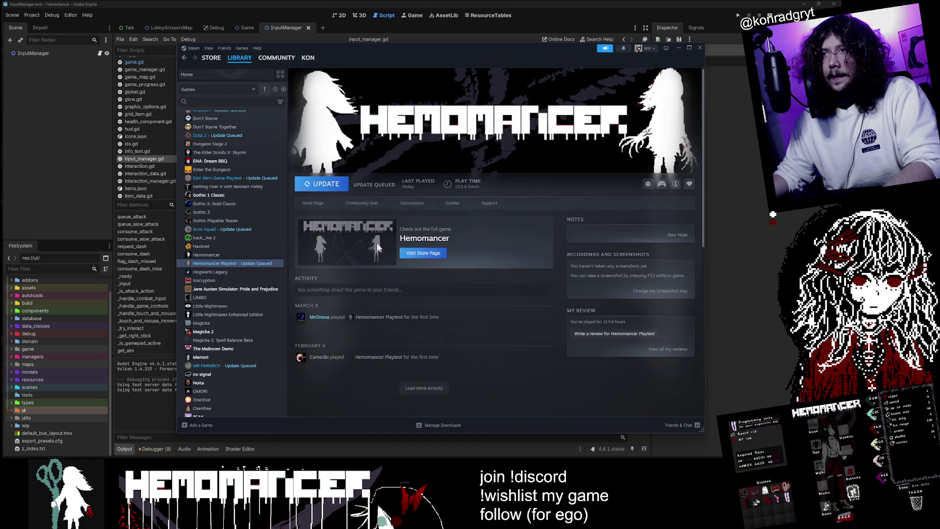
{"action": "left_click", "coordinate": [326, 184]}
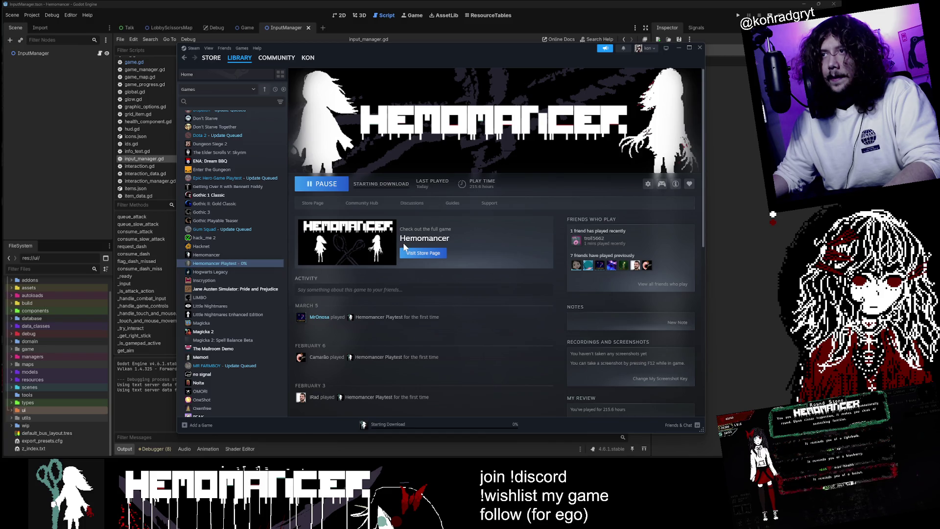
{"action": "key", "text": "alt+Tab"}
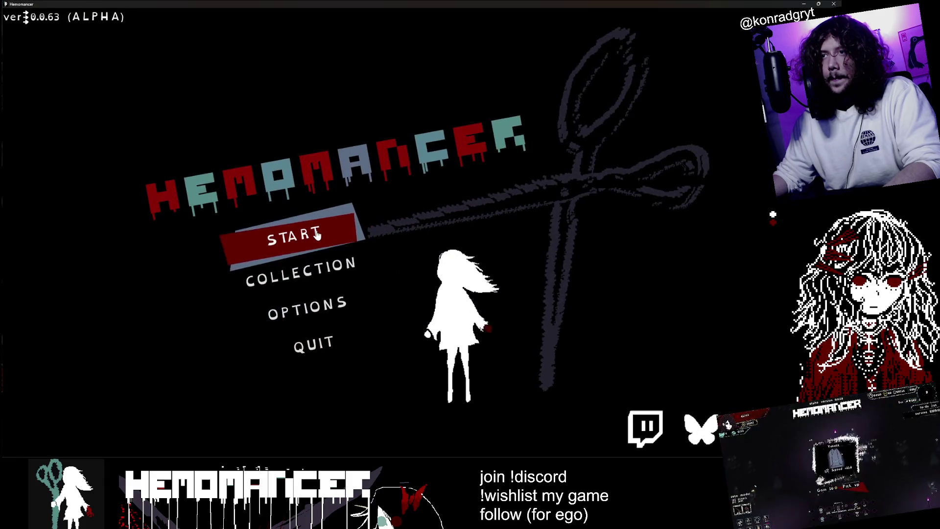
Step: Start playing the launched playtest and run the character left and right
{"action": "left_click", "coordinate": [317, 230]}
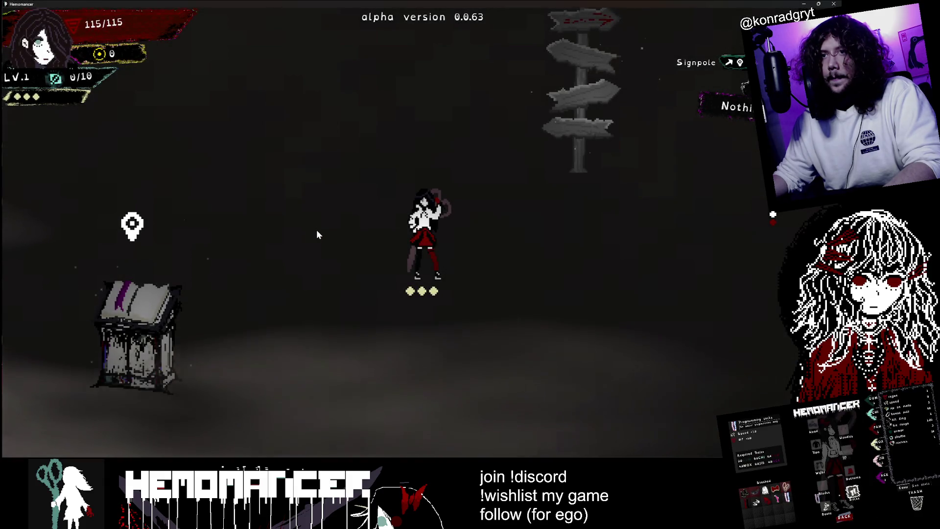
{"action": "left_click", "coordinate": [317, 229]}
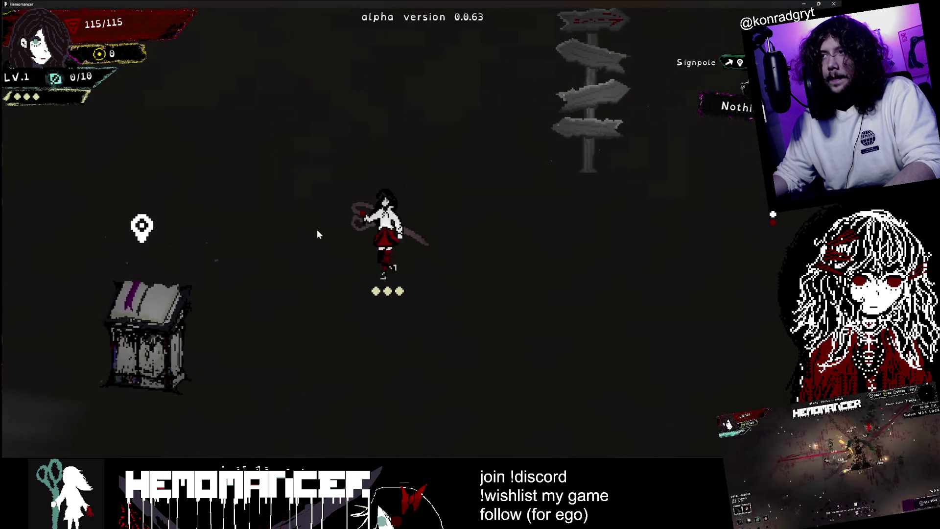
{"action": "key", "text": "a"}
{"action": "key", "text": "d"}
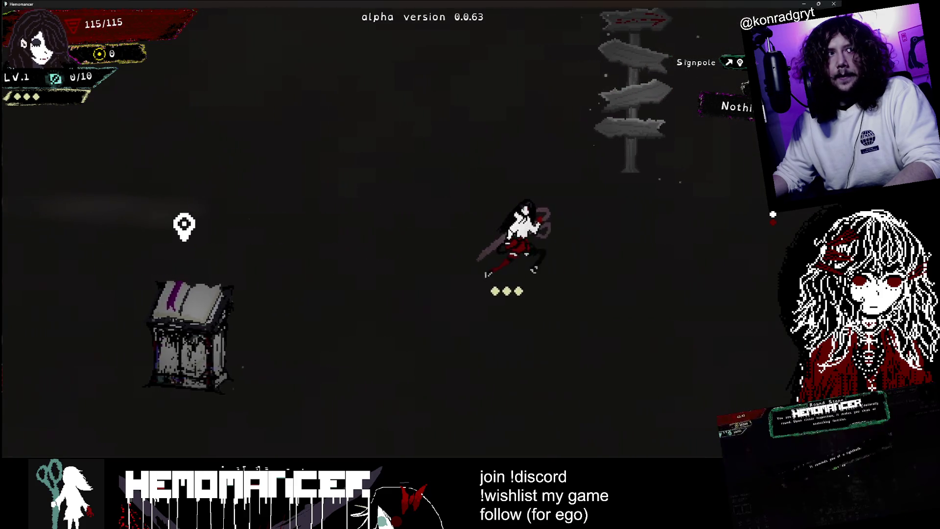
Step: Review the Gameplay options, picking the pause-on-focus-lost setting, then back out to continue
{"action": "key", "text": "Escape"}
{"action": "left_click", "coordinate": [326, 300]}
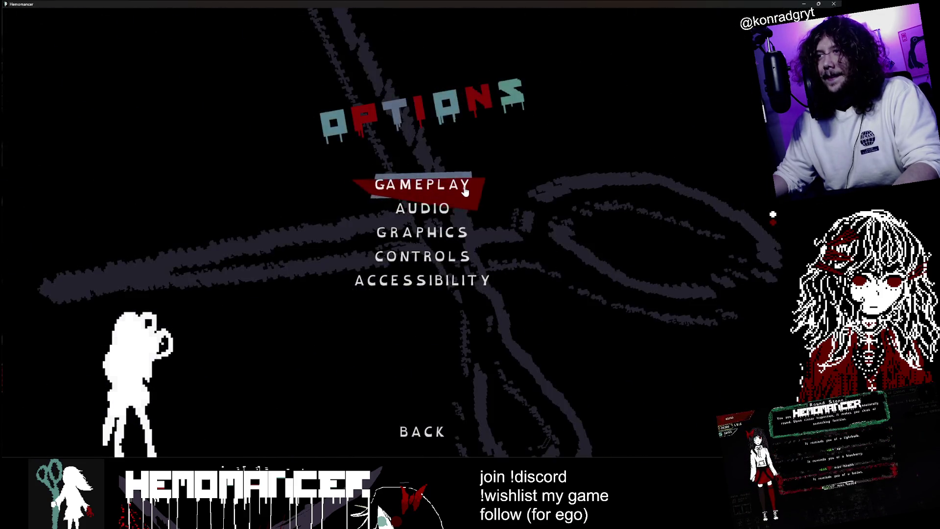
{"action": "left_click", "coordinate": [466, 191]}
{"action": "key", "text": "Escape"}
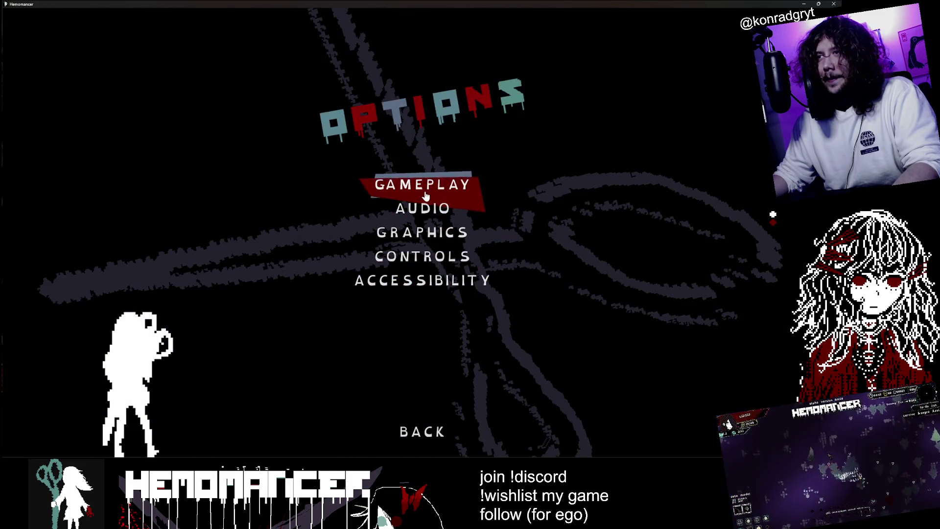
{"action": "key", "text": "Escape"}
{"action": "key", "text": "Down"}
{"action": "key", "text": "Down"}
{"action": "key", "text": "Return"}
{"action": "left_click", "coordinate": [433, 185]}
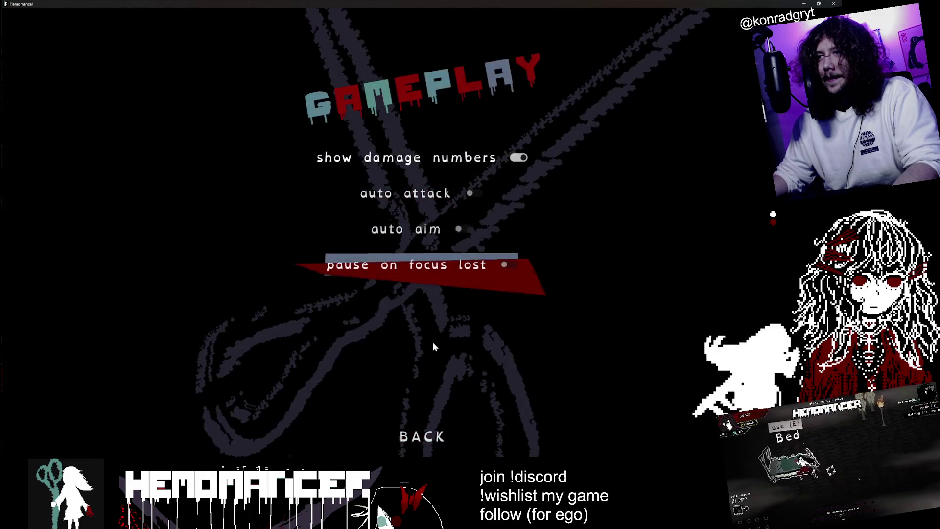
{"action": "key", "text": "Escape"}
{"action": "key", "text": "Escape"}
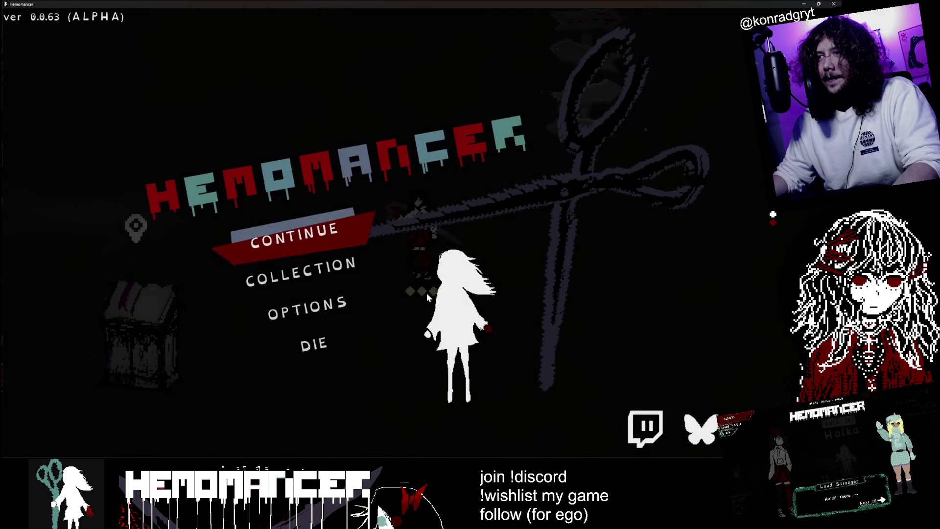
{"action": "key", "text": "Down"}
{"action": "key", "text": "Down"}
{"action": "key", "text": "Return"}
{"action": "key", "text": "Return"}
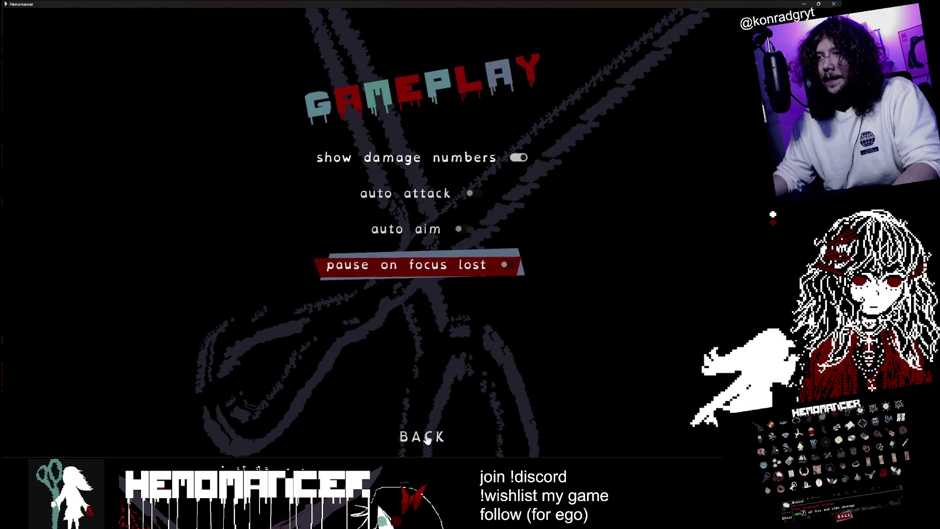
{"action": "key", "text": "Escape"}
{"action": "key", "text": "Escape"}
{"action": "key", "text": "Return"}
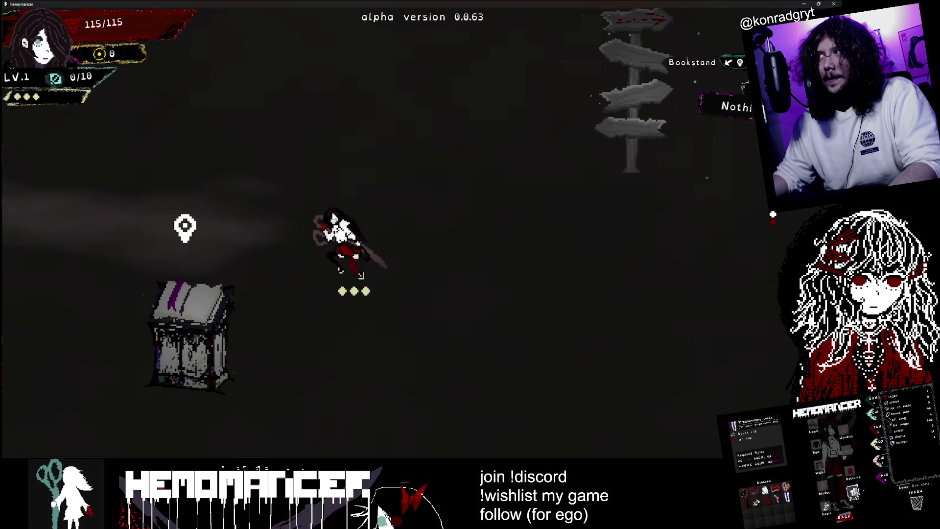
Step: Walk past the Bookstand and Wardrobe to the signpost and open the Travel map to Cheag Amar
{"action": "key", "text": "a"}
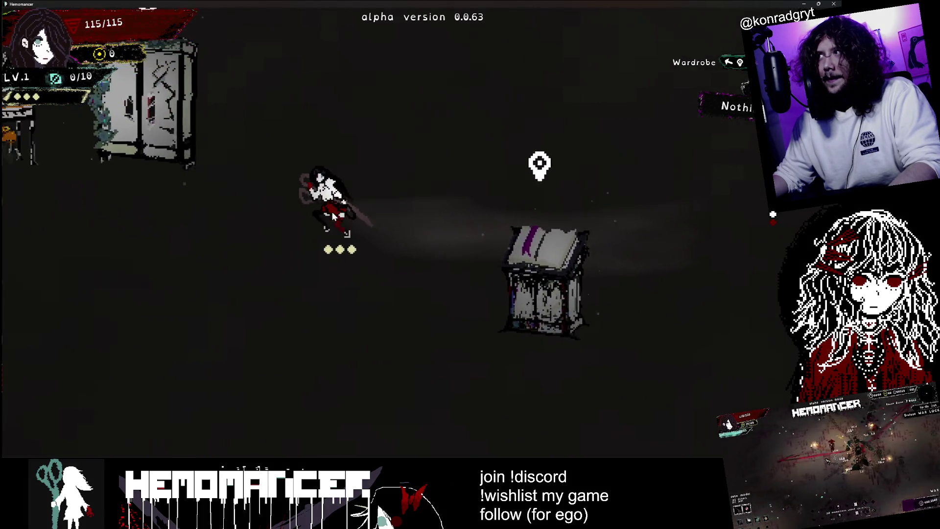
{"action": "key", "text": "w"}
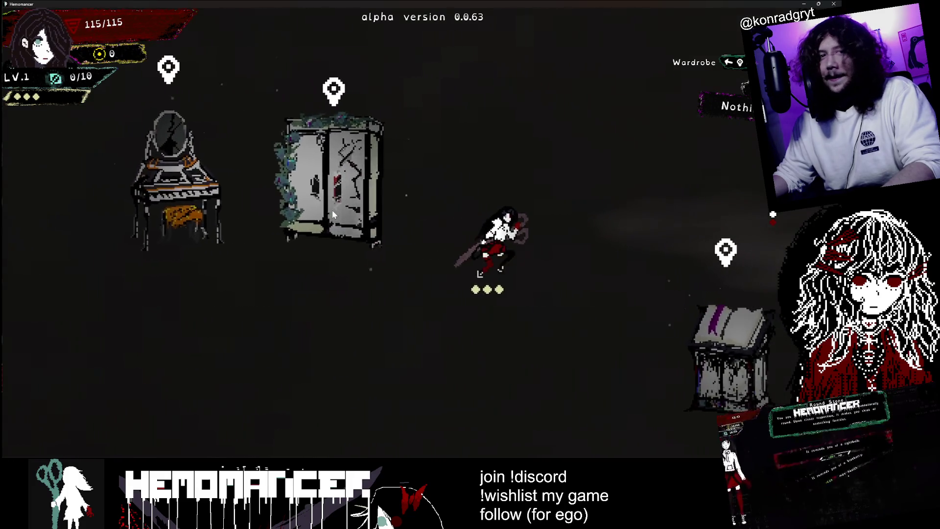
{"action": "key", "text": "d"}
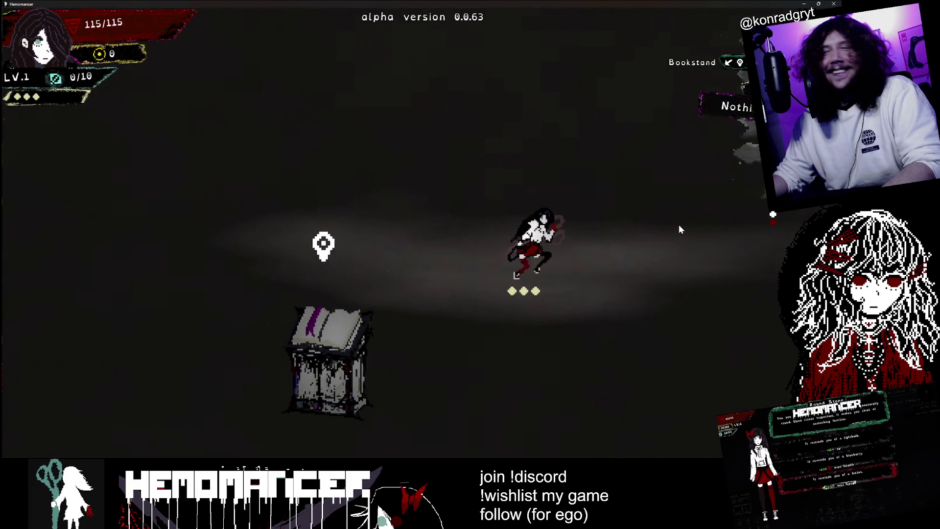
{"action": "left_click", "coordinate": [614, 152]}
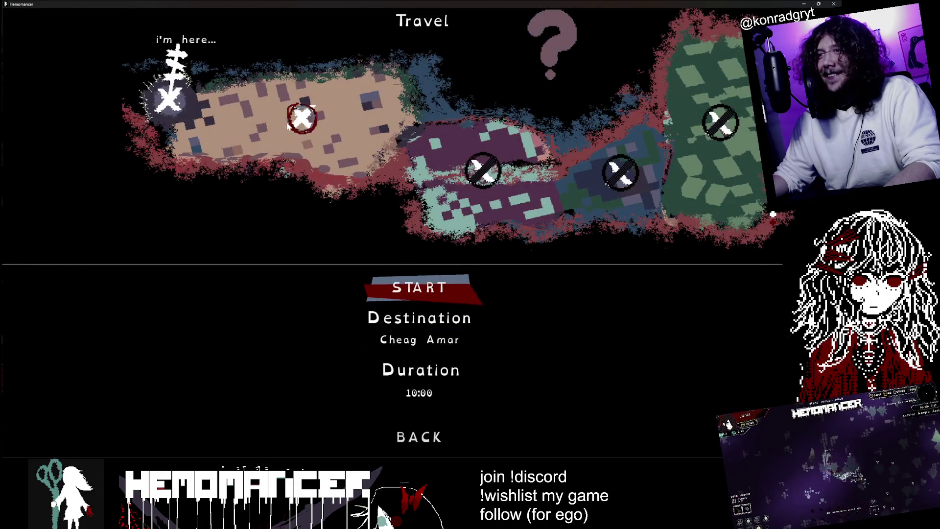
Step: Travel to Cheag Amar, play until death, return home, then open Options from the pause menu
{"action": "key", "text": "Return"}
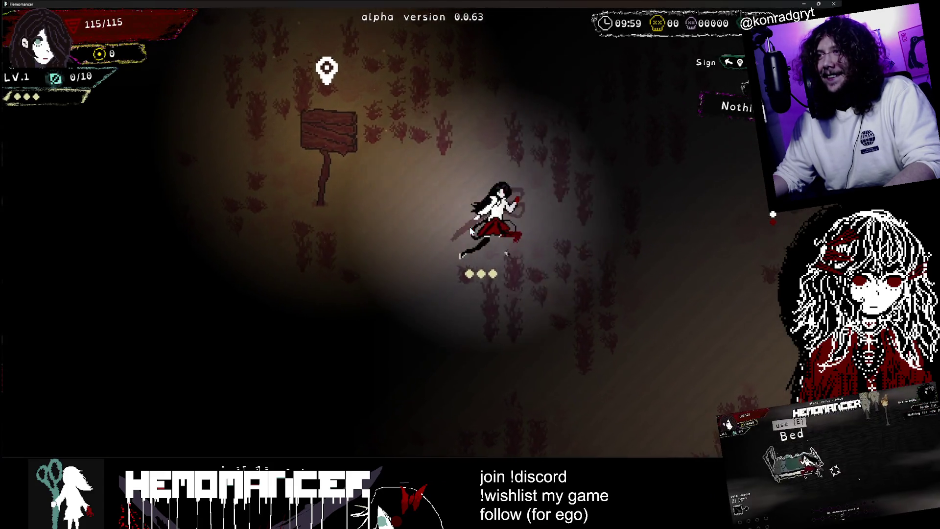
{"action": "key", "text": "d"}
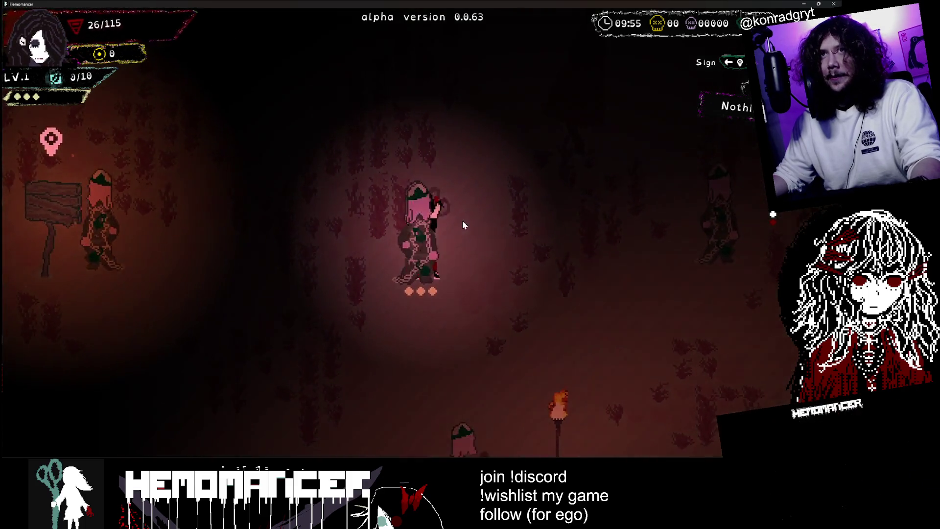
{"action": "left_click", "coordinate": [425, 243]}
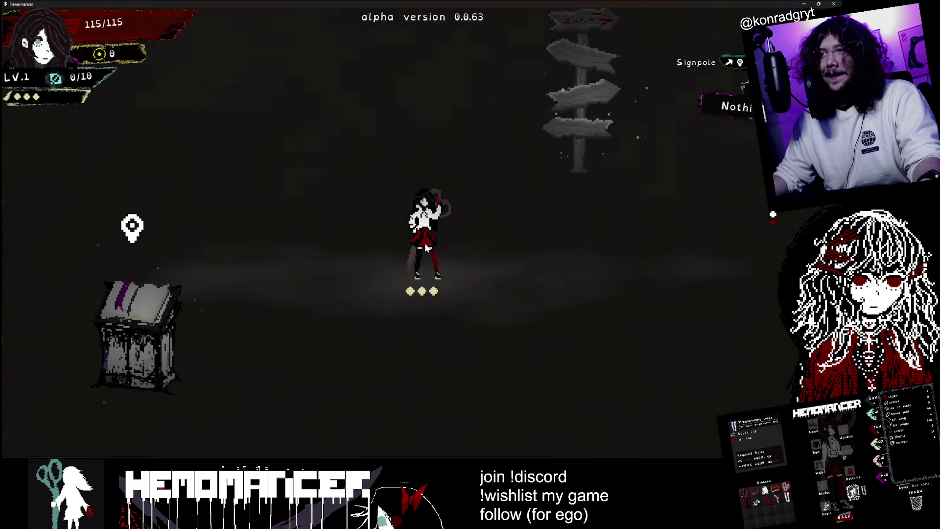
{"action": "key", "text": "Escape"}
{"action": "left_click", "coordinate": [308, 307]}
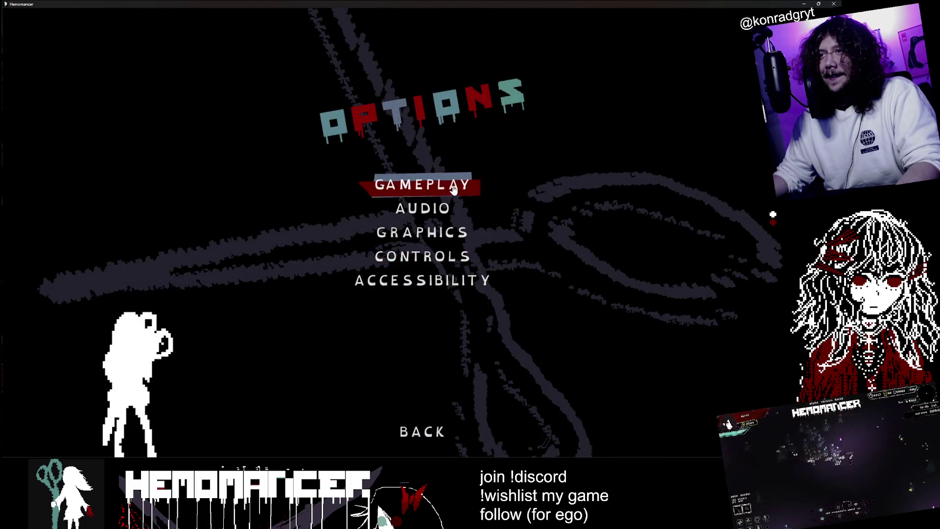
Step: Leave the Options screen and continue the game from the main menu
{"action": "left_click", "coordinate": [453, 190]}
{"action": "left_click", "coordinate": [422, 431]}
{"action": "key", "text": "Escape"}
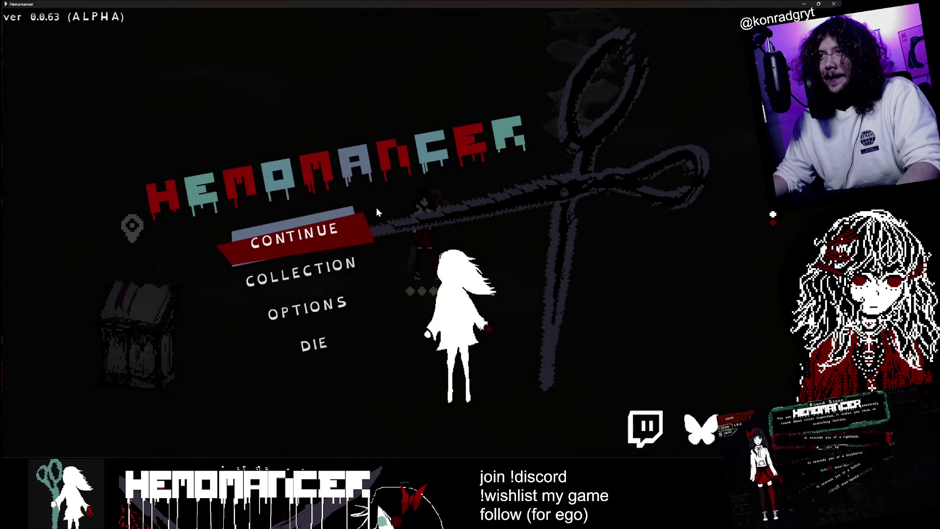
{"action": "key", "text": "Return"}
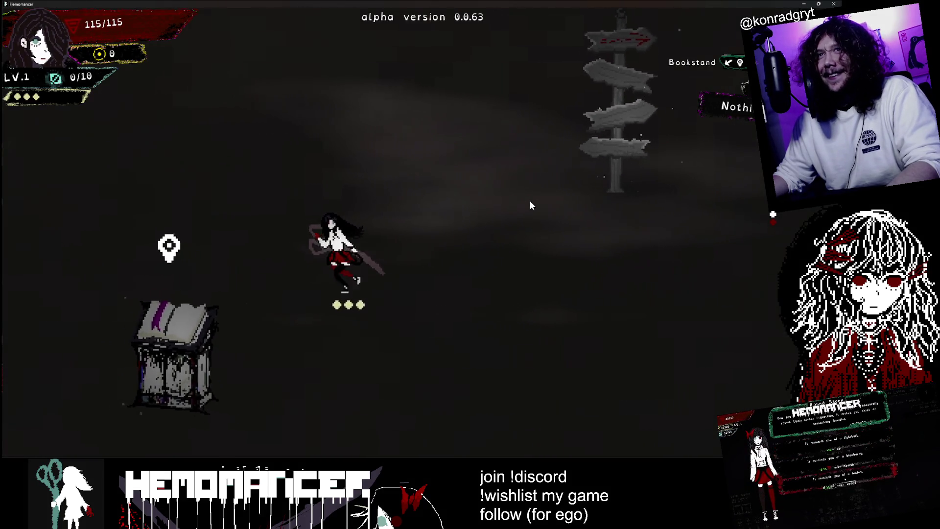
Step: Use the Wardrobe to move the white hoodie into the stash
{"action": "key", "text": "a"}
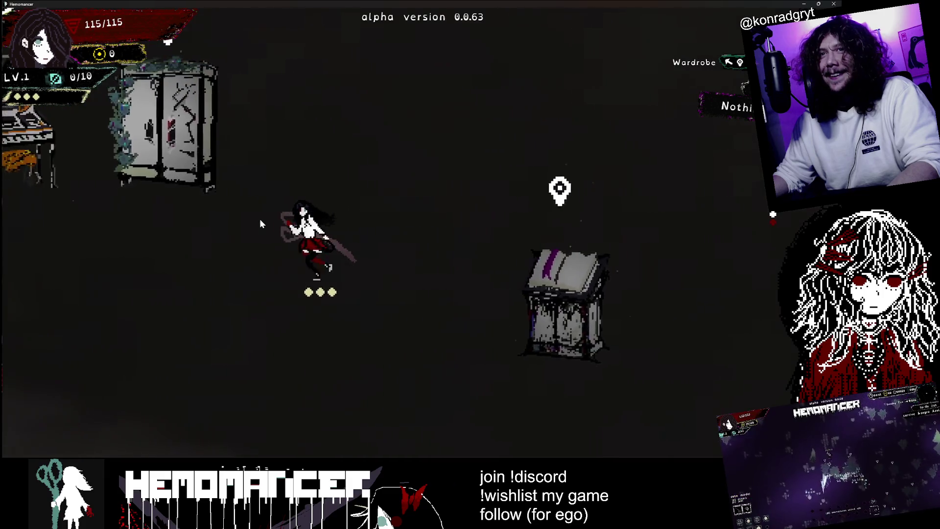
{"action": "key", "text": "e"}
{"action": "left_click", "coordinate": [361, 169]}
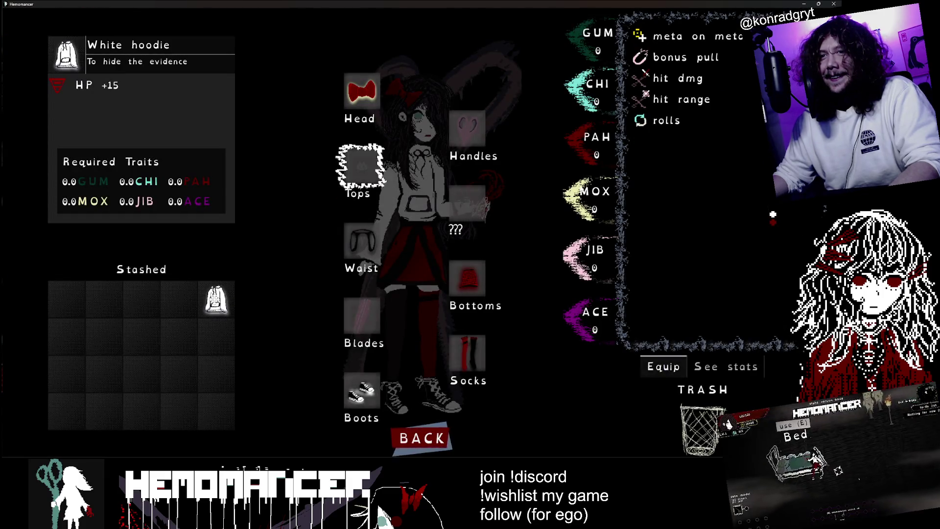
{"action": "key", "text": "Escape"}
Step: Walk to the Vanity and review its trait investments
{"action": "key", "text": "a"}
{"action": "key", "text": "e"}
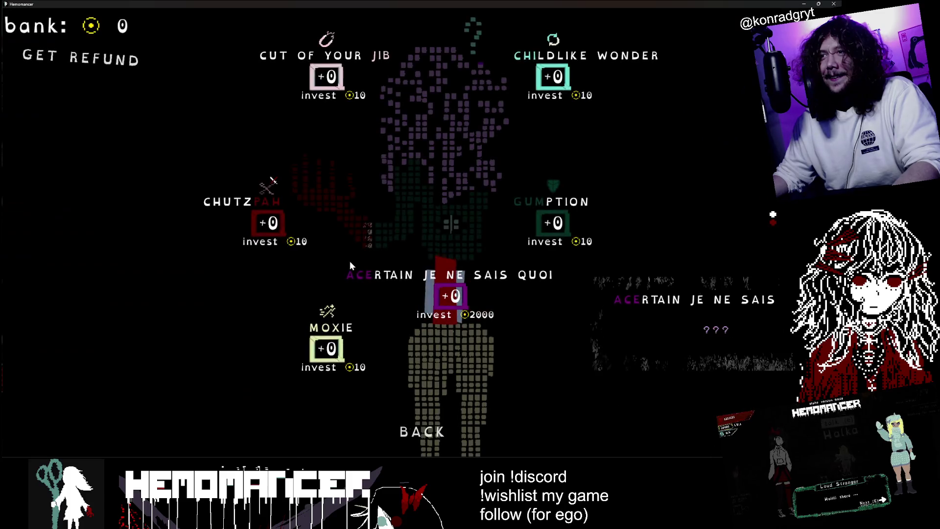
{"action": "left_click", "coordinate": [443, 425]}
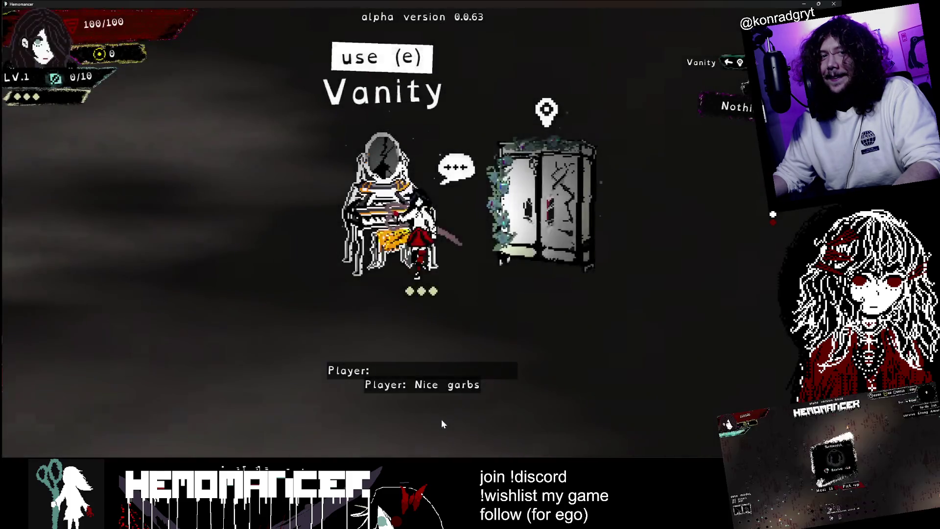
Step: Walk right to the Signpole, back out of the travel map, and quit with F8
{"action": "key", "text": "d"}
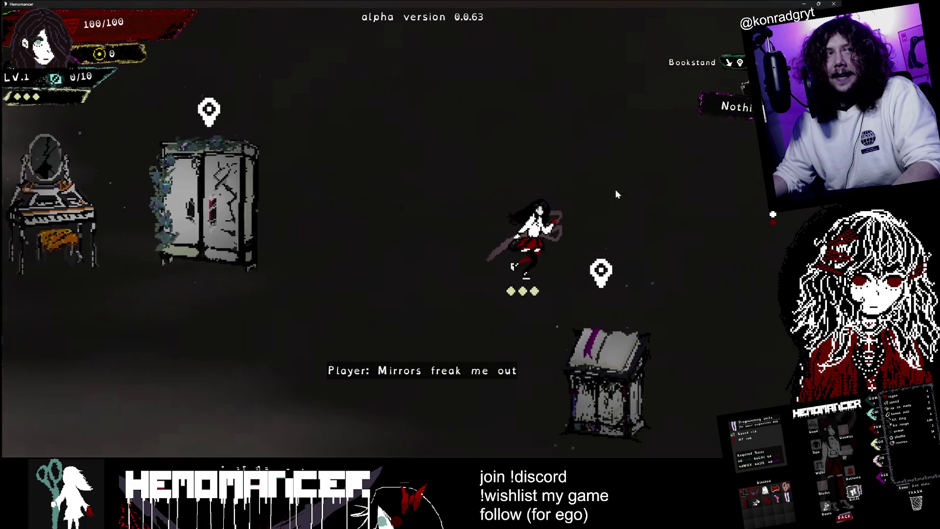
{"action": "key", "text": "d"}
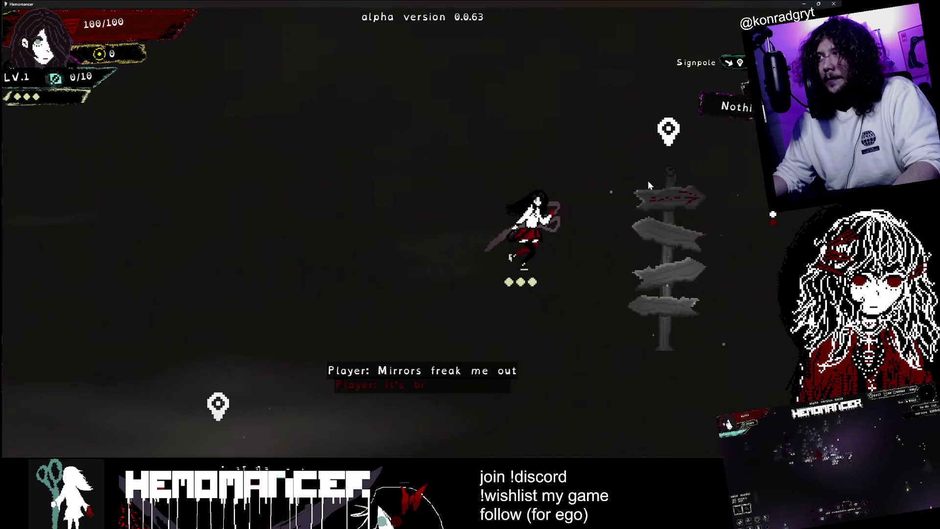
{"action": "key", "text": "d"}
{"action": "key", "text": "e"}
{"action": "key", "text": "F8"}
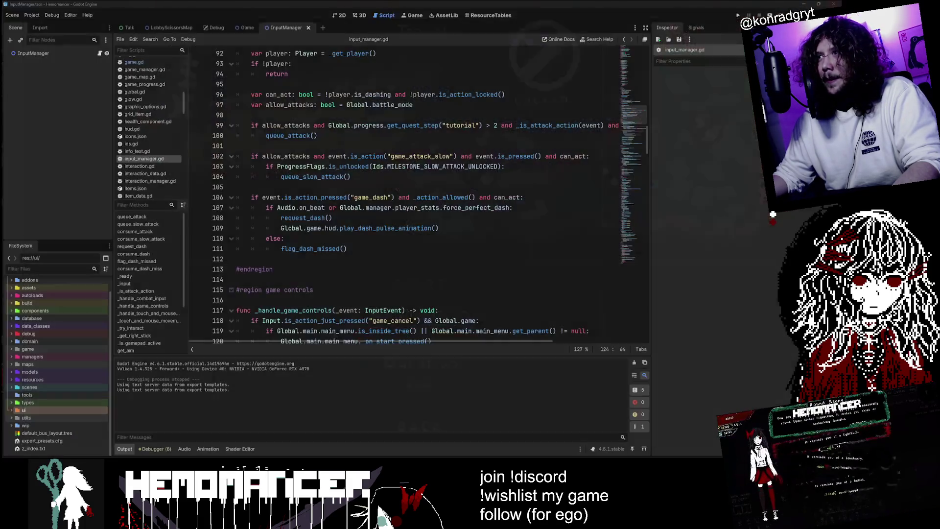
Step: Expand the build folder in the FileSystem dock and choose Open in File Manager
{"action": "left_click", "coordinate": [343, 166]}
{"action": "left_click", "coordinate": [343, 115]}
{"action": "scroll", "coordinate": [51, 351], "scroll_direction": "up", "scroll_amount": 2}
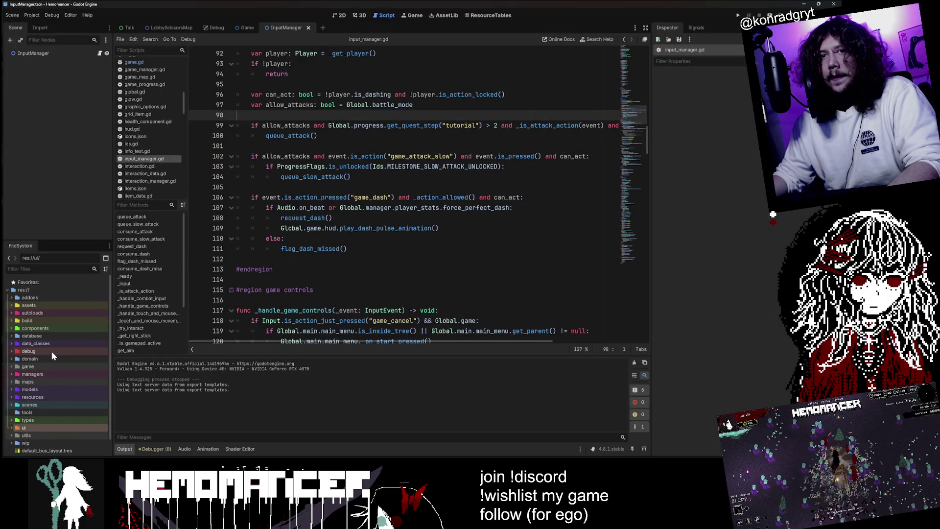
{"action": "left_click", "coordinate": [48, 321]}
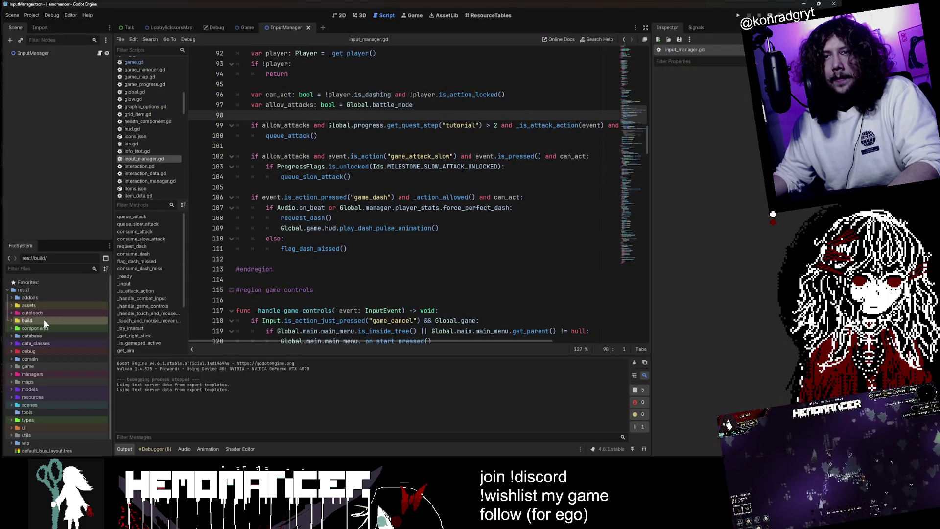
{"action": "double_click", "coordinate": [43, 319]}
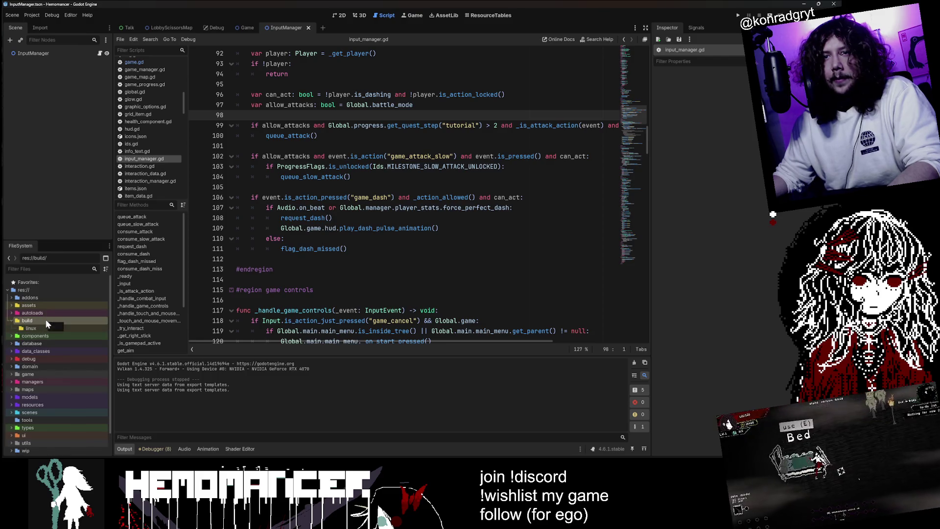
{"action": "right_click", "coordinate": [46, 319]}
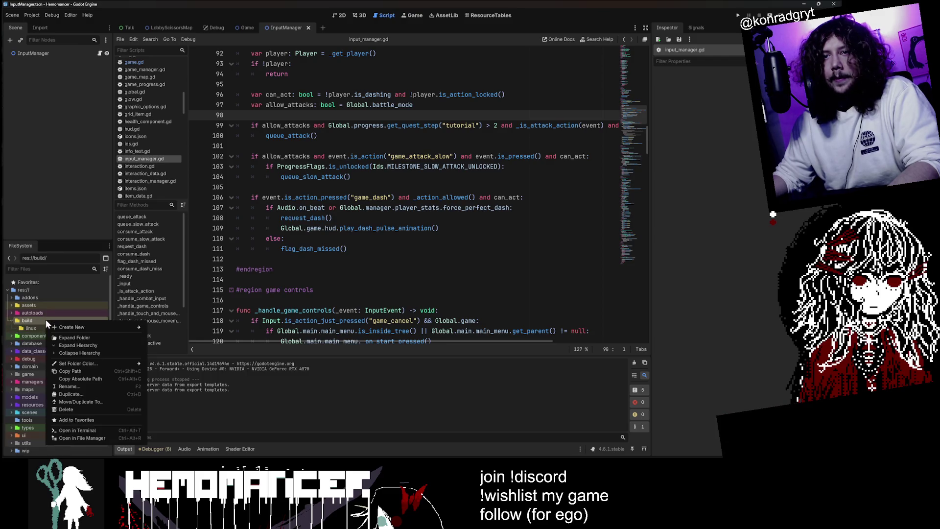
{"action": "left_click", "coordinate": [119, 437]}
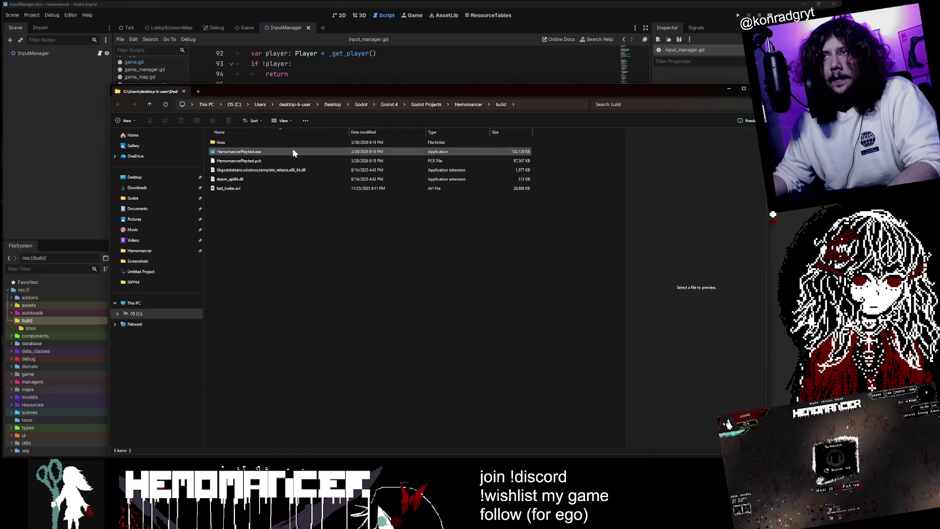
Step: Launch HemomancerPlaytest.exe and run the character left and right to the signpost
{"action": "double_click", "coordinate": [293, 151]}
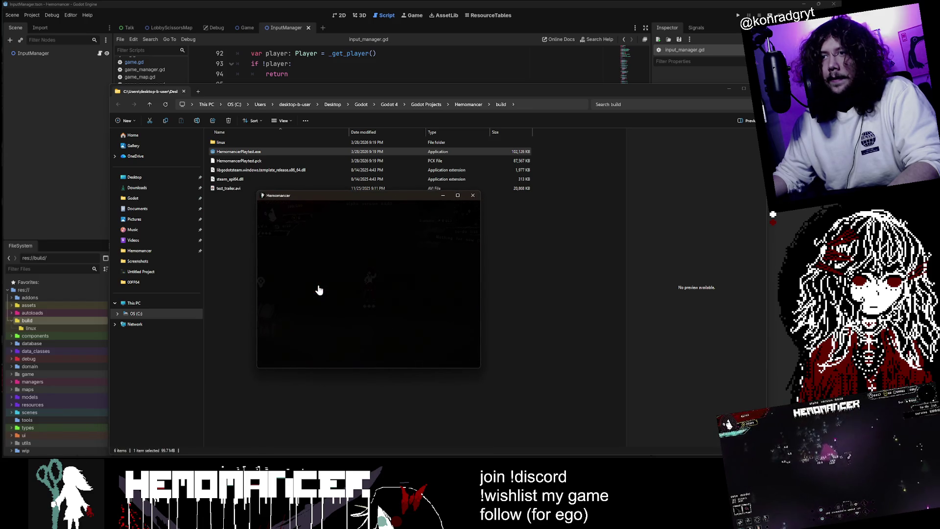
{"action": "key", "text": "d"}
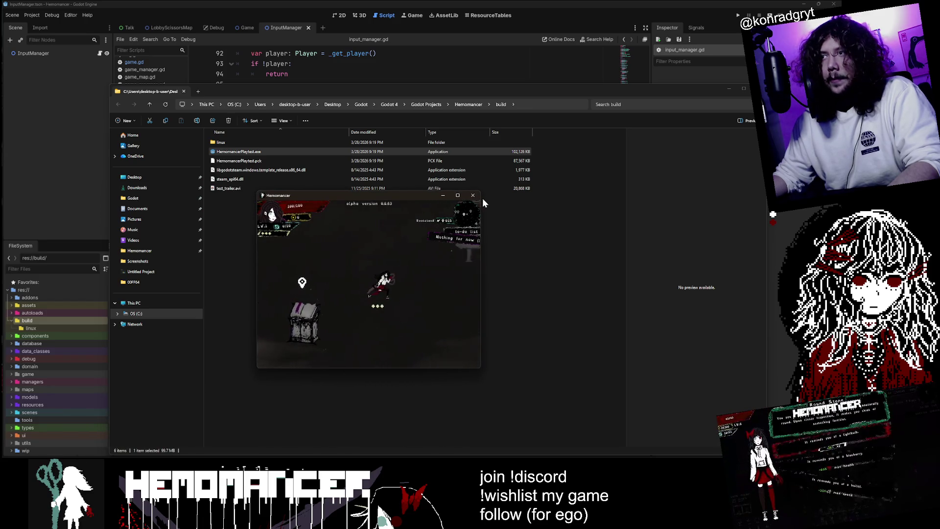
{"action": "key", "text": "a"}
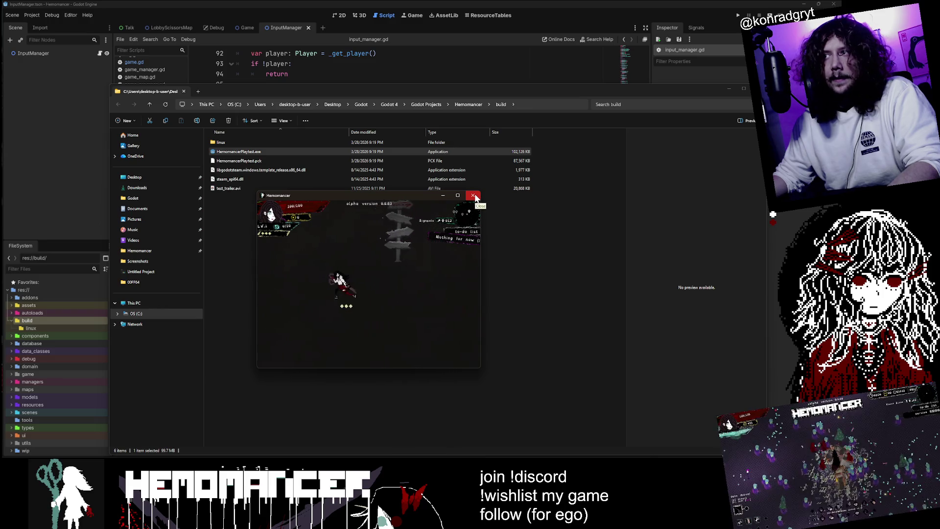
{"action": "key", "text": "d"}
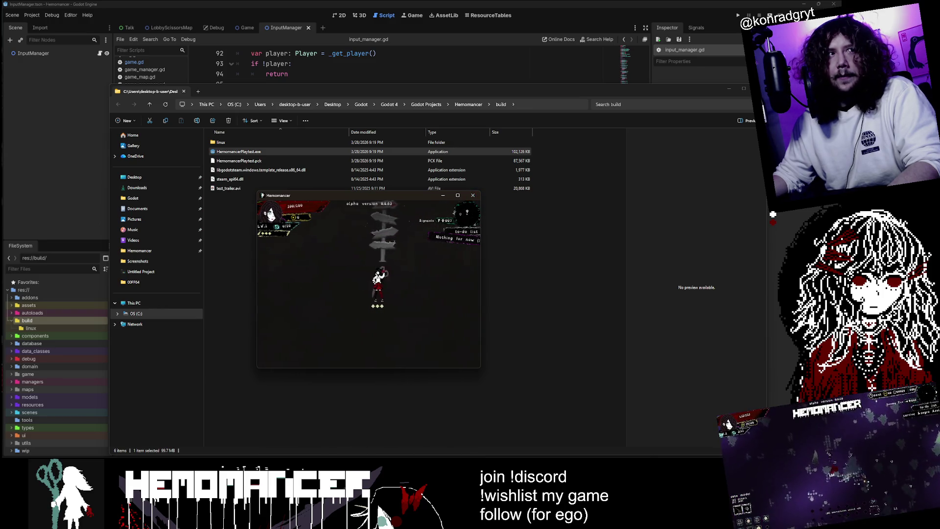
{"action": "key", "text": "d"}
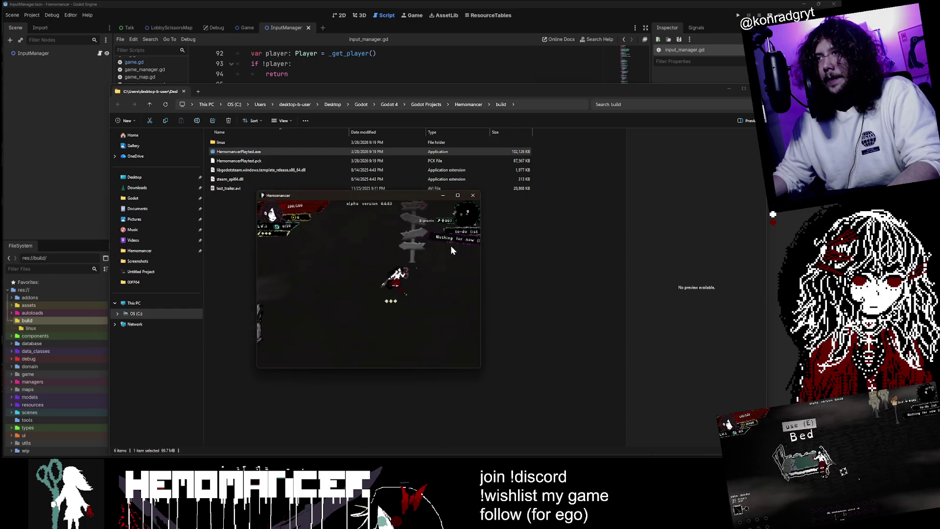
Step: Close the playtest game window, deselect the executable, and close the build folder window
{"action": "left_click", "coordinate": [473, 195]}
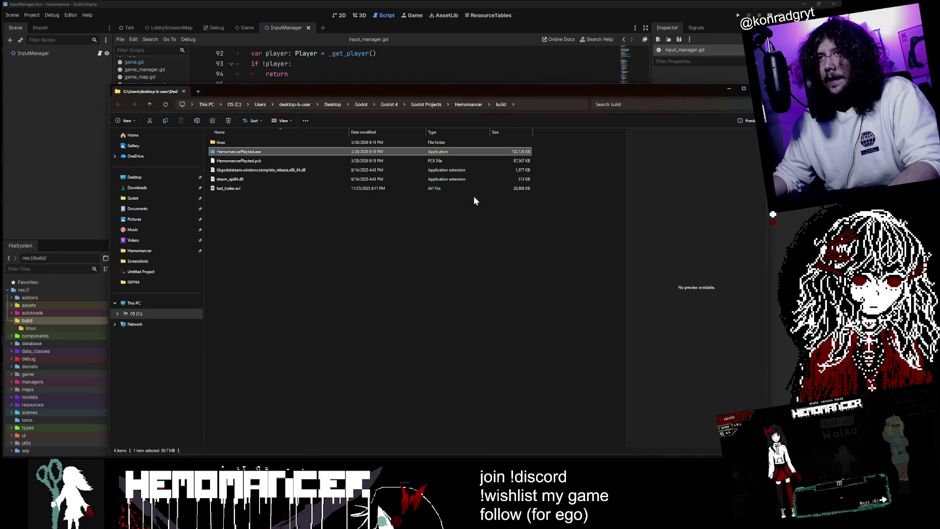
{"action": "left_click", "coordinate": [371, 237]}
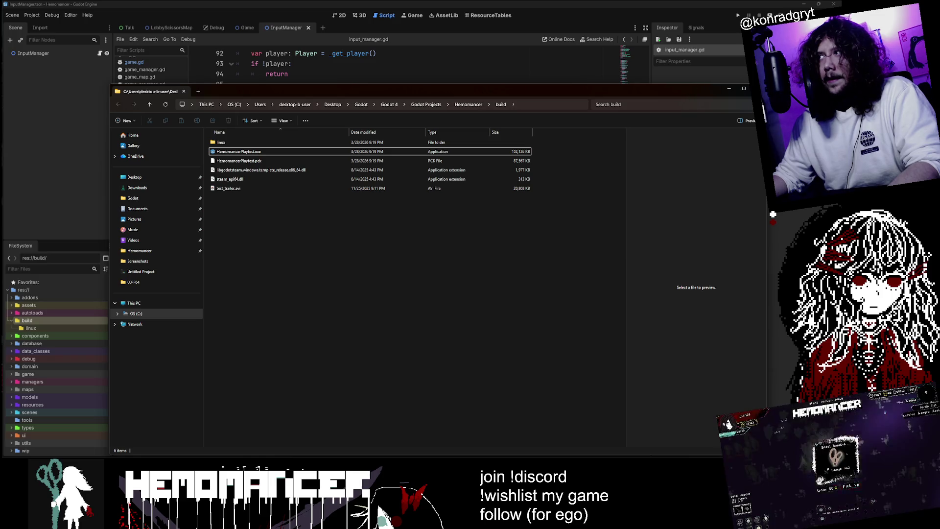
{"action": "left_click", "coordinate": [759, 89]}
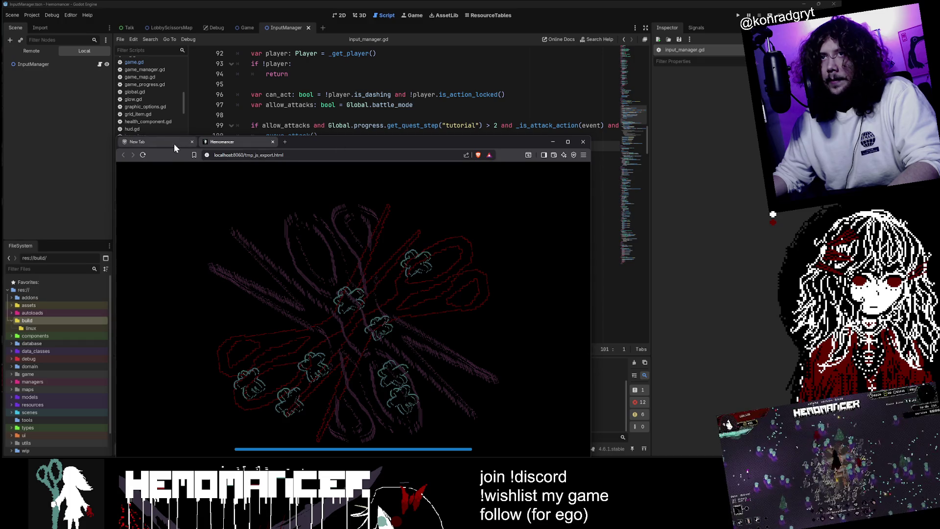
Step: Position the Brave window, start the web build, and run and attack left and right
{"action": "mouse_move", "coordinate": [297, 138]}
{"action": "left_mouse_down"}
{"action": "mouse_move", "coordinate": [465, 40]}
{"action": "mouse_move", "coordinate": [355, 35]}
{"action": "left_mouse_up"}
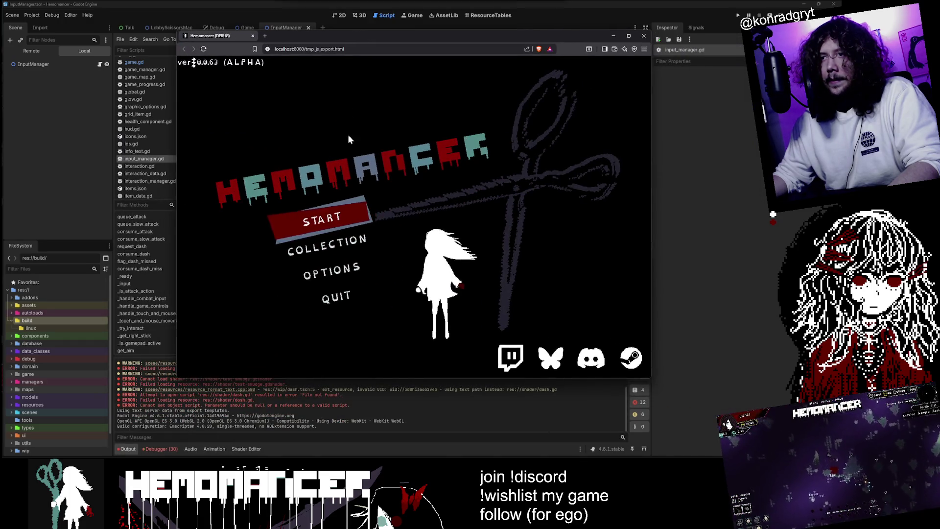
{"action": "left_click", "coordinate": [332, 218]}
{"action": "left_click", "coordinate": [331, 211]}
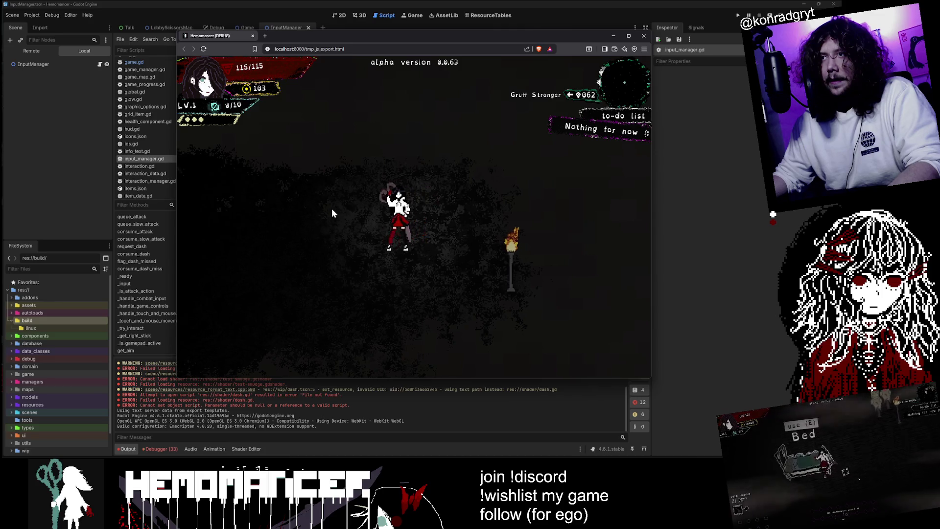
{"action": "key", "text": "d"}
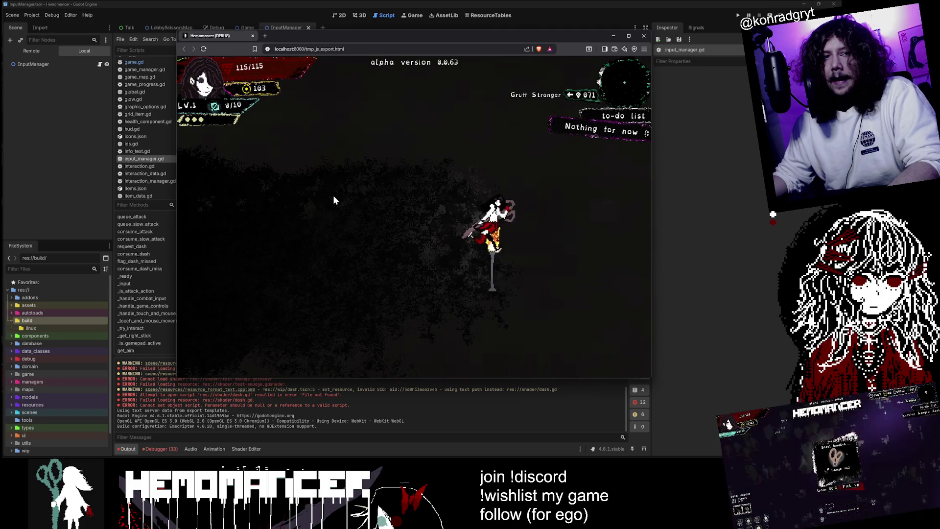
{"action": "key", "text": "a"}
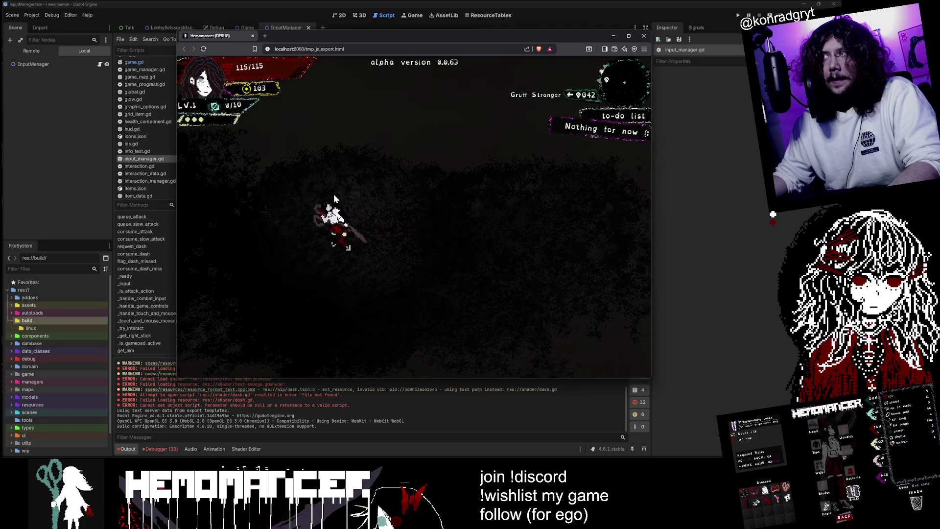
{"action": "key", "text": "d"}
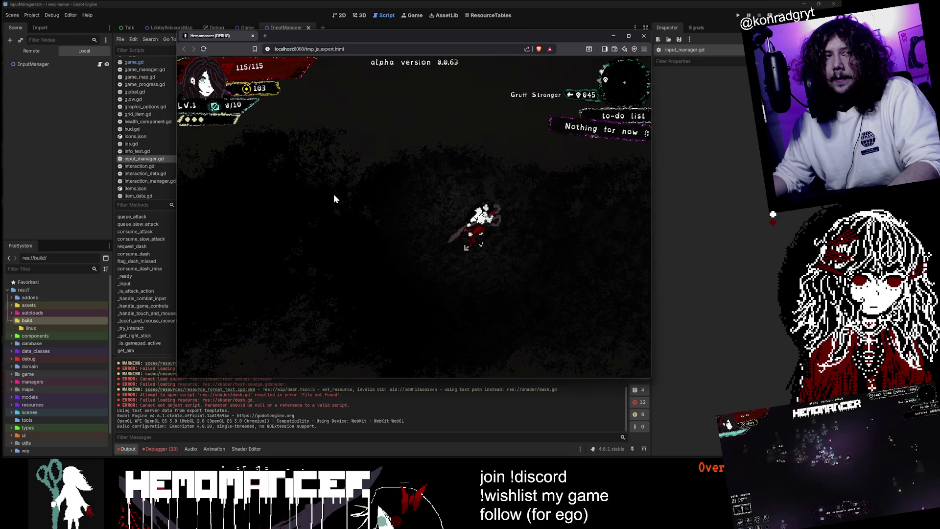
{"action": "key", "text": "a"}
Step: Talk through the waiting NPC's dialogue, then dash over to the Gruff Stranger
{"action": "key", "text": "a"}
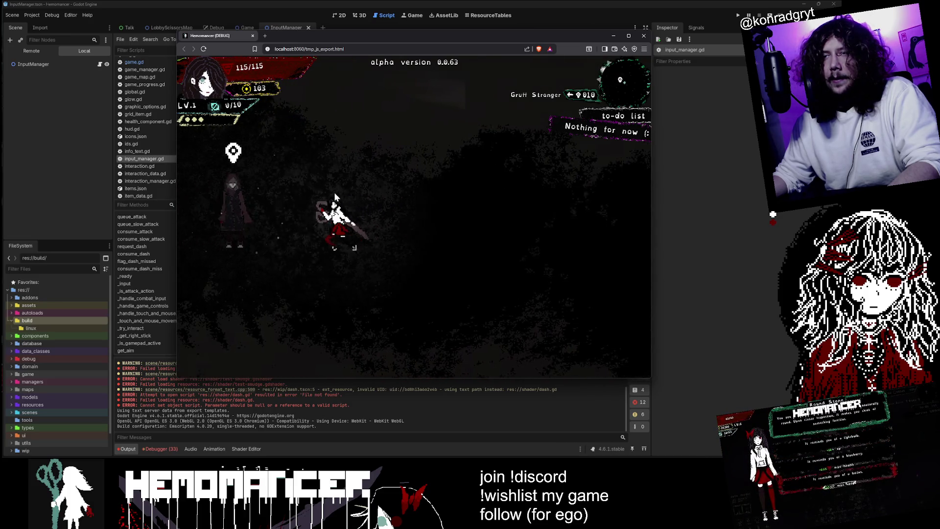
{"action": "key", "text": "a"}
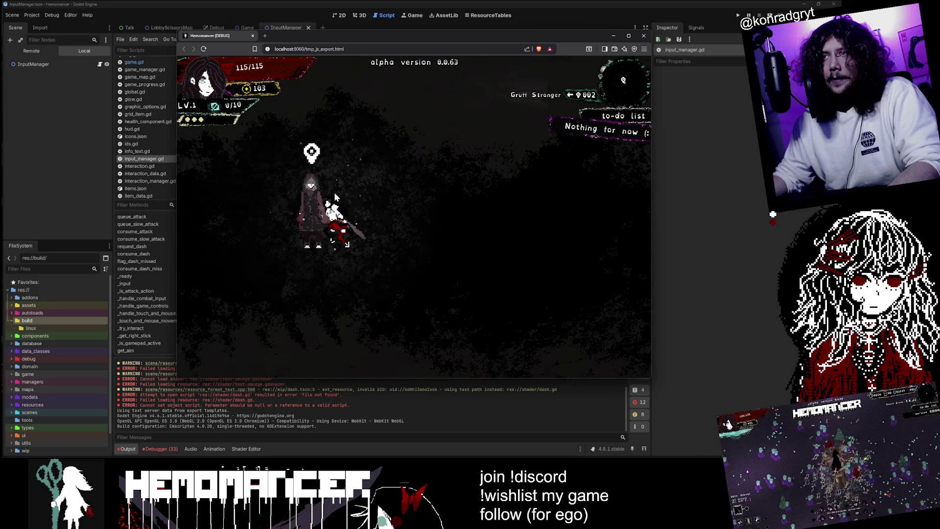
{"action": "key", "text": "e"}
{"action": "key", "text": "e"}
{"action": "key", "text": "e"}
{"action": "key", "text": "e"}
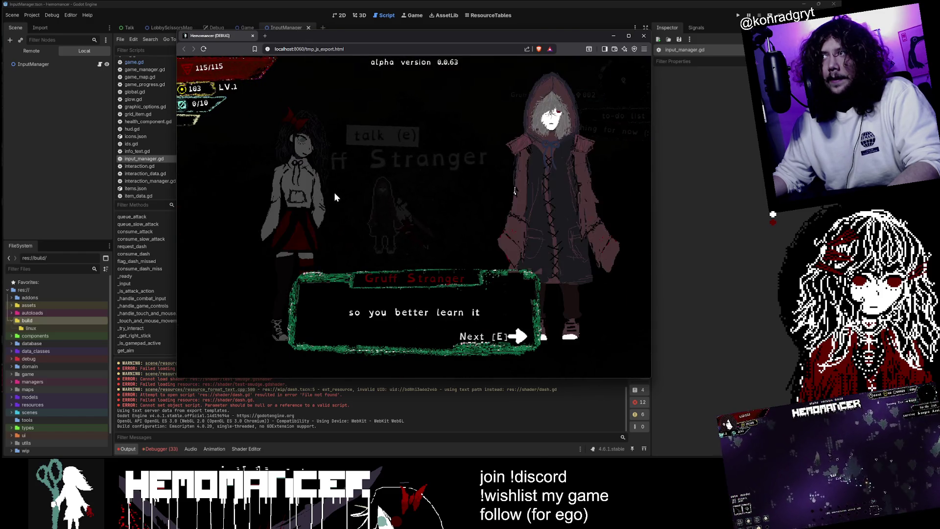
{"action": "key", "text": "e"}
{"action": "key", "text": "a"}
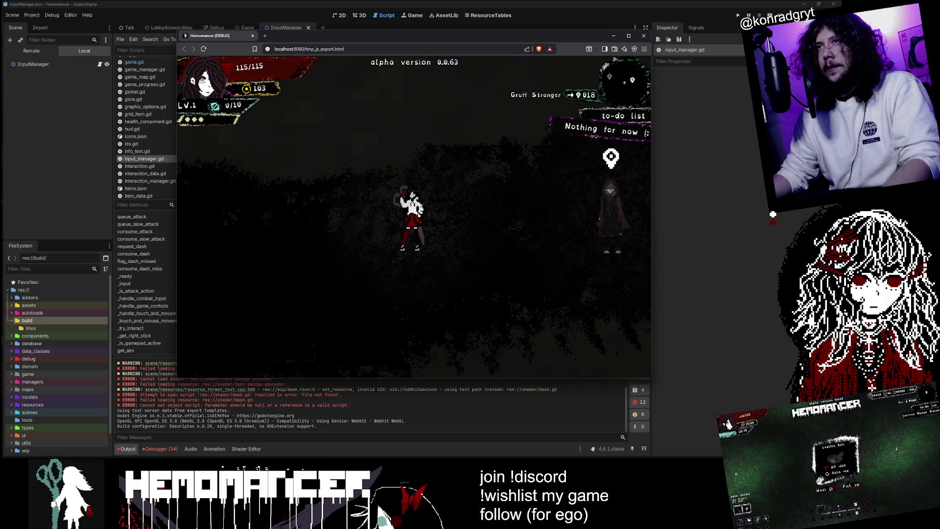
{"action": "key", "text": "d"}
{"action": "key", "text": "d"}
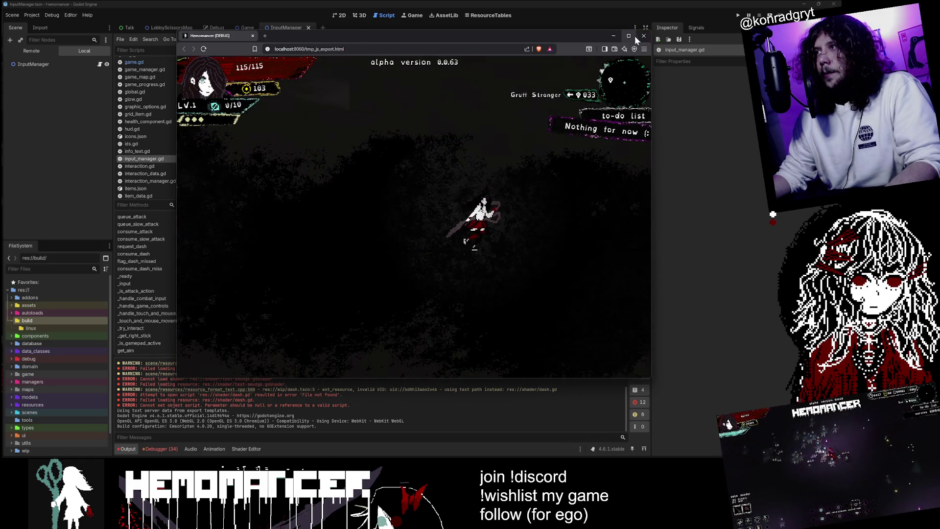
Step: Close the Brave window running the game and run the project from the editor
{"action": "left_click", "coordinate": [264, 36]}
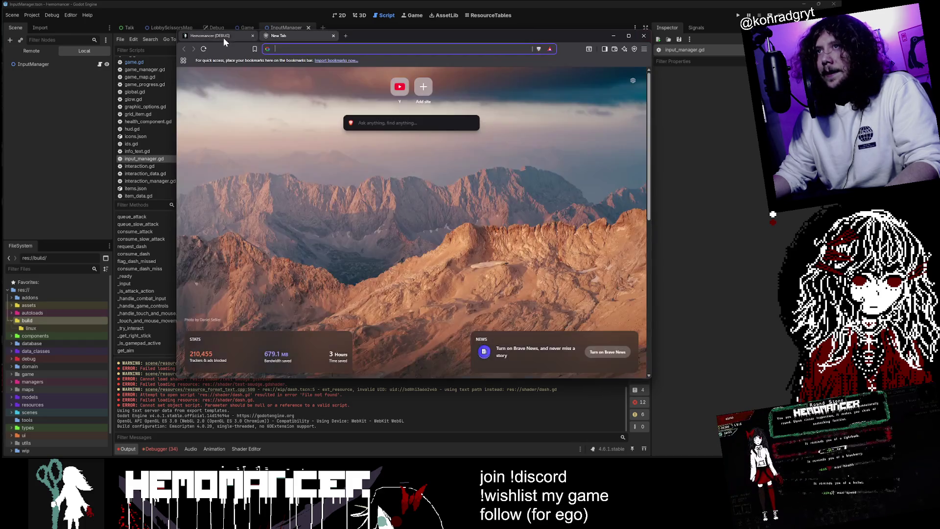
{"action": "left_click", "coordinate": [641, 35]}
{"action": "left_click", "coordinate": [738, 15]}
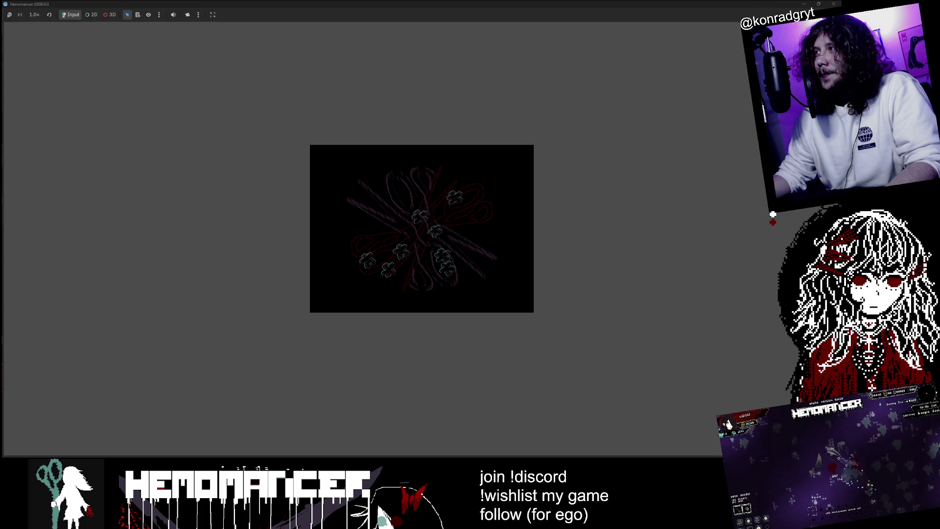
Step: Relaunch the game with F5 and show the Debugger's Errors list
{"action": "left_click", "coordinate": [834, 4]}
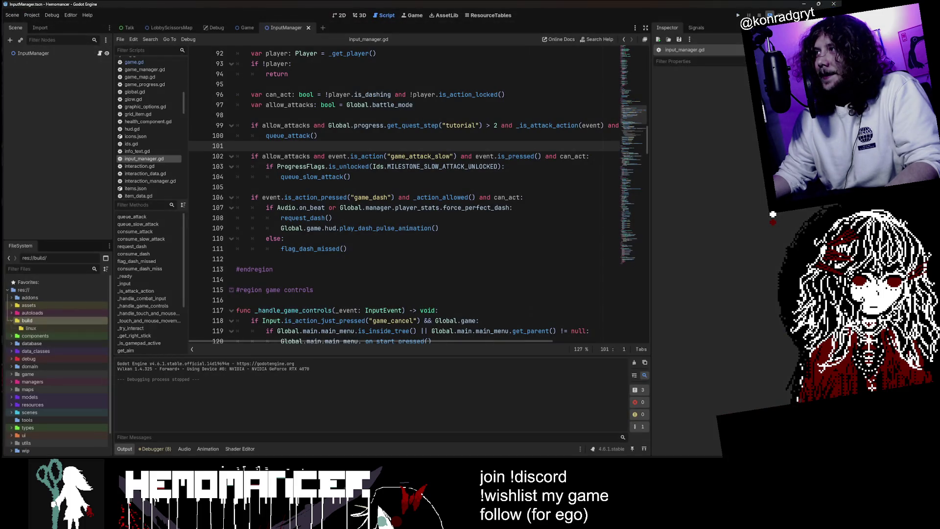
{"action": "key", "text": "F5"}
{"action": "left_click", "coordinate": [236, 259]}
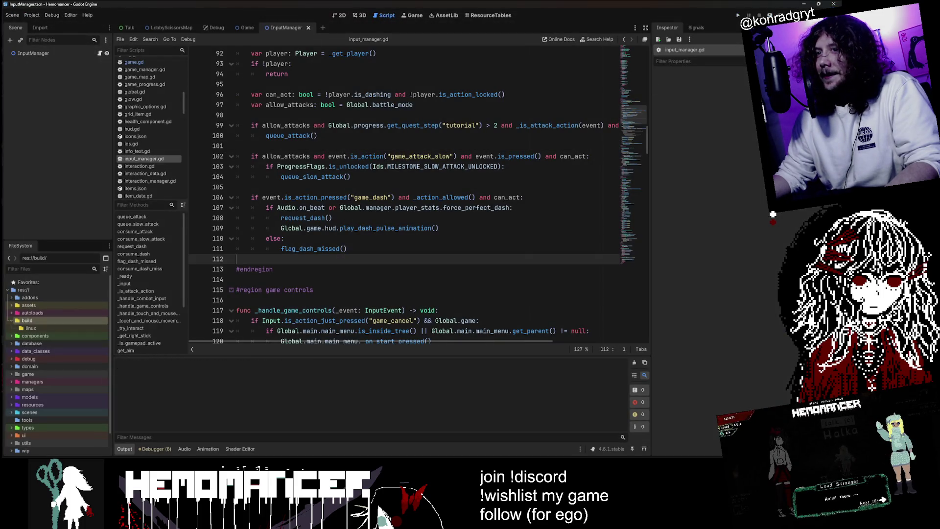
{"action": "left_click", "coordinate": [161, 448]}
Step: Rename progress to _progress in quest_predicate.gd and quest_grant.gd, saving each file
{"action": "left_click", "coordinate": [322, 350]}
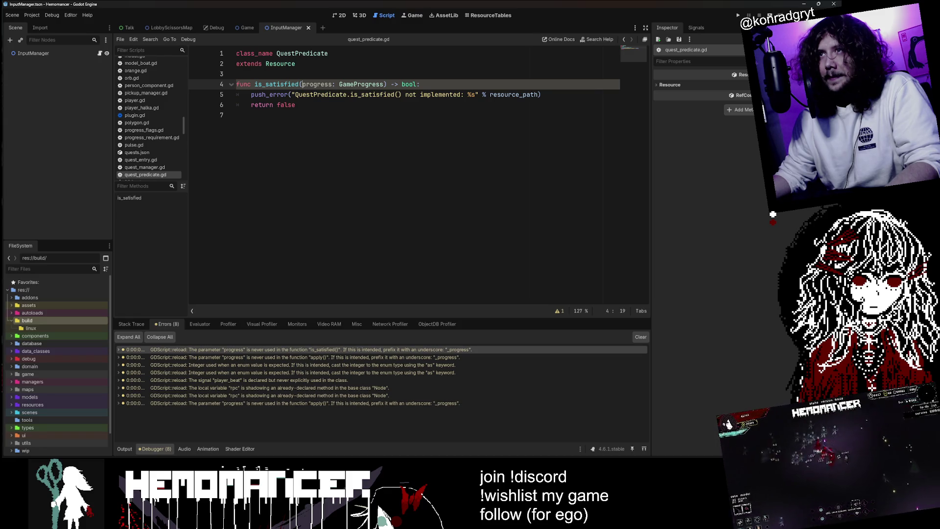
{"action": "type", "text": "_"}
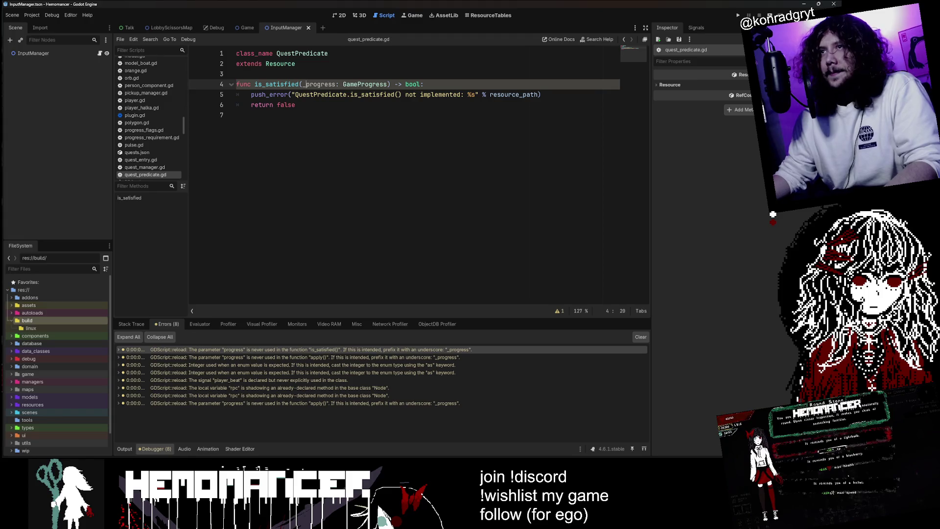
{"action": "key", "text": "ctrl+s"}
{"action": "left_click", "coordinate": [441, 358]}
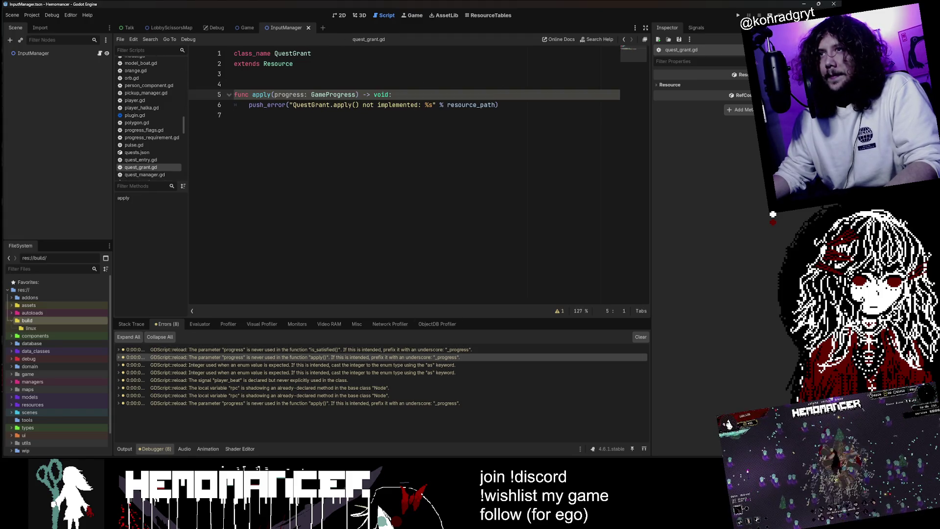
{"action": "type", "text": "_"}
{"action": "key", "text": "ctrl+s"}
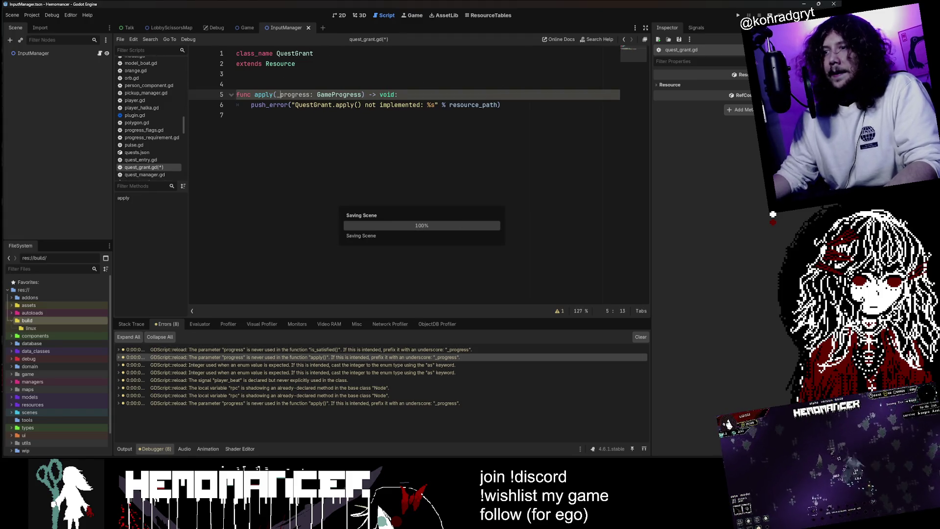
{"action": "left_click", "coordinate": [425, 365]}
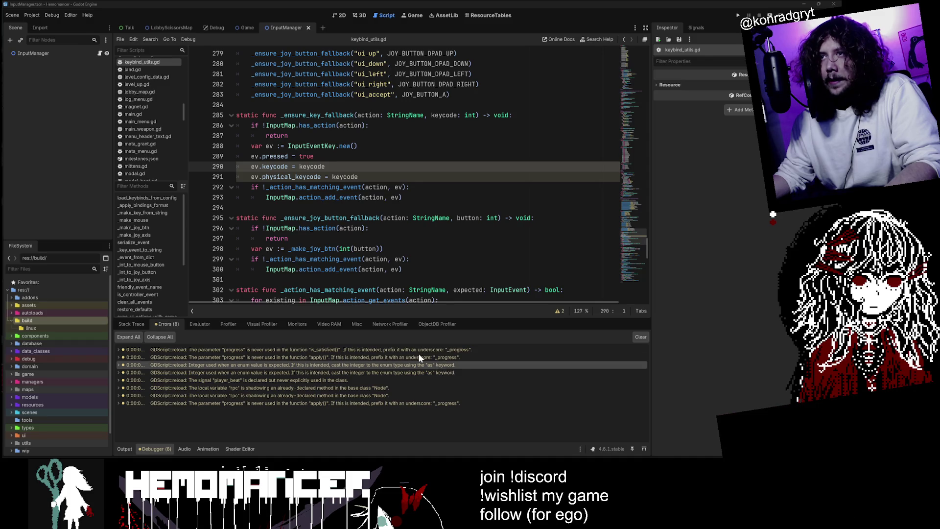
Step: Inspect keycode and physical_keycode on lines 290–291 via their enum warnings
{"action": "double_click", "coordinate": [312, 167]}
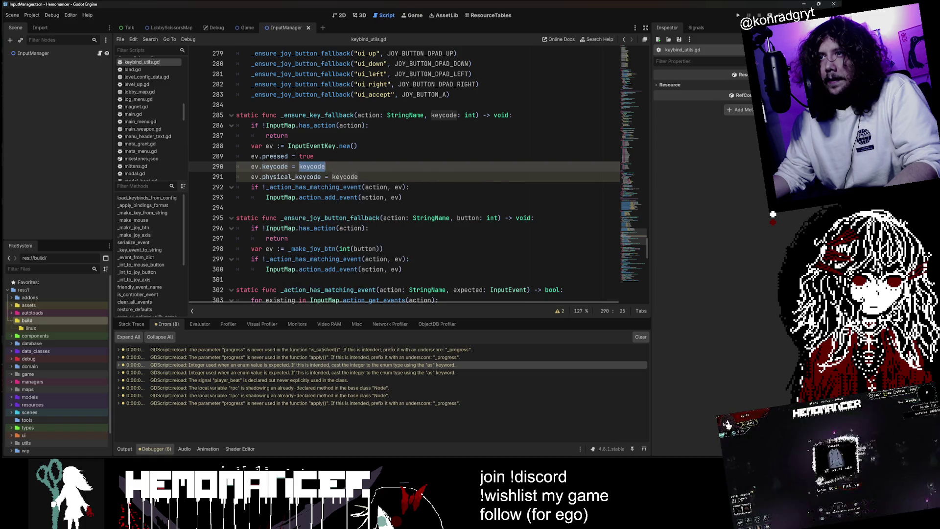
{"action": "mouse_move", "coordinate": [275, 167]}
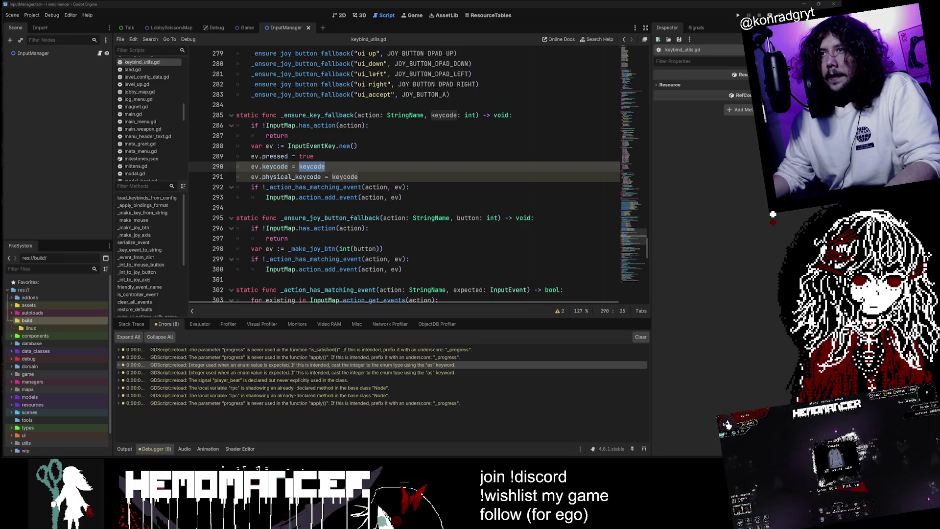
{"action": "key", "text": "Right"}
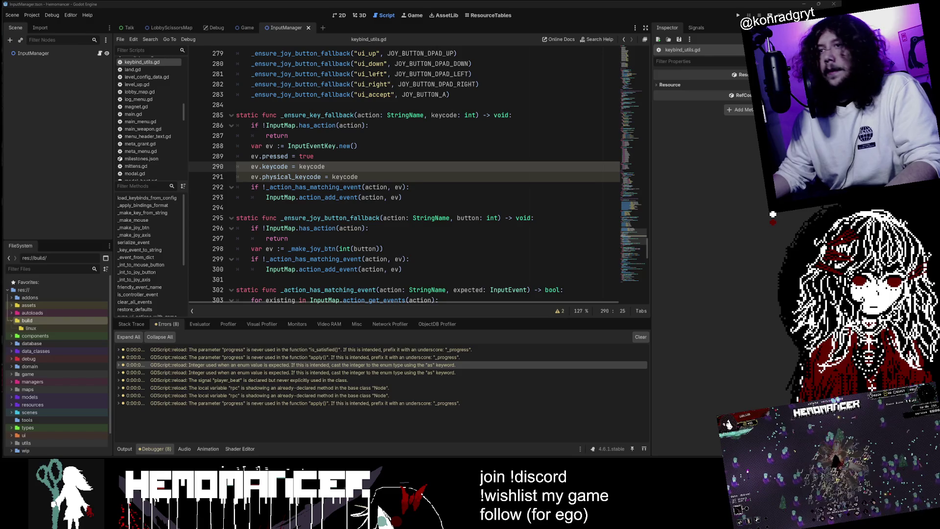
{"action": "left_click", "coordinate": [289, 366]}
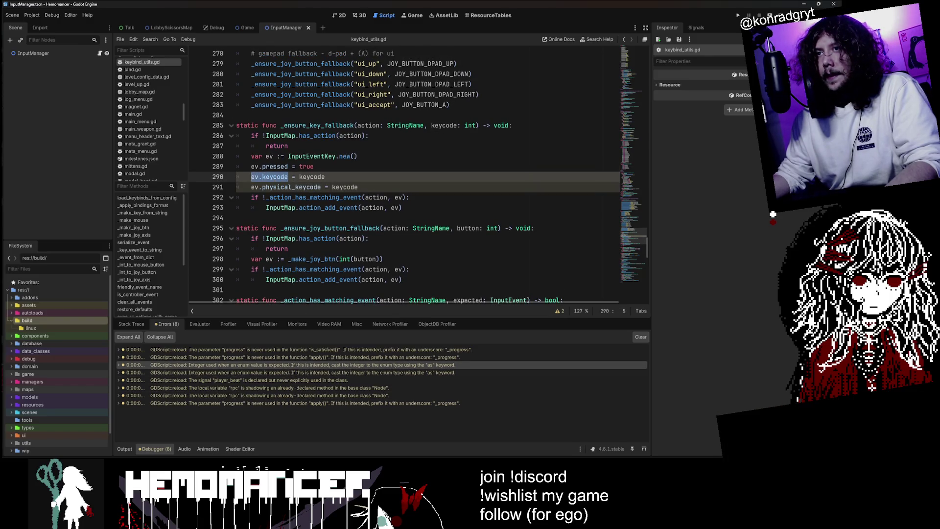
{"action": "left_click", "coordinate": [331, 372]}
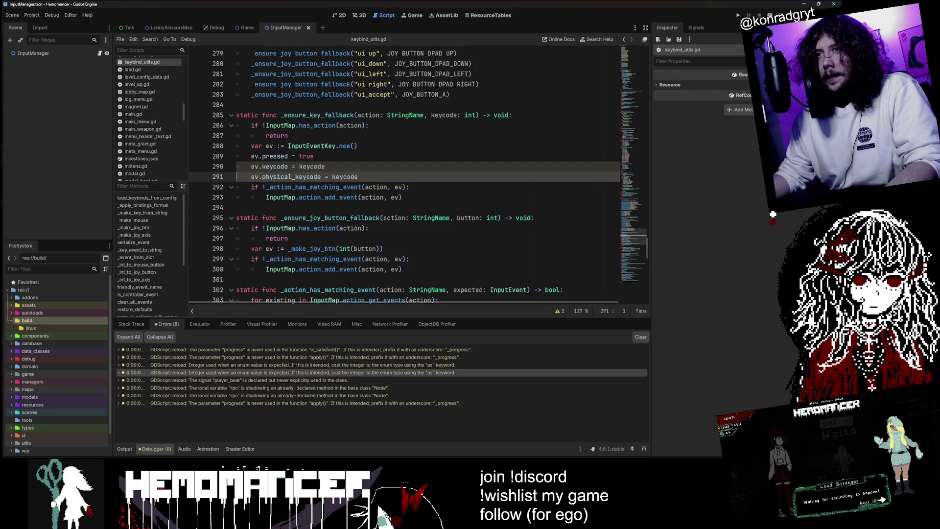
{"action": "left_click_drag", "start_coordinate": [321, 177], "coordinate": [264, 182]}
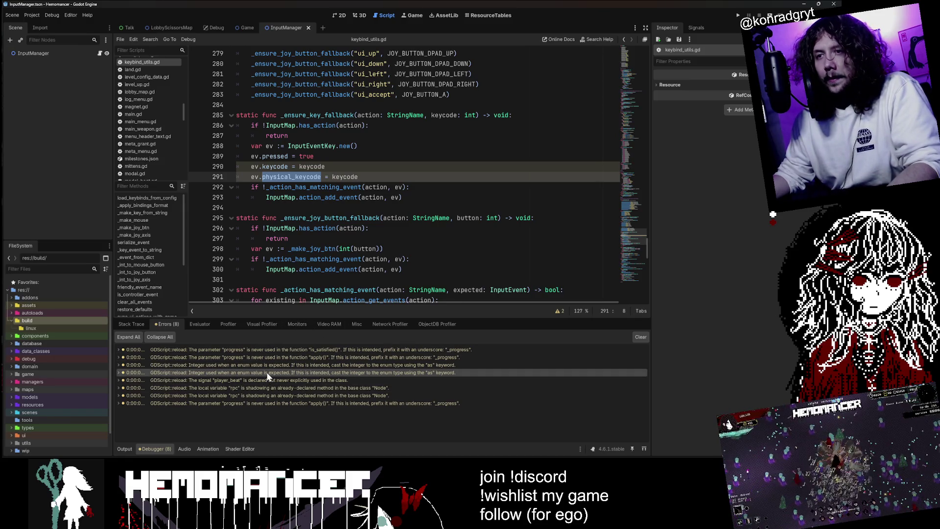
{"action": "key", "text": "Home"}
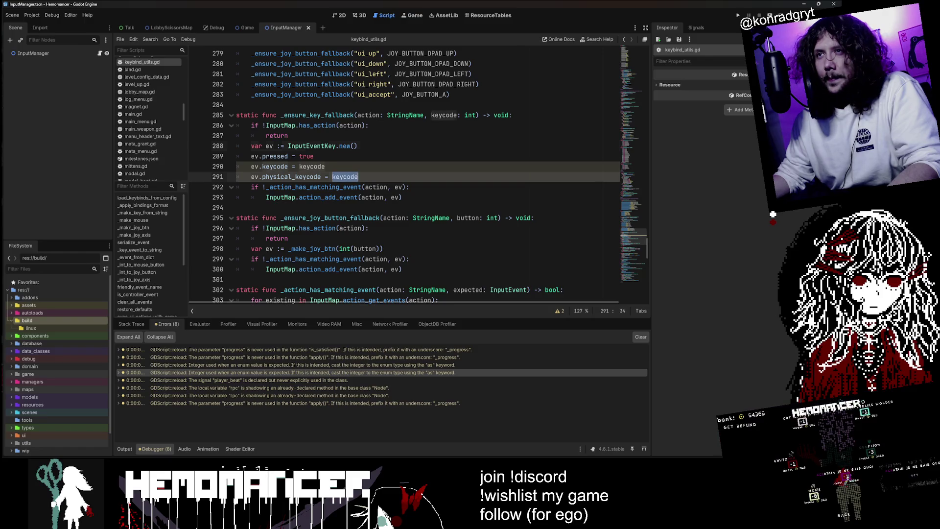
Step: Append an 'as InputEventKey' cast to lines 290 and 291, then run the project
{"action": "double_click", "coordinate": [312, 146]}
{"action": "key", "text": "ctrl+c"}
{"action": "left_click", "coordinate": [391, 167]}
{"action": "type", "text": "as"}
{"action": "key", "text": "ctrl+v"}
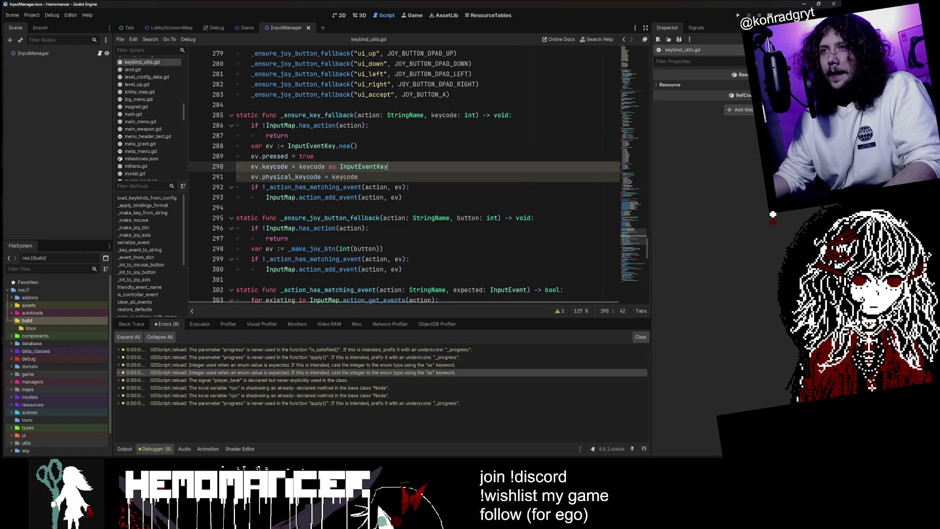
{"action": "left_click", "coordinate": [399, 177]}
{"action": "type", "text": "as"}
{"action": "key", "text": "ctrl+v"}
{"action": "key", "text": "F5"}
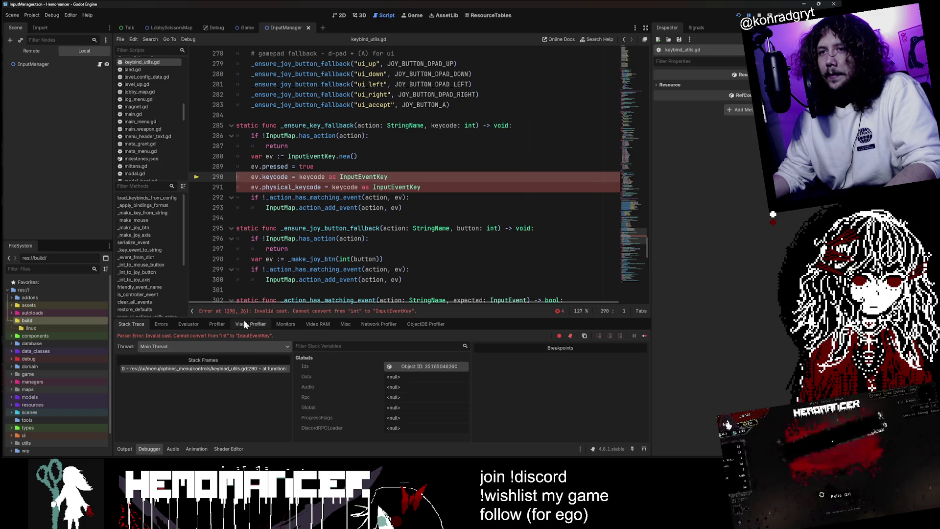
Step: Remove the invalid InputEventKey casts from lines 290–291 and rerun the game
{"action": "left_click", "coordinate": [326, 187]}
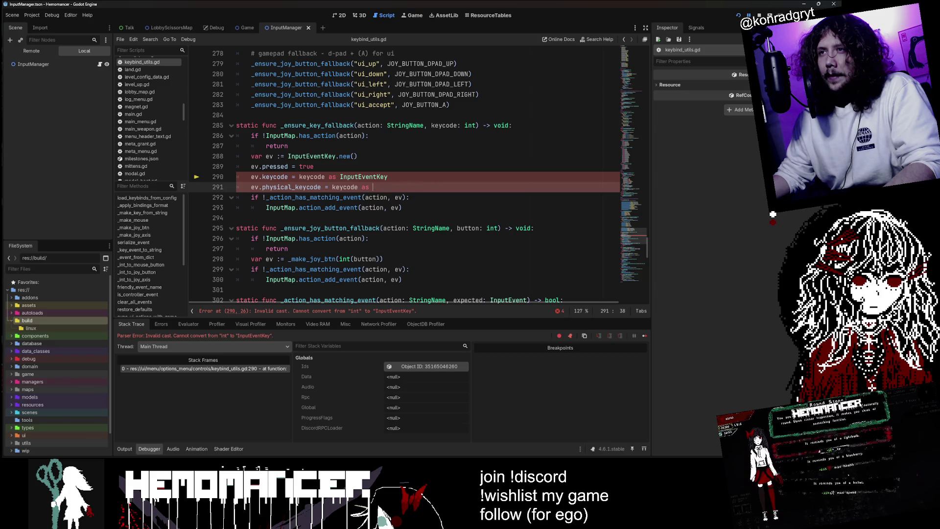
{"action": "key", "text": "Up"}
{"action": "key", "text": "End"}
{"action": "key", "text": "ctrl+BackSpace"}
{"action": "key", "text": "ctrl+BackSpace"}
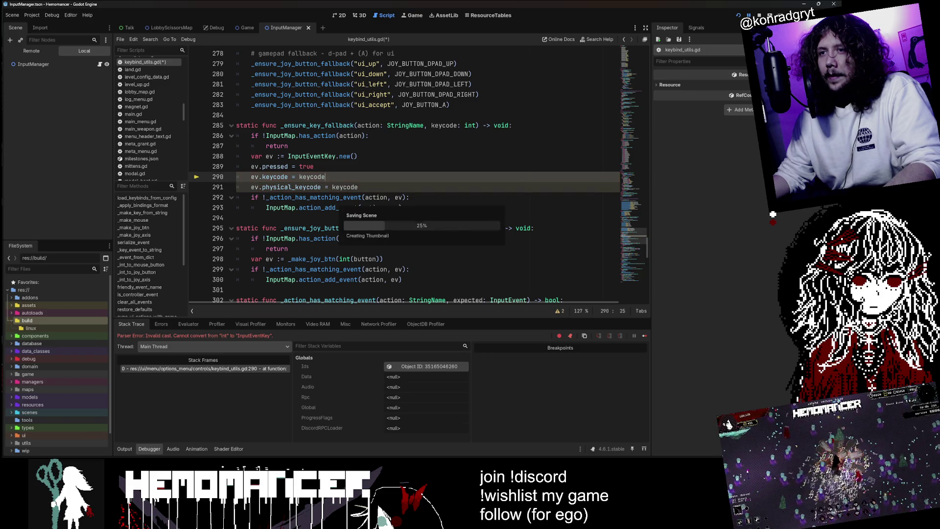
{"action": "key", "text": "F5"}
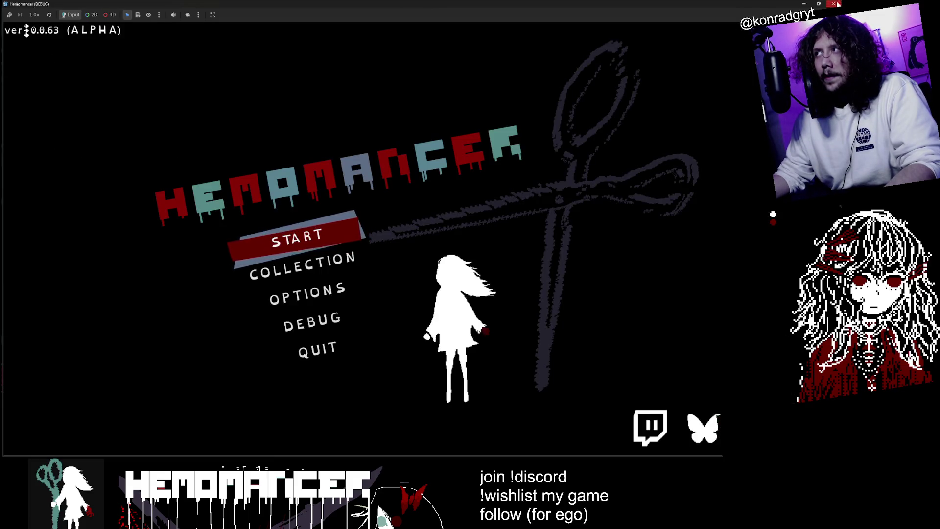
Step: Close the game and open RPC.gd at the rpc shadowing warning
{"action": "key", "text": "F8"}
{"action": "left_click", "coordinate": [175, 324]}
{"action": "left_click", "coordinate": [230, 373]}
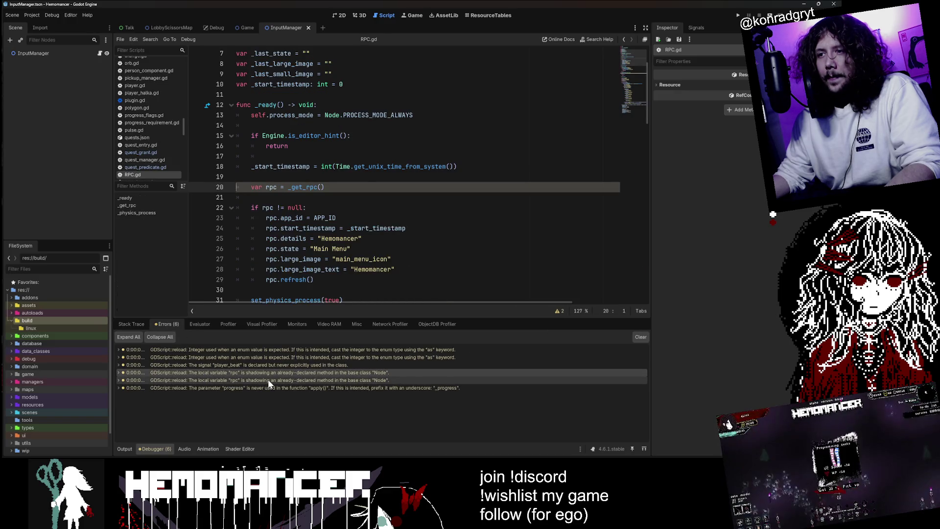
{"action": "left_click", "coordinate": [269, 377]}
{"action": "left_click", "coordinate": [279, 374]}
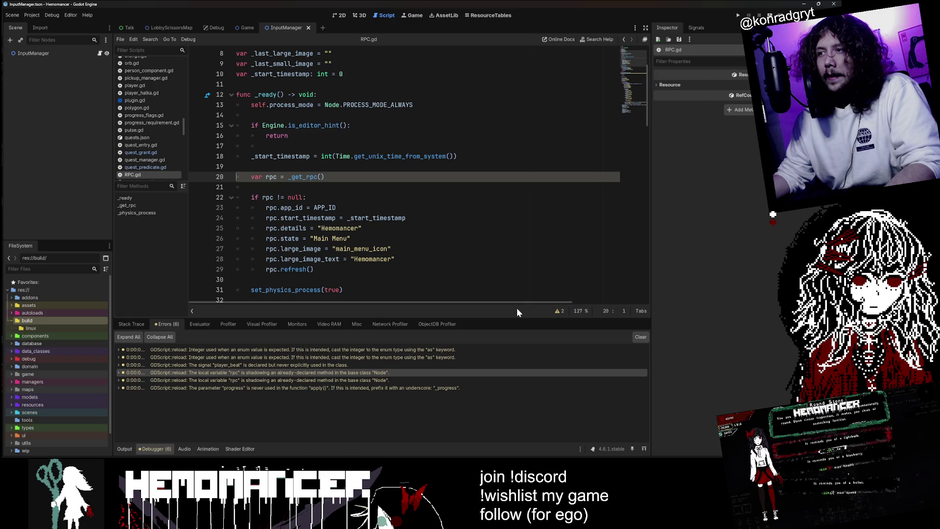
{"action": "left_click_drag", "start_coordinate": [516, 318], "coordinate": [515, 333]}
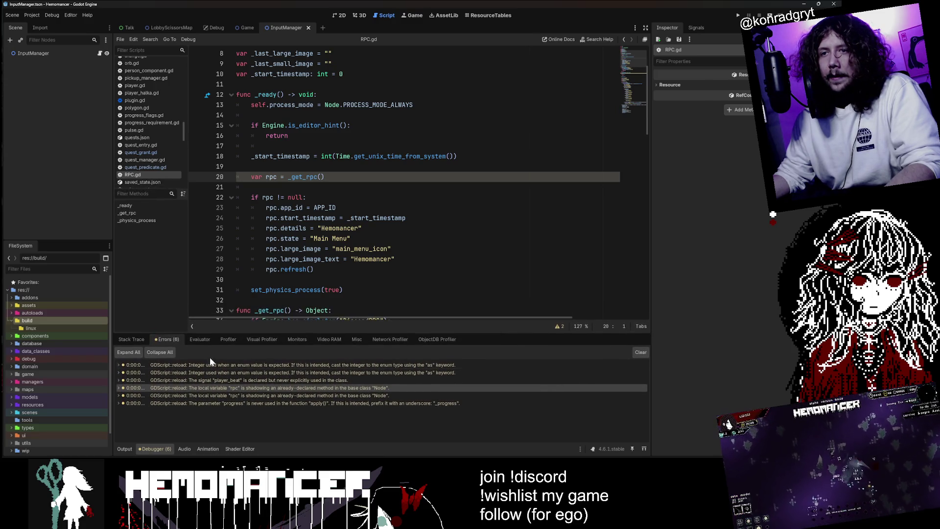
{"action": "left_click", "coordinate": [215, 395]}
{"action": "left_click", "coordinate": [220, 389]}
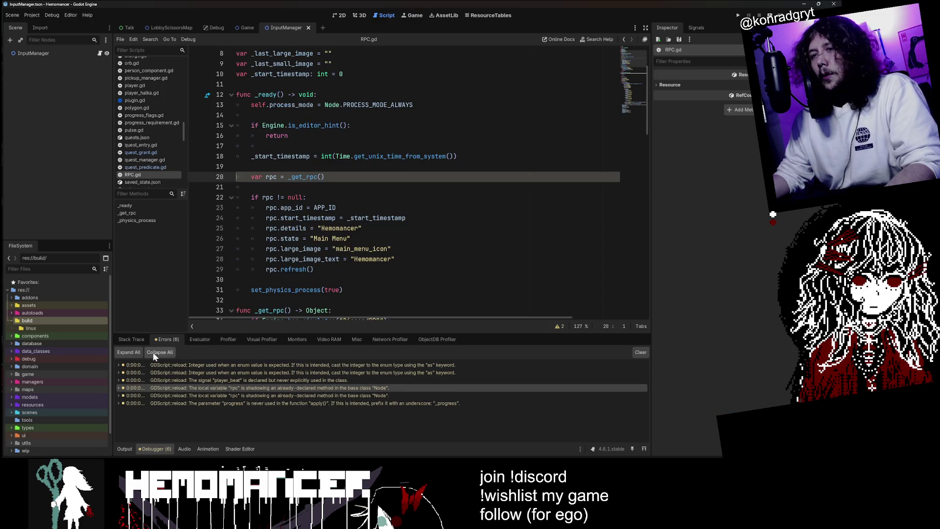
{"action": "left_click", "coordinate": [201, 396]}
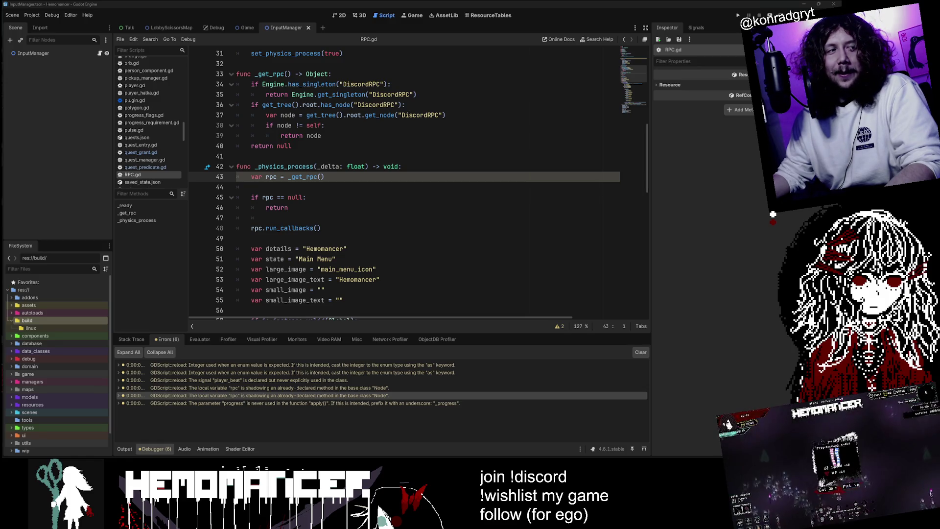
{"action": "left_click", "coordinate": [272, 388]}
{"action": "left_click", "coordinate": [272, 396]}
{"action": "left_click", "coordinate": [271, 388]}
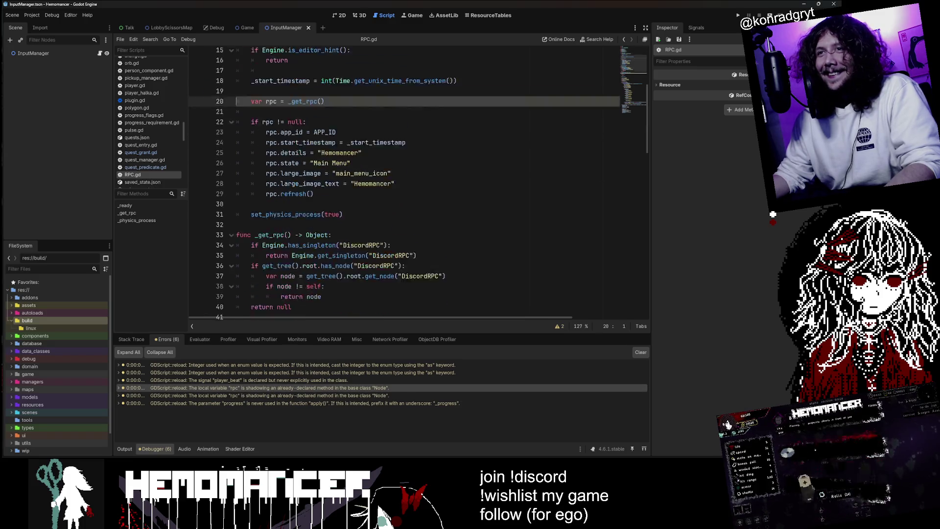
{"action": "scroll", "coordinate": [417, 183], "scroll_direction": "down", "scroll_amount": 3}
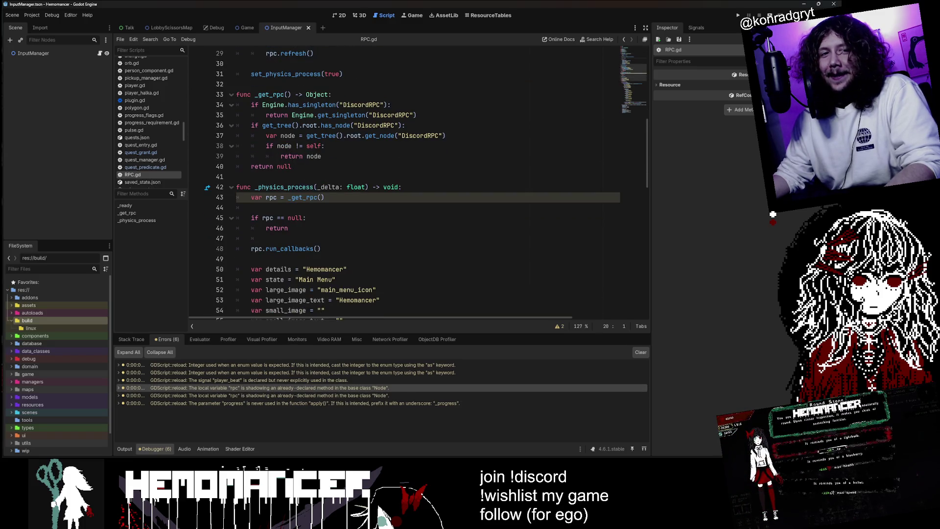
{"action": "scroll", "coordinate": [418, 186], "scroll_direction": "up", "scroll_amount": 4}
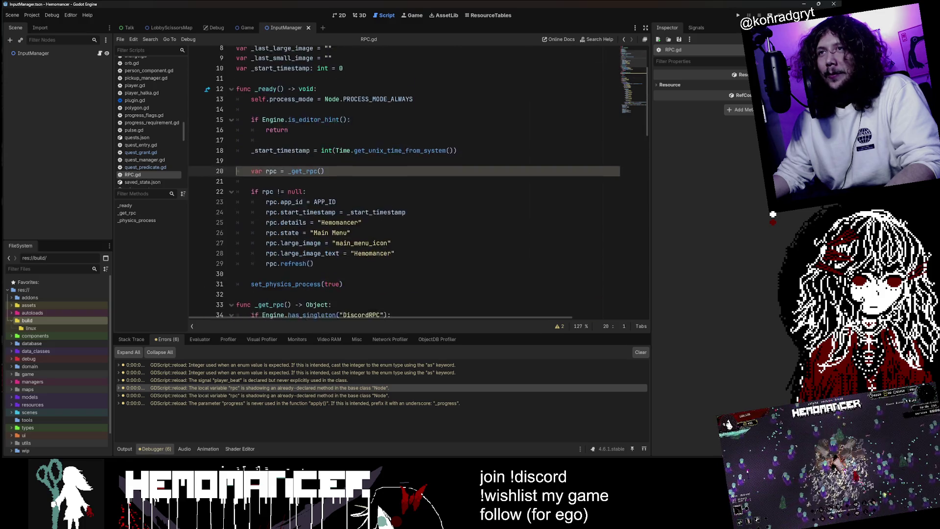
{"action": "scroll", "coordinate": [405, 184], "scroll_direction": "down", "scroll_amount": 4}
{"action": "scroll", "coordinate": [404, 184], "scroll_direction": "up", "scroll_amount": 7}
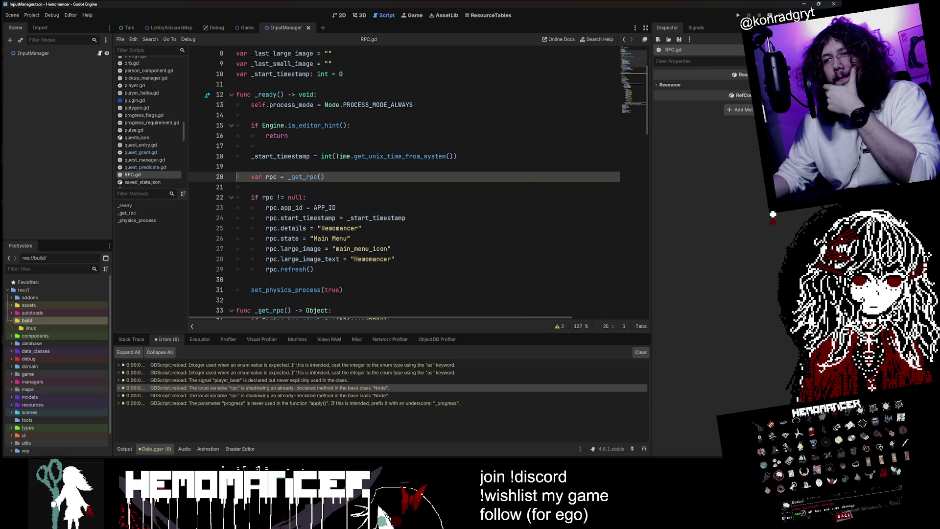
{"action": "scroll", "coordinate": [405, 184], "scroll_direction": "up", "scroll_amount": 3}
{"action": "scroll", "coordinate": [344, 294], "scroll_direction": "down", "scroll_amount": 2}
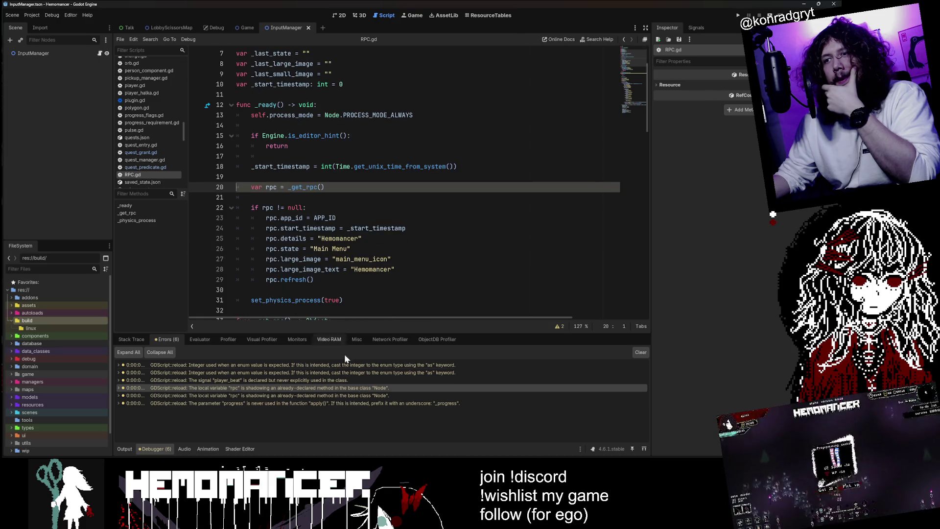
{"action": "left_click", "coordinate": [366, 386]}
{"action": "left_click", "coordinate": [366, 387]}
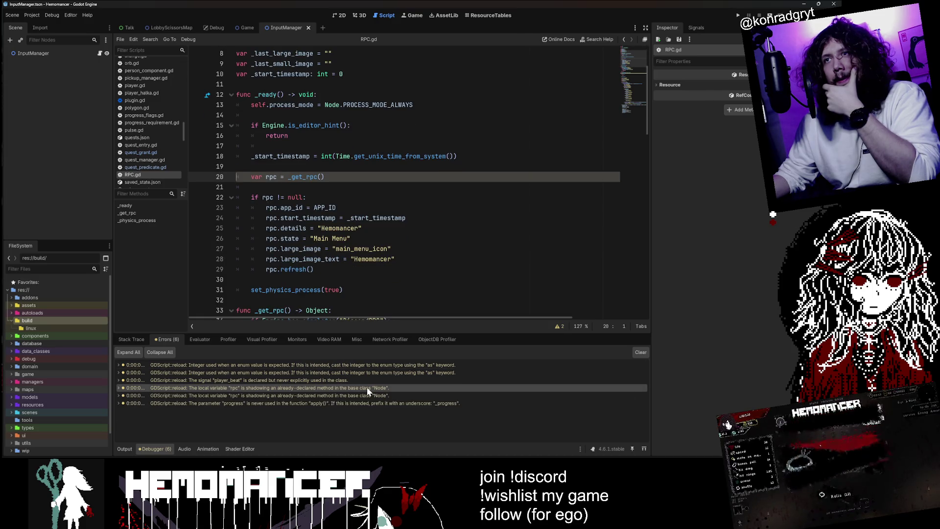
{"action": "scroll", "coordinate": [405, 184], "scroll_direction": "down", "scroll_amount": 4}
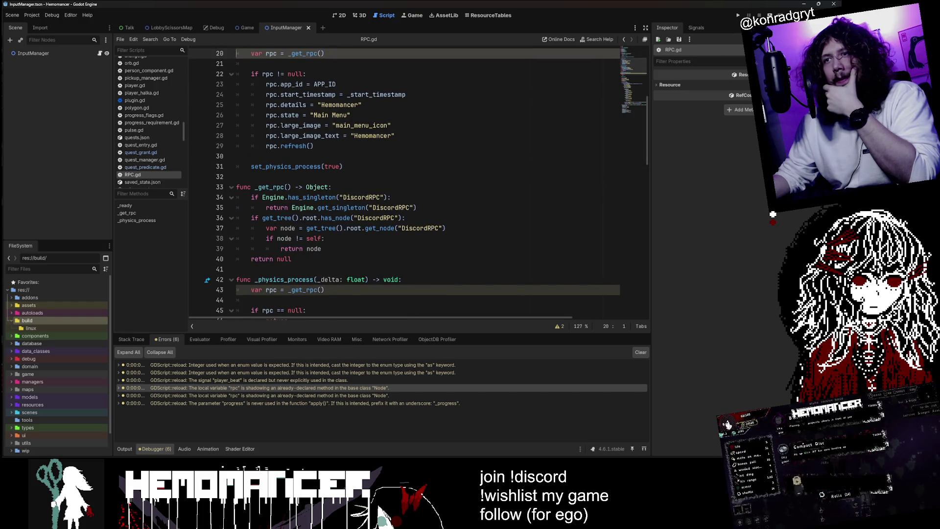
{"action": "left_click", "coordinate": [277, 289]}
{"action": "scroll", "coordinate": [277, 290], "scroll_direction": "up", "scroll_amount": 4}
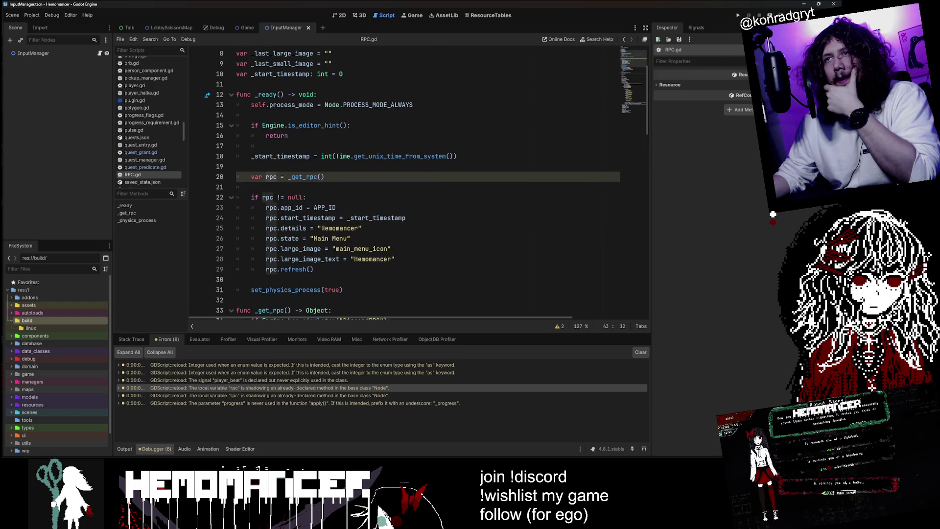
{"action": "left_click", "coordinate": [237, 176]}
{"action": "key", "text": "Return"}
{"action": "key", "text": "Return"}
{"action": "key", "text": "Return"}
{"action": "key", "text": "Up"}
{"action": "key", "text": "Up"}
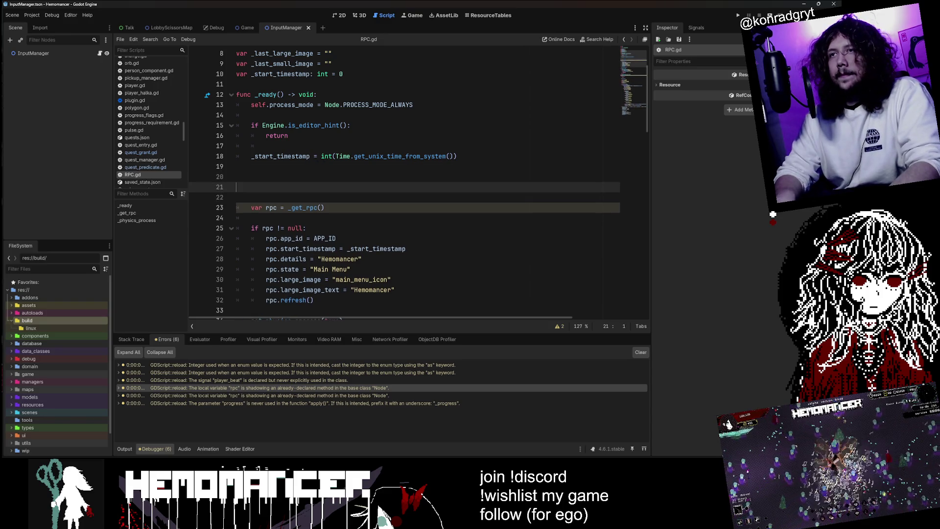
{"action": "key", "text": "Tab"}
{"action": "key", "text": "Down"}
{"action": "key", "text": "Down"}
{"action": "key", "text": "ctrl+x"}
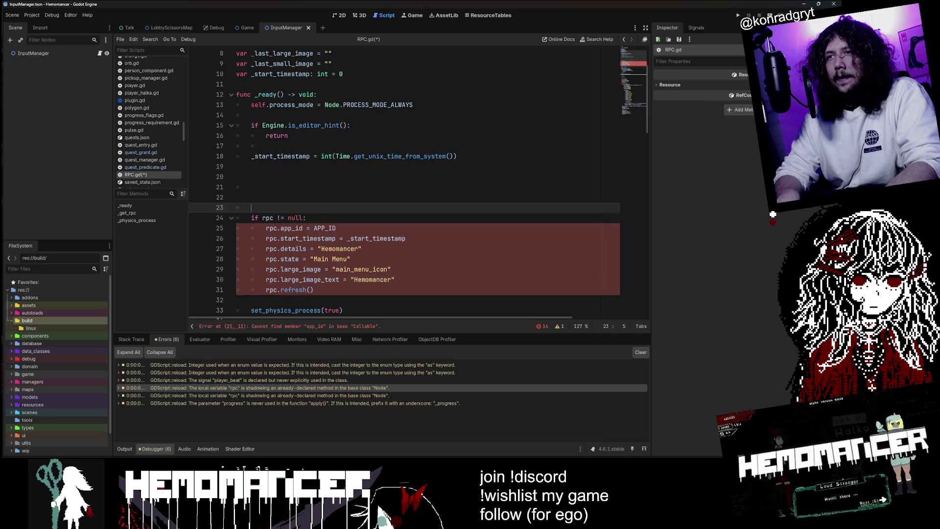
{"action": "left_click", "coordinate": [237, 197]}
{"action": "left_click", "coordinate": [252, 187]}
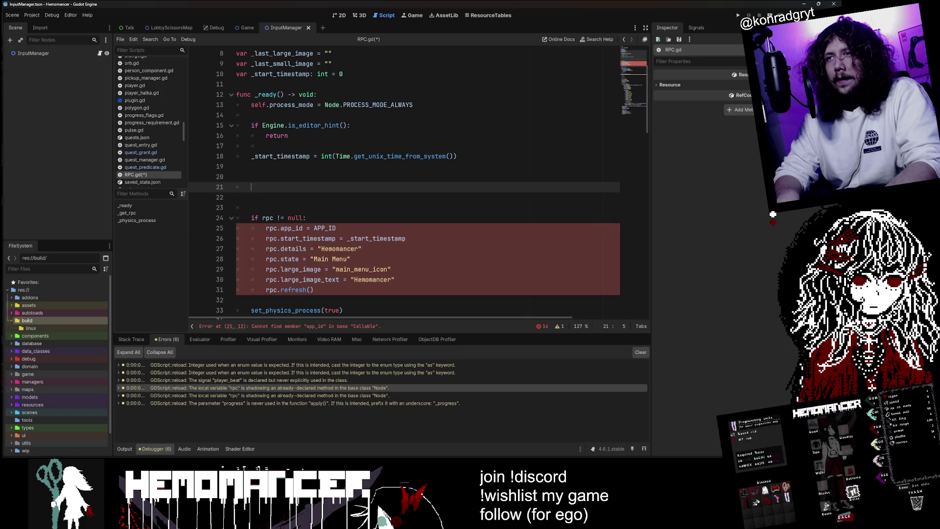
{"action": "key", "text": "ctrl+z"}
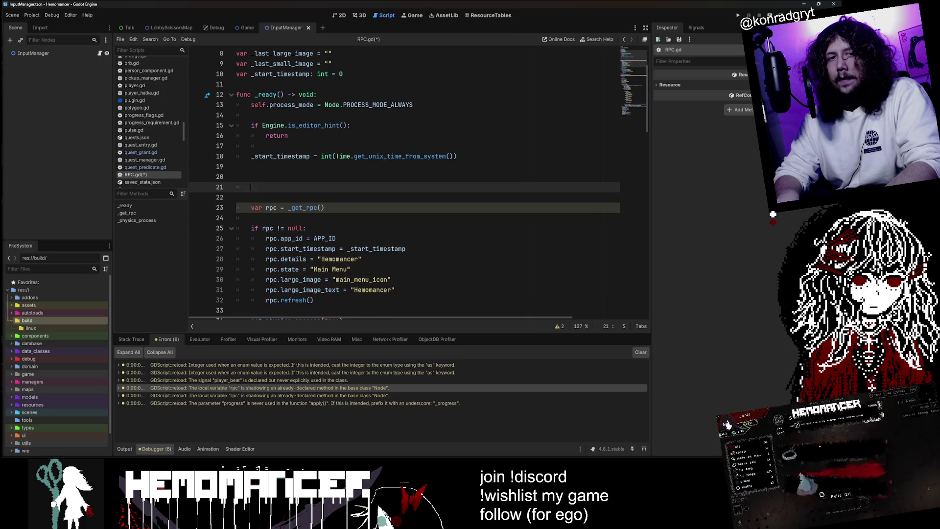
{"action": "left_click", "coordinate": [236, 197]}
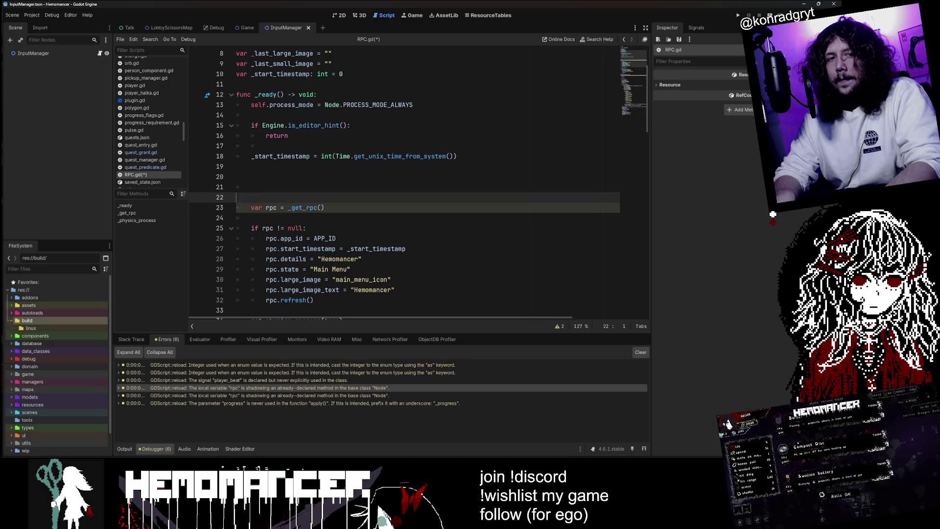
{"action": "key", "text": "BackSpace"}
{"action": "key", "text": "BackSpace"}
{"action": "key", "text": "BackSpace"}
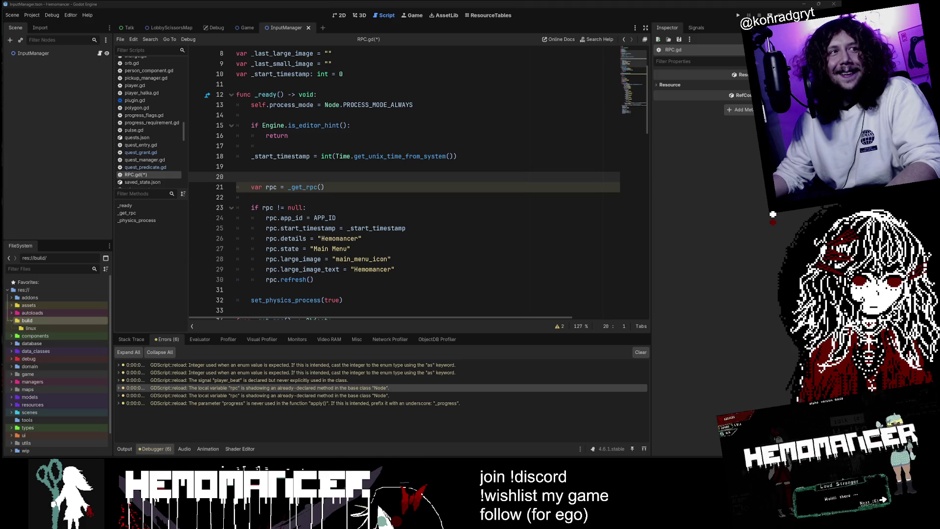
{"action": "key", "text": "ctrl+s"}
{"action": "key", "text": "ctrl+l"}
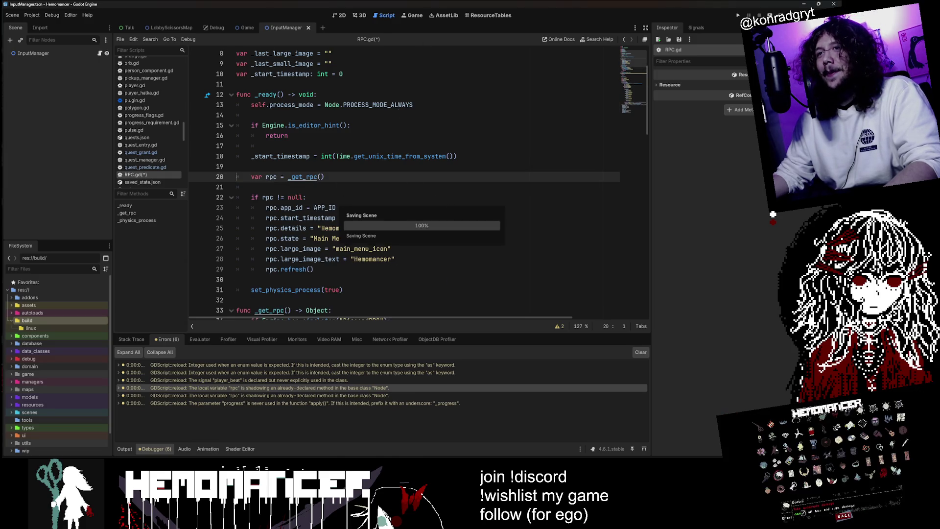
{"action": "type", "text": "43"}
{"action": "key", "text": "Return"}
Step: Rename the rpc variable on line 43 of RPC.gd to discord_rpc
{"action": "left_click", "coordinate": [294, 146]}
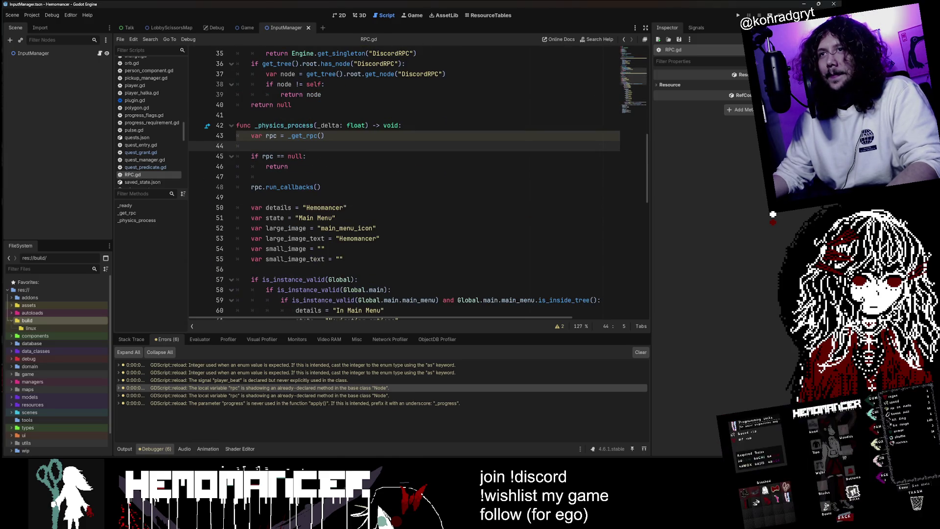
{"action": "scroll", "coordinate": [372, 206], "scroll_direction": "up", "scroll_amount": 4}
{"action": "scroll", "coordinate": [372, 196], "scroll_direction": "up", "scroll_amount": 3}
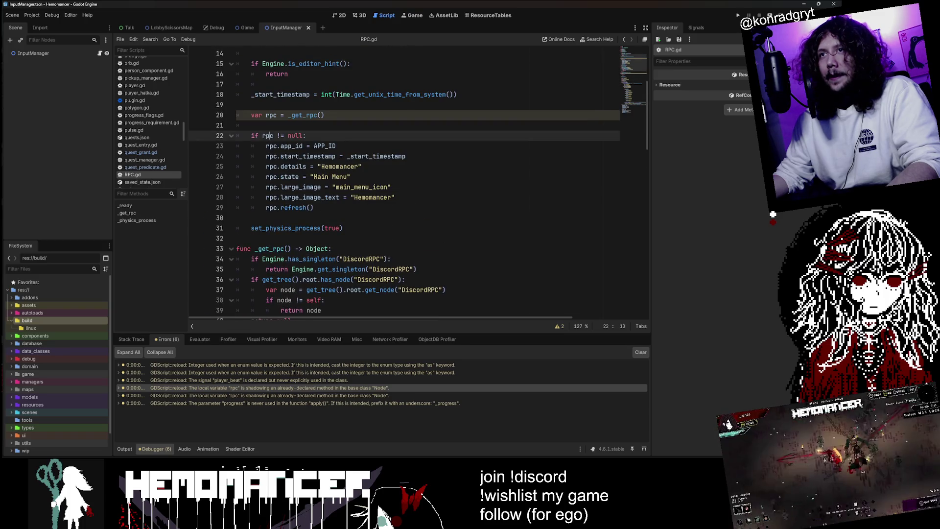
{"action": "left_click", "coordinate": [271, 115]}
{"action": "double_click", "coordinate": [271, 115]}
{"action": "scroll", "coordinate": [417, 180], "scroll_direction": "down", "scroll_amount": 7}
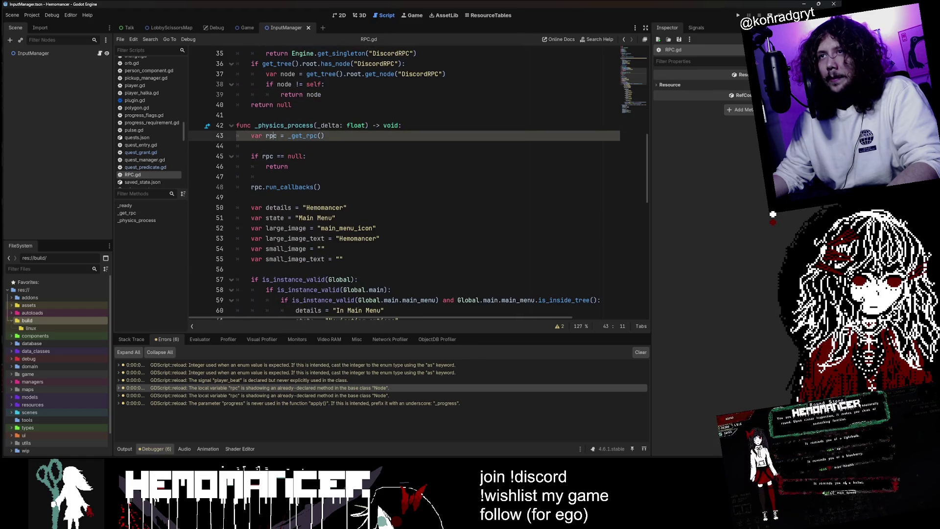
{"action": "double_click", "coordinate": [272, 135]}
{"action": "scroll", "coordinate": [372, 196], "scroll_direction": "down", "scroll_amount": 8}
{"action": "scroll", "coordinate": [372, 196], "scroll_direction": "up", "scroll_amount": 8}
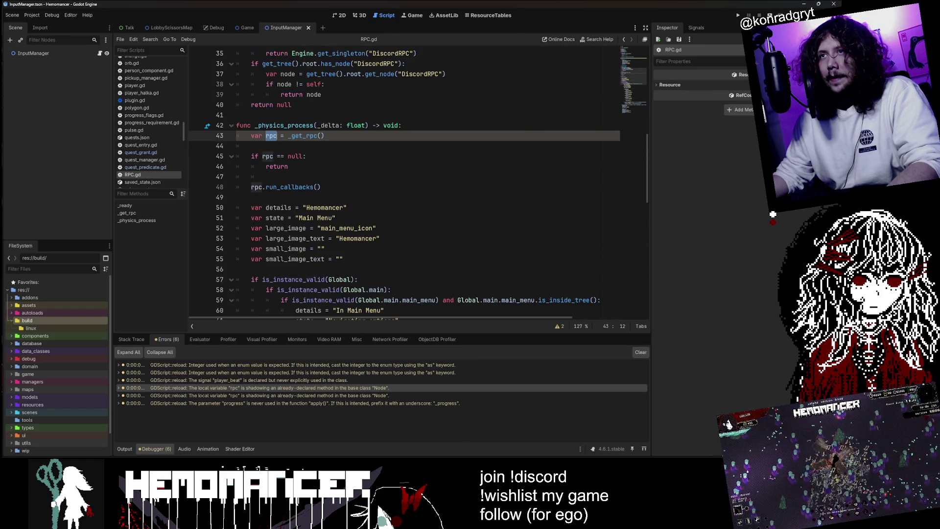
{"action": "scroll", "coordinate": [372, 196], "scroll_direction": "up", "scroll_amount": 11}
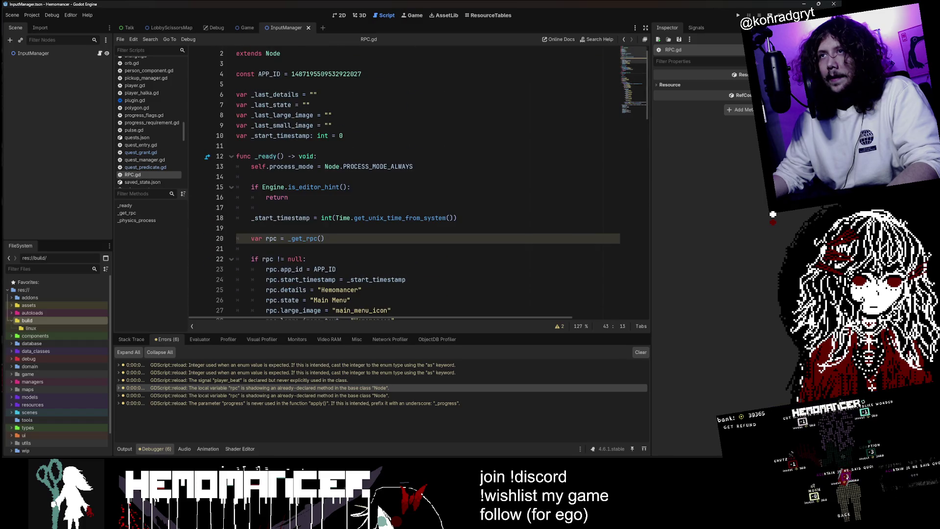
{"action": "scroll", "coordinate": [416, 182], "scroll_direction": "down", "scroll_amount": 12}
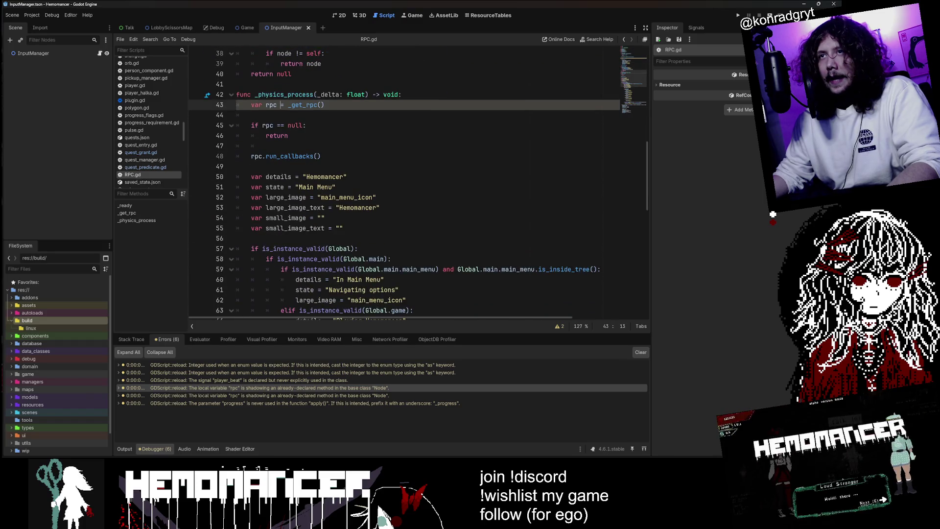
{"action": "left_click", "coordinate": [265, 105]}
{"action": "type", "text": "discord_"}
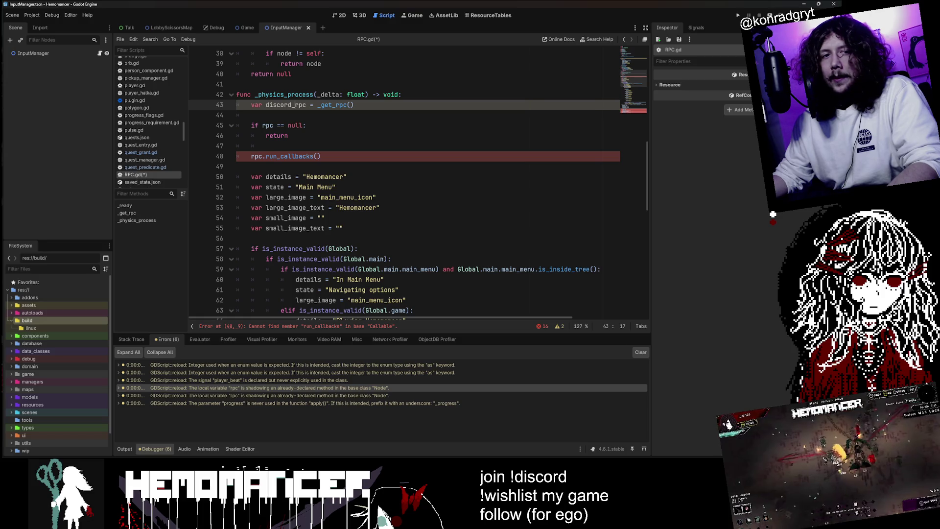
Step: Paste discord_rpc over rpc on line 48 and the multi-selected references up from line 103, then save
{"action": "double_click", "coordinate": [280, 104]}
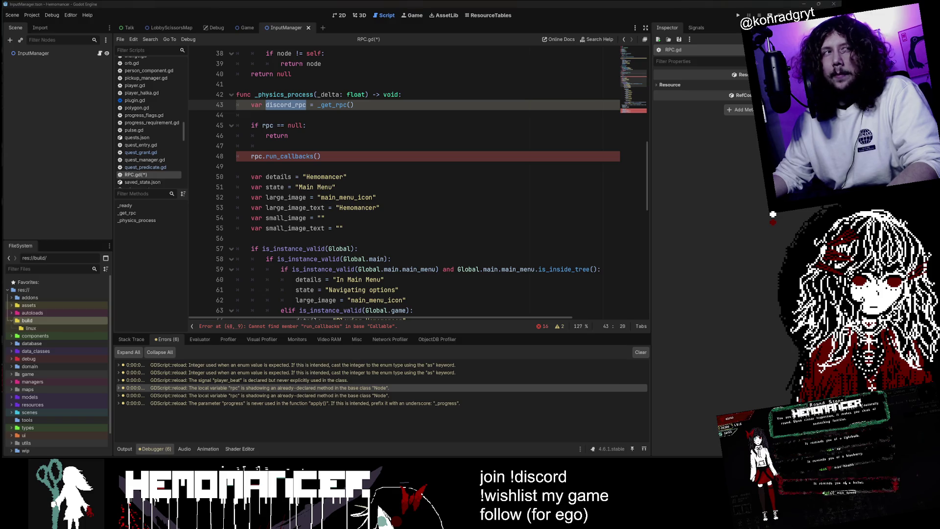
{"action": "left_click", "coordinate": [306, 105]}
{"action": "double_click", "coordinate": [298, 105]}
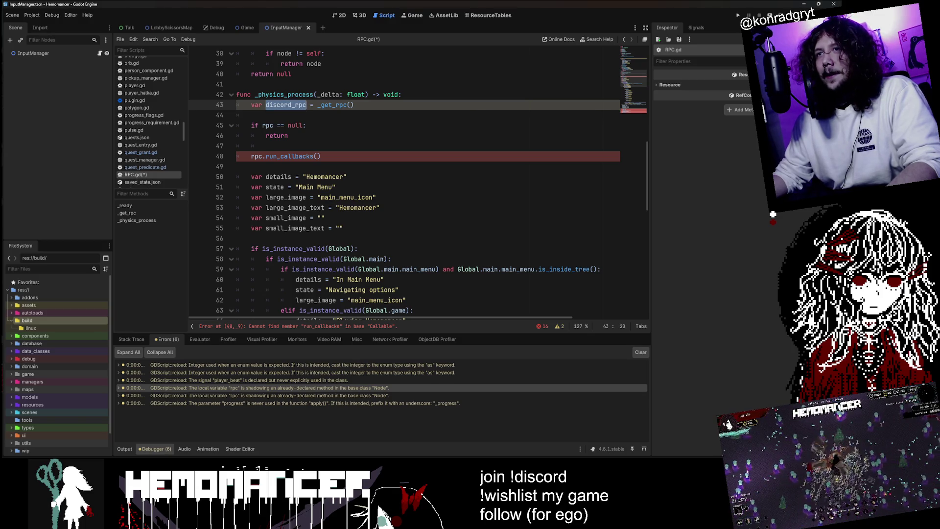
{"action": "double_click", "coordinate": [256, 156]}
{"action": "key", "text": "ctrl+v"}
{"action": "scroll", "coordinate": [392, 195], "scroll_direction": "down", "scroll_amount": 8}
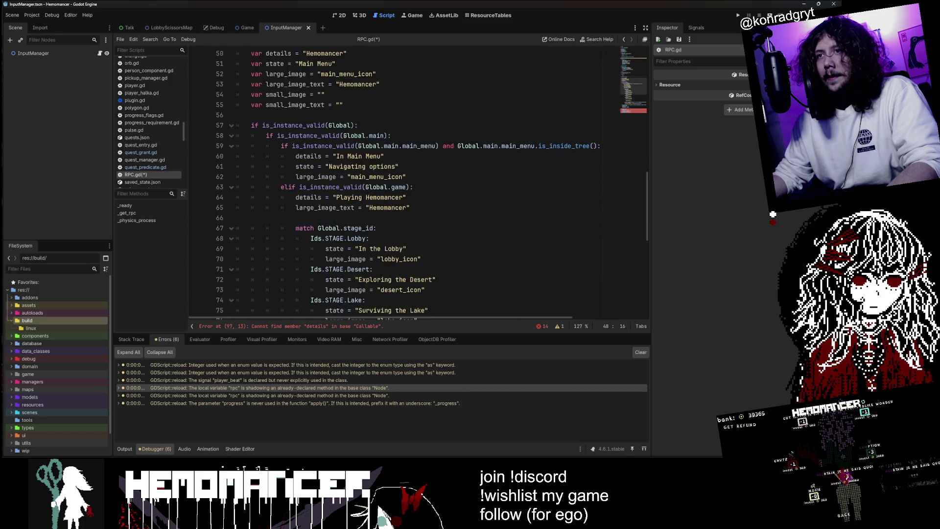
{"action": "scroll", "coordinate": [392, 195], "scroll_direction": "down", "scroll_amount": 6}
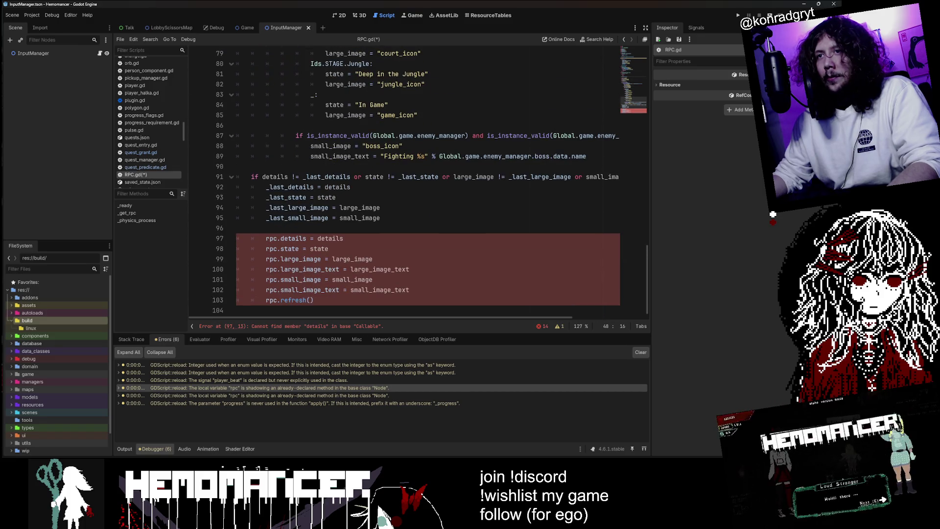
{"action": "double_click", "coordinate": [272, 300]}
{"action": "key", "text": "shift+alt+Up"}
{"action": "key", "text": "shift+alt+Up"}
{"action": "key", "text": "shift+alt+Up"}
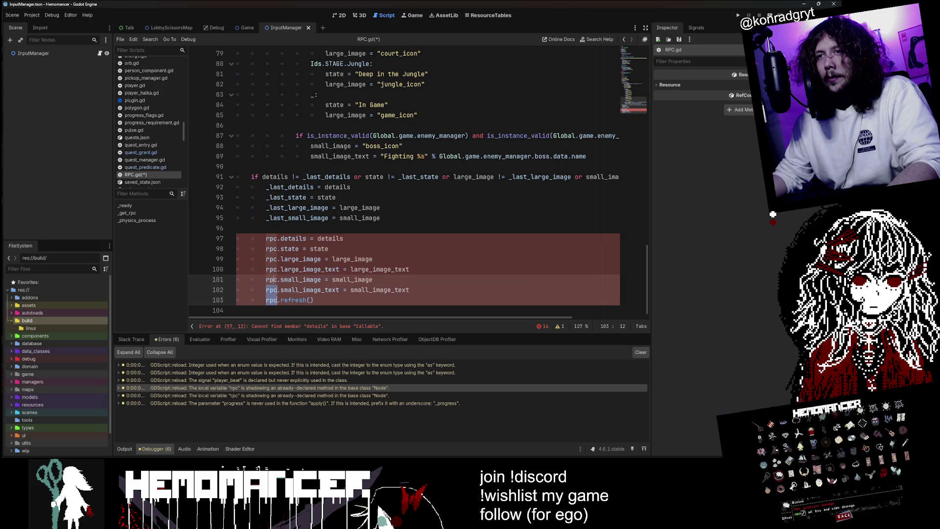
{"action": "key", "text": "shift+alt+Up"}
{"action": "key", "text": "shift+alt+Up"}
{"action": "key", "text": "shift+alt+Up"}
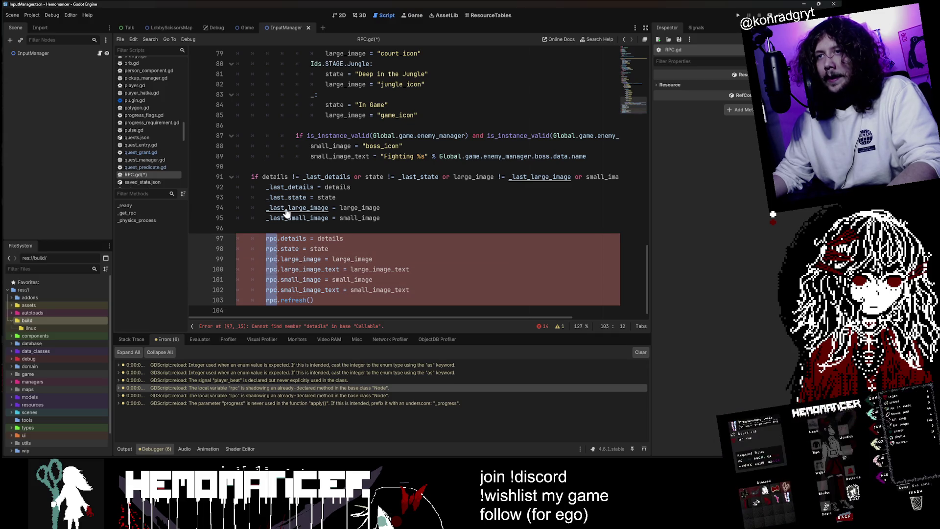
{"action": "key", "text": "ctrl+v"}
{"action": "left_click", "coordinate": [387, 218]}
{"action": "key", "text": "ctrl+s"}
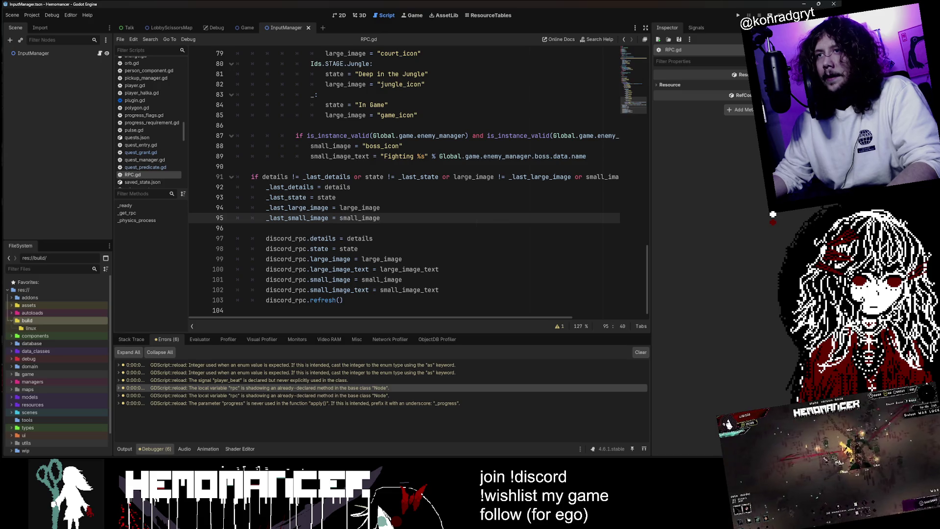
Step: Run the game with F5 to test the rename, then stop it with F8
{"action": "scroll", "coordinate": [387, 218], "scroll_direction": "up", "scroll_amount": 7}
{"action": "scroll", "coordinate": [387, 218], "scroll_direction": "up", "scroll_amount": 6}
{"action": "scroll", "coordinate": [387, 217], "scroll_direction": "down", "scroll_amount": 8}
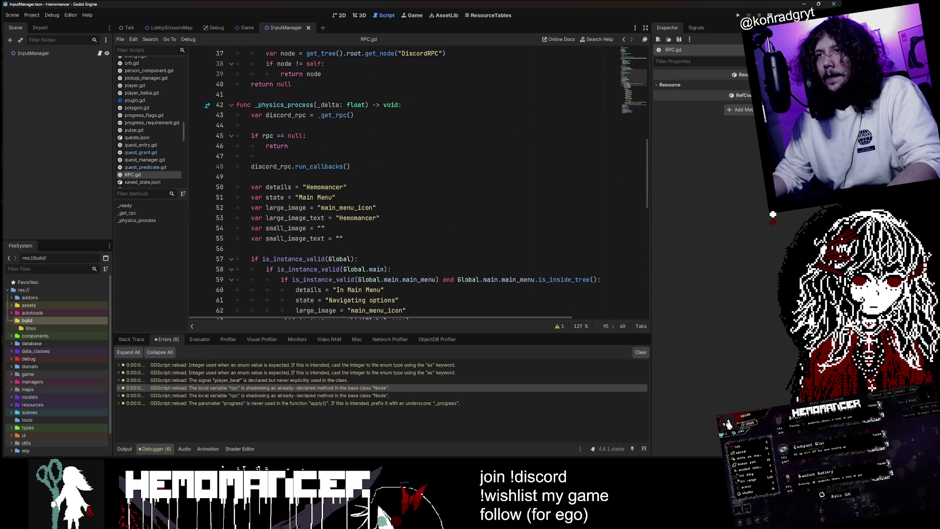
{"action": "scroll", "coordinate": [419, 181], "scroll_direction": "down", "scroll_amount": 5}
{"action": "scroll", "coordinate": [418, 181], "scroll_direction": "up", "scroll_amount": 20}
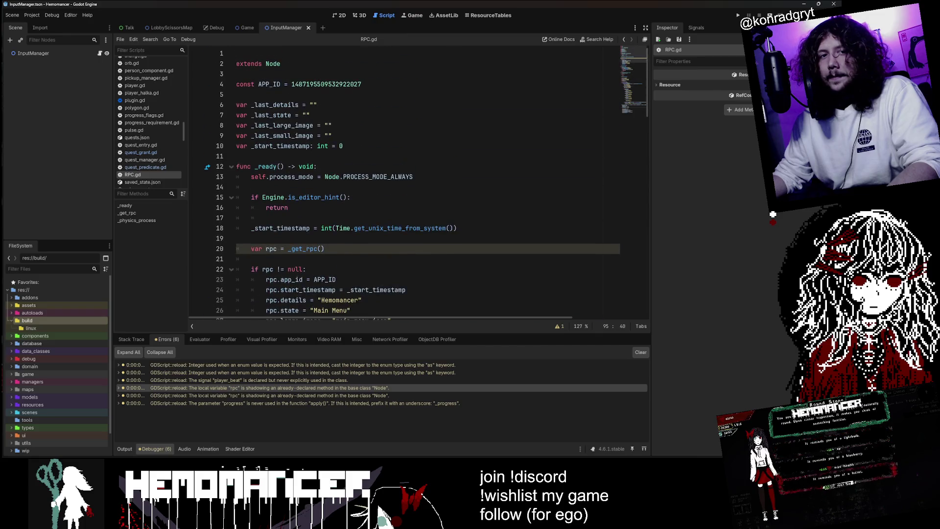
{"action": "key", "text": "F5"}
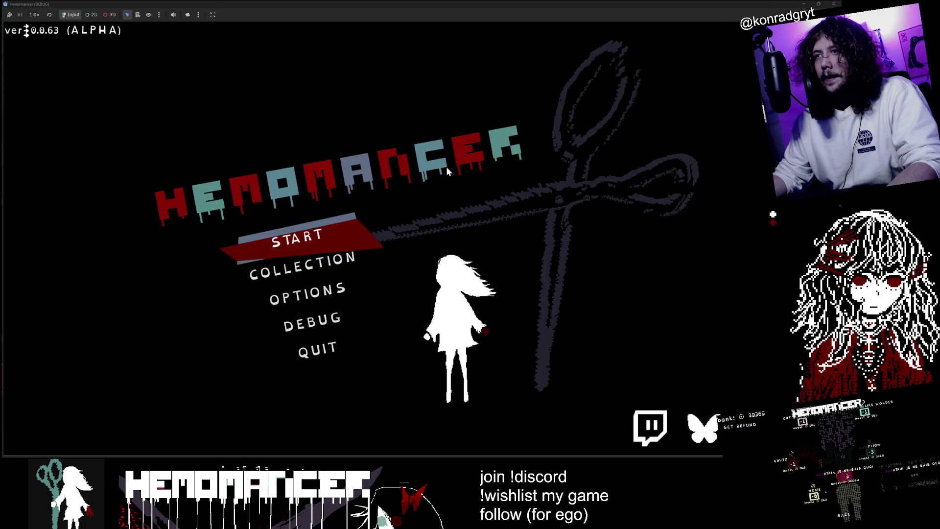
{"action": "key", "text": "F8"}
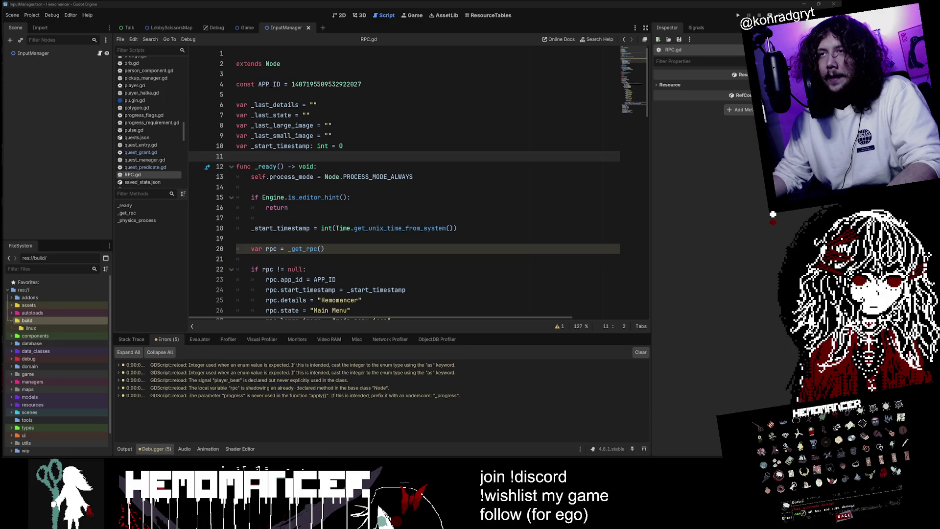
Step: Prefix each rpc reference in _ready, lines 20 through 29, with discord_
{"action": "scroll", "coordinate": [403, 181], "scroll_direction": "down", "scroll_amount": 2}
{"action": "left_click", "coordinate": [288, 187]}
{"action": "scroll", "coordinate": [404, 181], "scroll_direction": "down", "scroll_amount": 15}
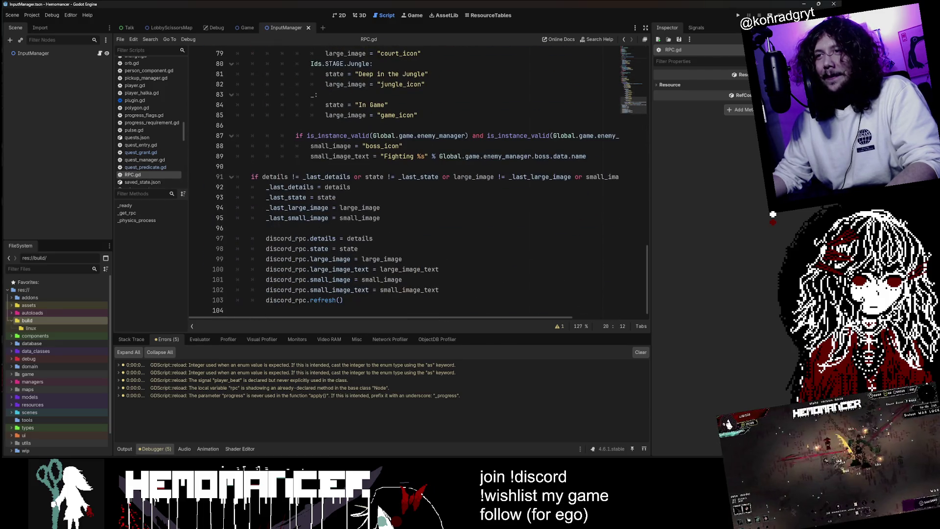
{"action": "scroll", "coordinate": [404, 181], "scroll_direction": "up", "scroll_amount": 20}
{"action": "scroll", "coordinate": [403, 181], "scroll_direction": "down", "scroll_amount": 4}
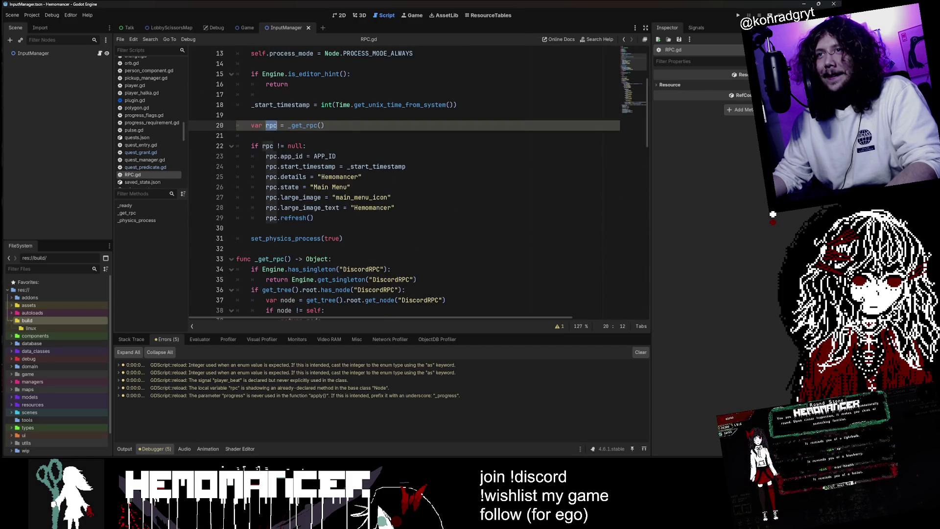
{"action": "type", "text": "discord_rpc"}
{"action": "left_click", "coordinate": [263, 146]}
{"action": "type", "text": "discord_"}
{"action": "left_click", "coordinate": [268, 156]}
{"action": "type", "text": "discord_"}
{"action": "left_click", "coordinate": [266, 166]}
{"action": "type", "text": "discord_"}
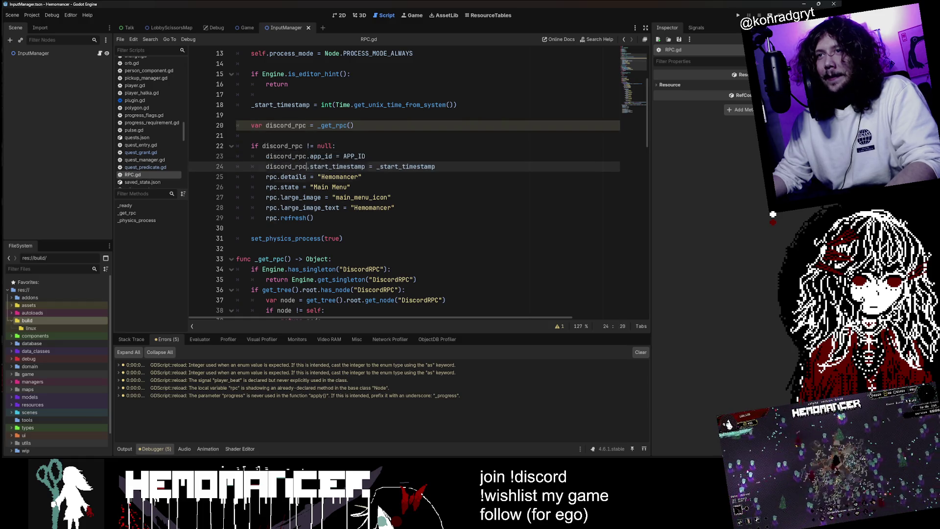
{"action": "left_click", "coordinate": [266, 176]}
{"action": "type", "text": "discord_"}
{"action": "left_click", "coordinate": [266, 187]}
{"action": "type", "text": "discord_"}
{"action": "left_click", "coordinate": [267, 198]}
{"action": "type", "text": "discord_"}
{"action": "left_click", "coordinate": [266, 208]}
{"action": "type", "text": "discord_"}
{"action": "left_click", "coordinate": [266, 218]}
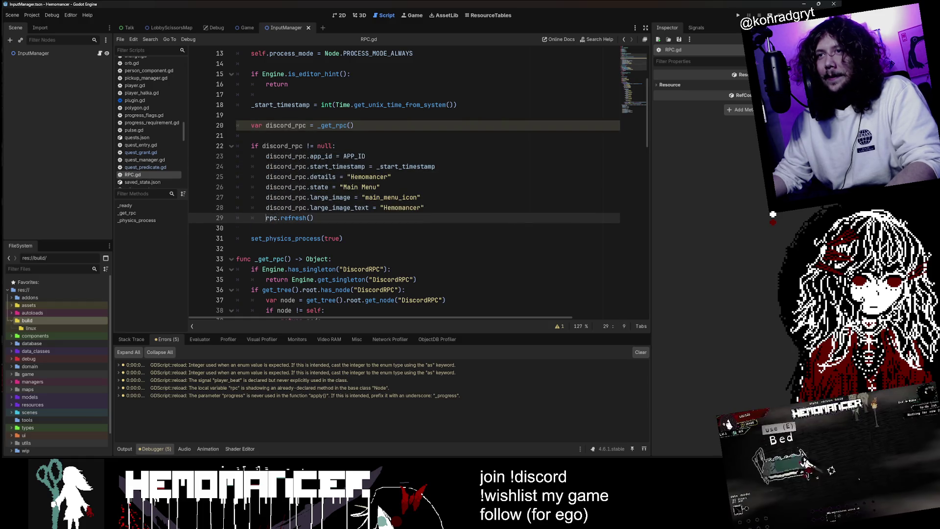
{"action": "scroll", "coordinate": [418, 186], "scroll_direction": "up", "scroll_amount": 1}
{"action": "scroll", "coordinate": [419, 186], "scroll_direction": "down", "scroll_amount": 4}
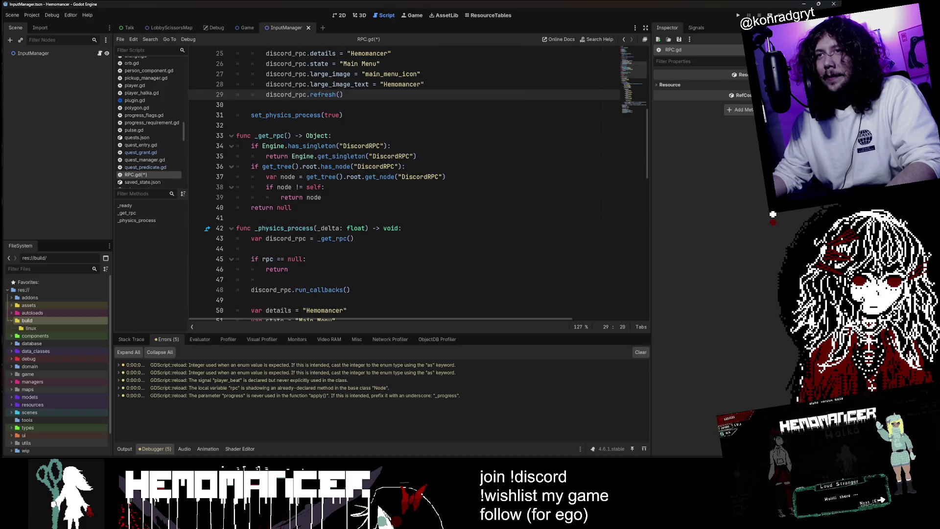
{"action": "scroll", "coordinate": [418, 186], "scroll_direction": "up", "scroll_amount": 3}
{"action": "scroll", "coordinate": [418, 186], "scroll_direction": "down", "scroll_amount": 3}
{"action": "key", "text": "ctrl+f"}
Step: Search RPC.gd for 'rpc' and step through every match to confirm none are left
{"action": "type", "text": "rcp"}
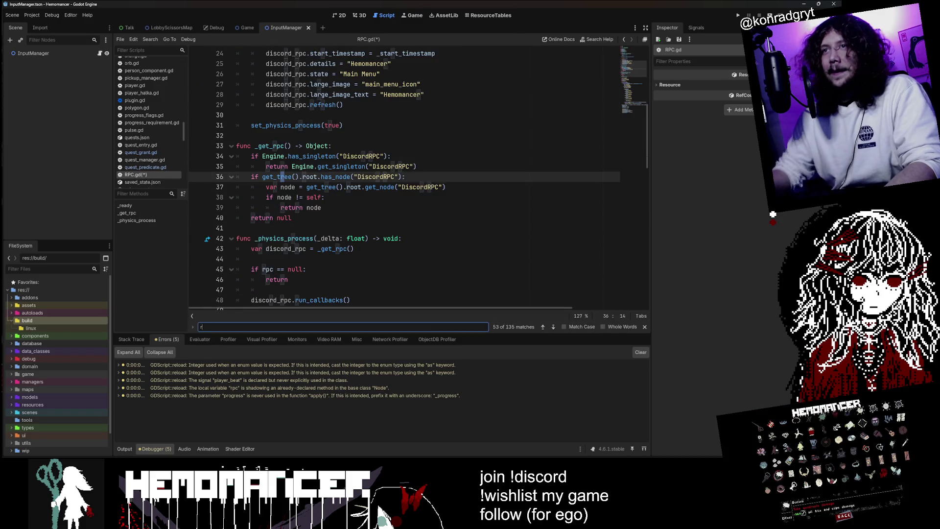
{"action": "key", "text": "BackSpace"}
{"action": "key", "text": "BackSpace"}
{"action": "type", "text": "pc"}
{"action": "key", "text": "Return"}
{"action": "key", "text": "Return"}
{"action": "key", "text": "Return"}
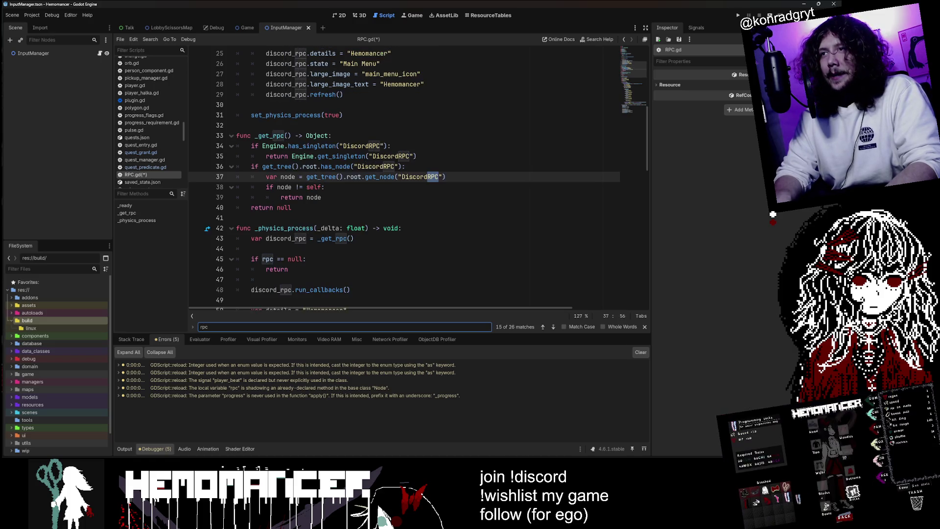
{"action": "key", "text": "Return"}
{"action": "key", "text": "Return"}
{"action": "key", "text": "Return"}
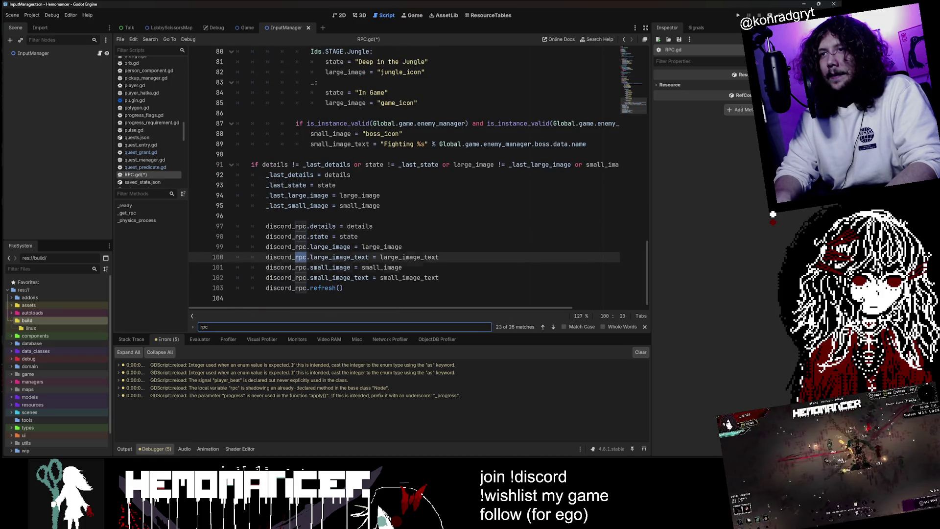
{"action": "key", "text": "Return"}
{"action": "key", "text": "Return"}
{"action": "key", "text": "Return"}
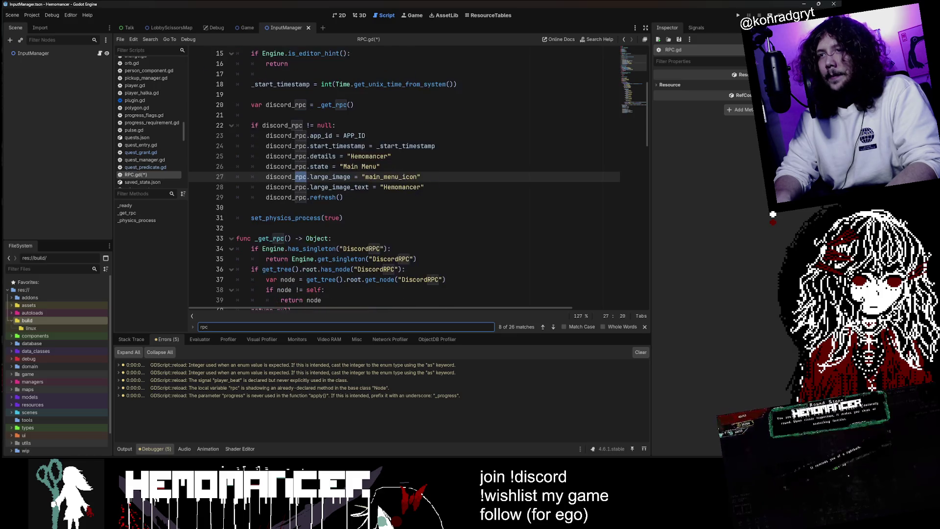
{"action": "key", "text": "Return"}
{"action": "key", "text": "Return"}
{"action": "key", "text": "Return"}
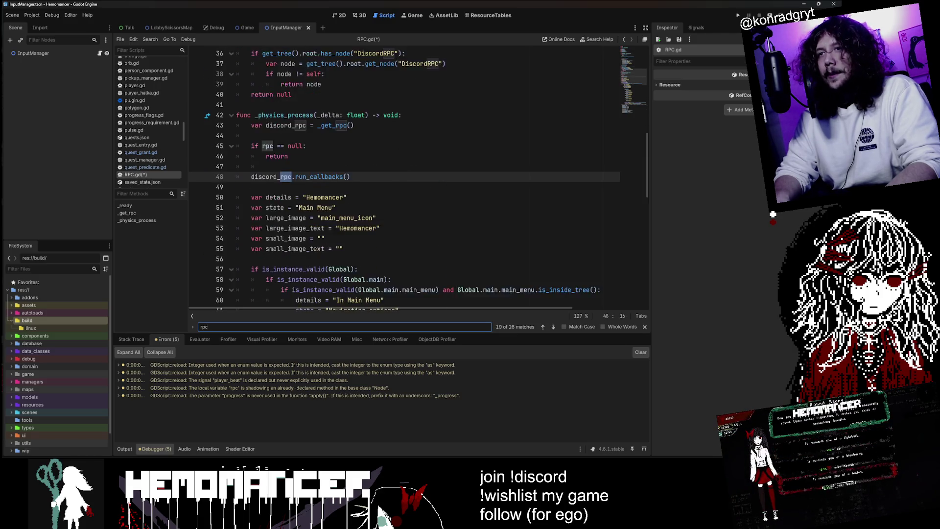
{"action": "key", "text": "Return"}
{"action": "key", "text": "Return"}
{"action": "key", "text": "Return"}
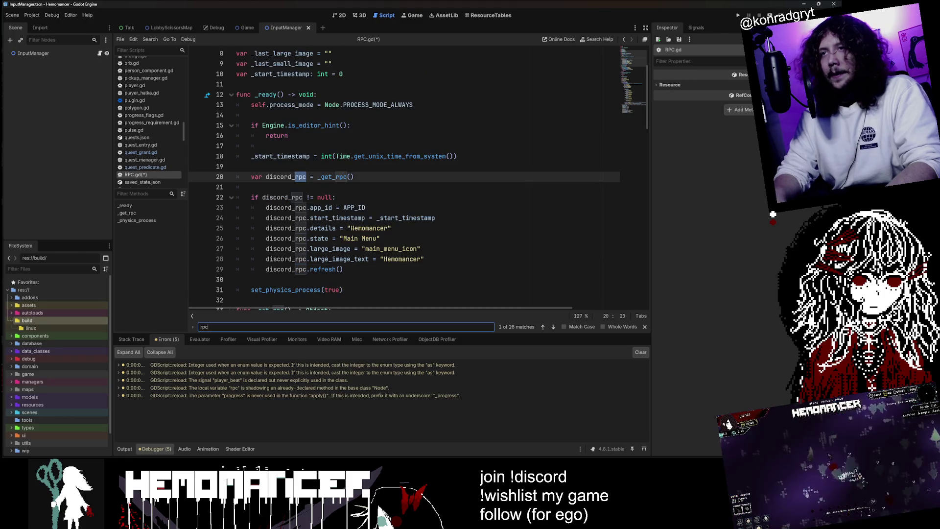
{"action": "key", "text": "Escape"}
{"action": "left_click", "coordinate": [437, 128]}
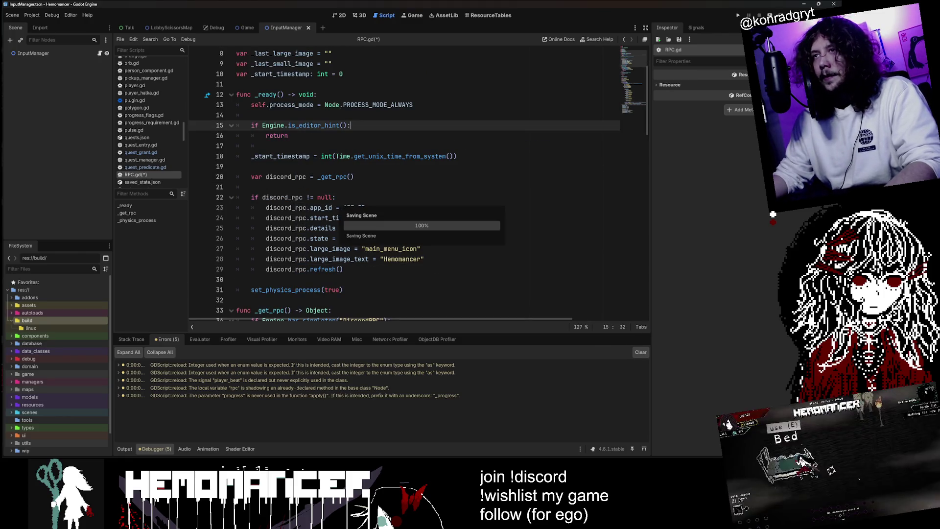
Step: Run the game and jump from the Errors list to the unused player_beat signal declaration
{"action": "key", "text": "F5"}
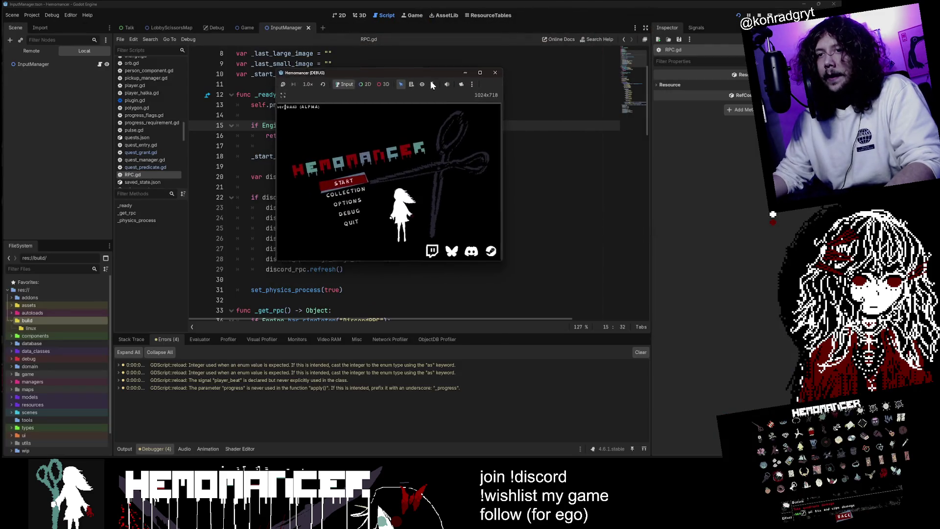
{"action": "left_click", "coordinate": [358, 373]}
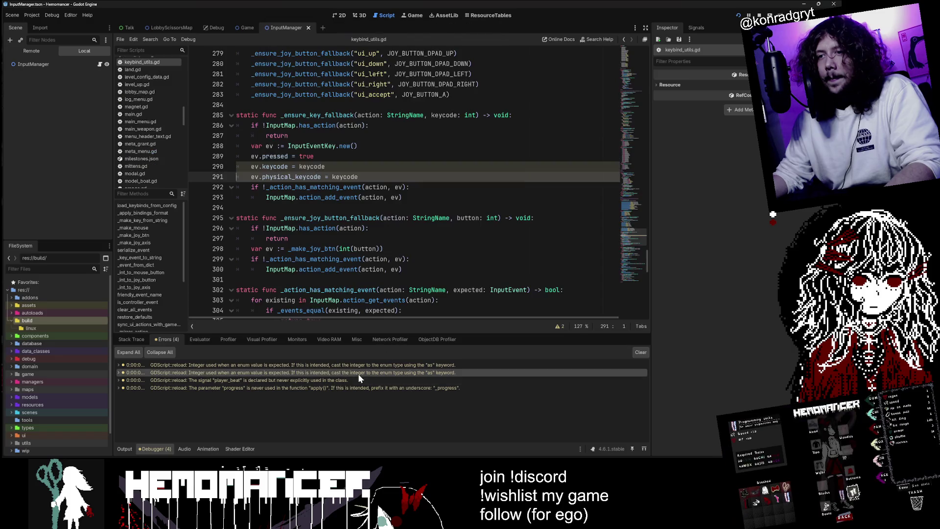
{"action": "left_click", "coordinate": [316, 380]}
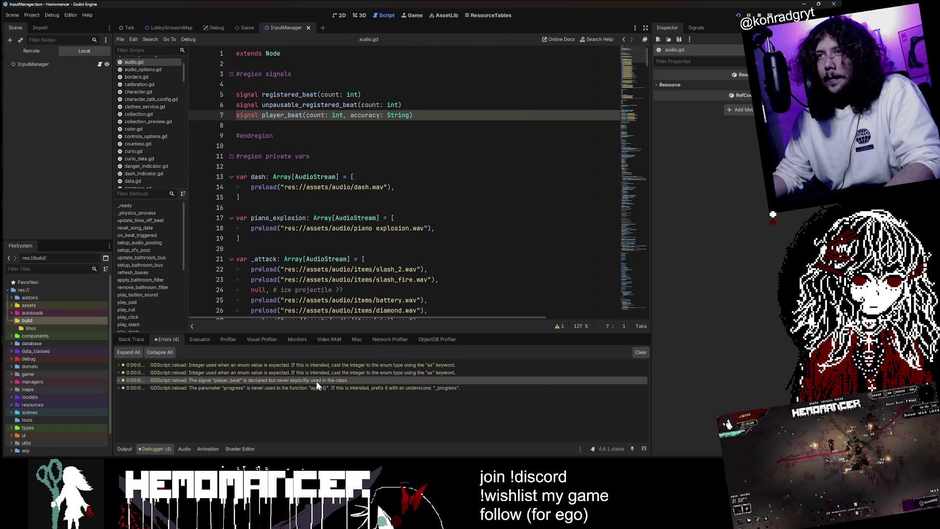
Step: Copy the player_beat name and search the whole project for it in VS Code
{"action": "double_click", "coordinate": [282, 115]}
{"action": "key", "text": "ctrl+c"}
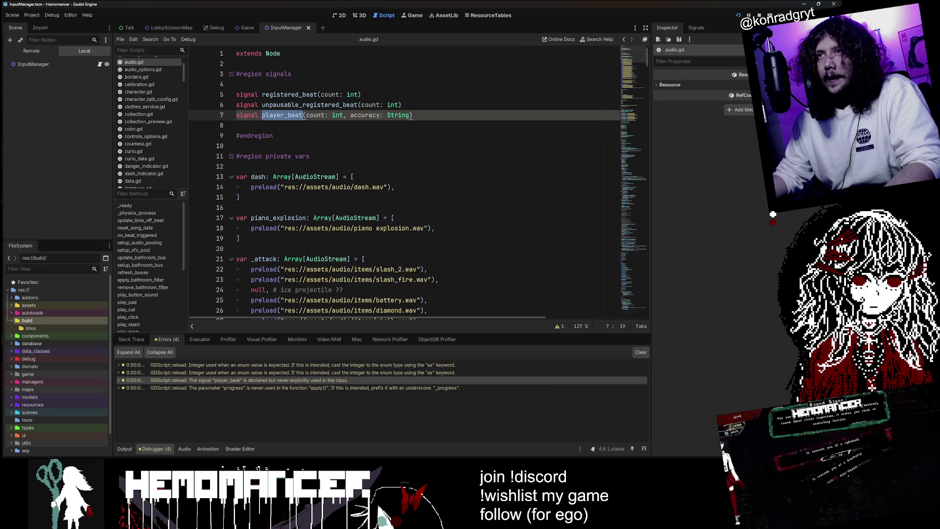
{"action": "key", "text": "alt+Tab"}
{"action": "key", "text": "ctrl+shift+f"}
{"action": "key", "text": "ctrl+v"}
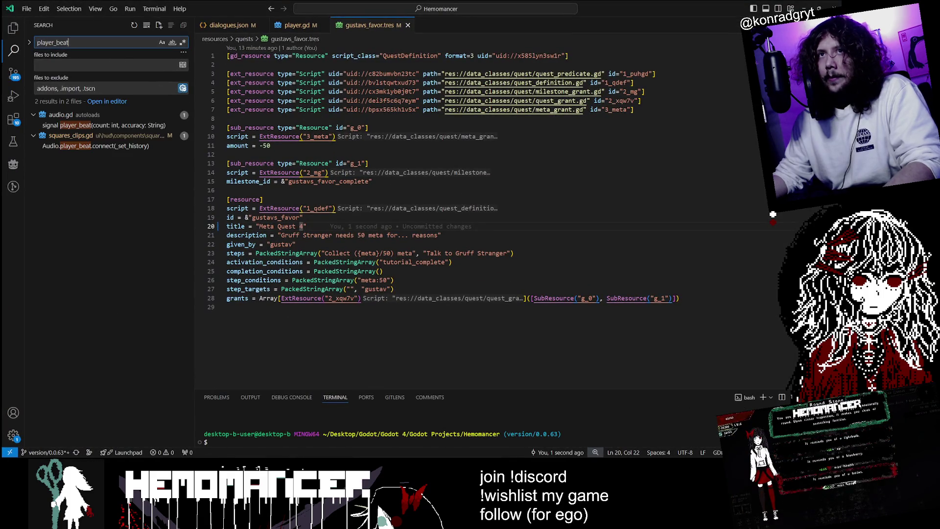
Step: Open the player_beat results and start an @ annotation line above the signal in audio.gd
{"action": "left_click", "coordinate": [113, 146]}
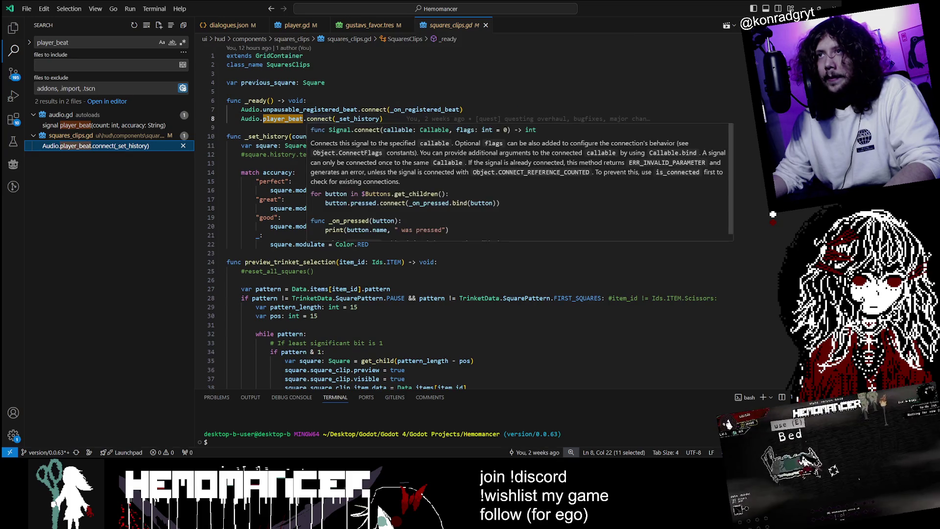
{"action": "left_click", "coordinate": [103, 126]}
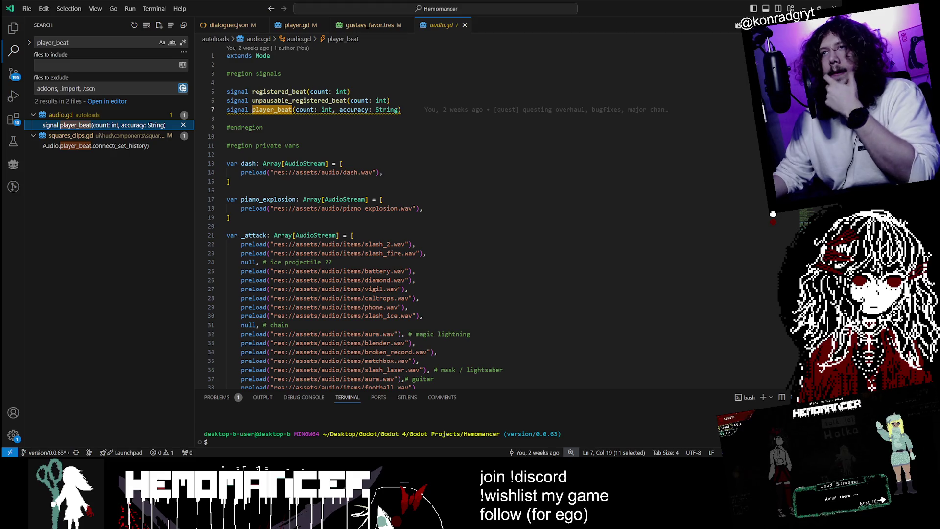
{"action": "left_click", "coordinate": [391, 101]}
{"action": "key", "text": "Return"}
{"action": "type", "text": "@"}
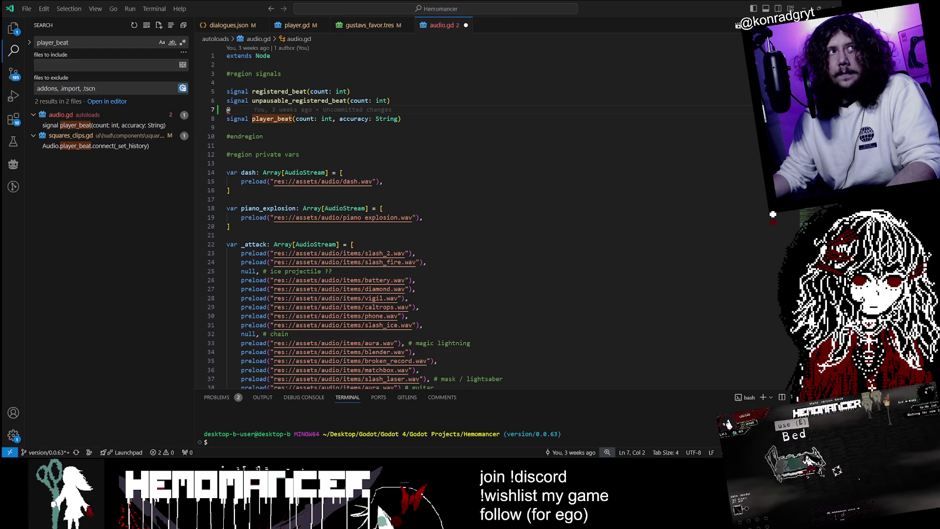
{"action": "left_click", "coordinate": [392, 101]}
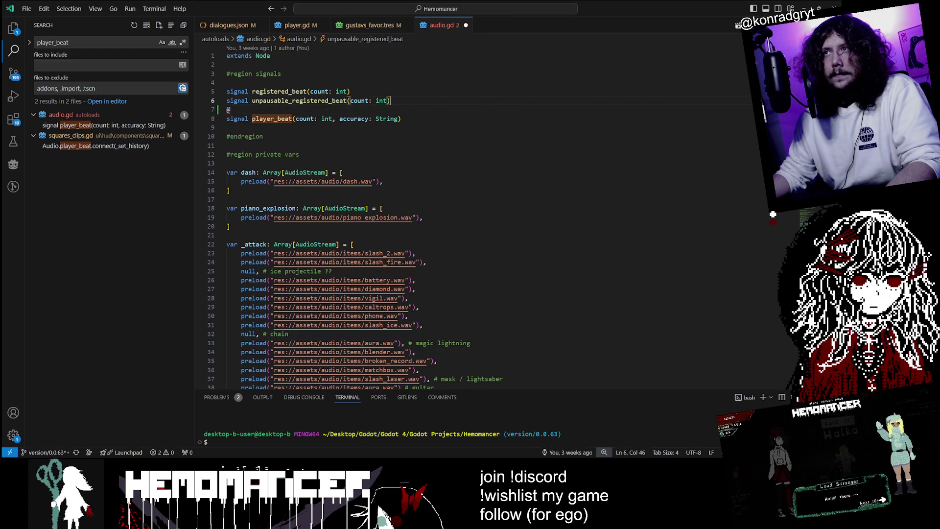
{"action": "key", "text": "Return"}
Step: Delete the stray @ line, leaving a blank line above signal player_beat
{"action": "left_click", "coordinate": [229, 118]}
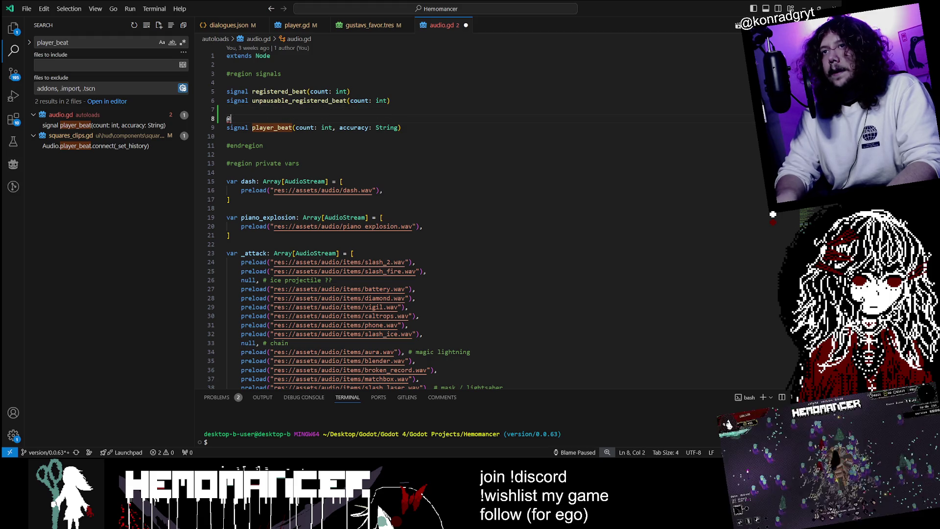
{"action": "left_click", "coordinate": [229, 119]}
{"action": "type", "text": "e"}
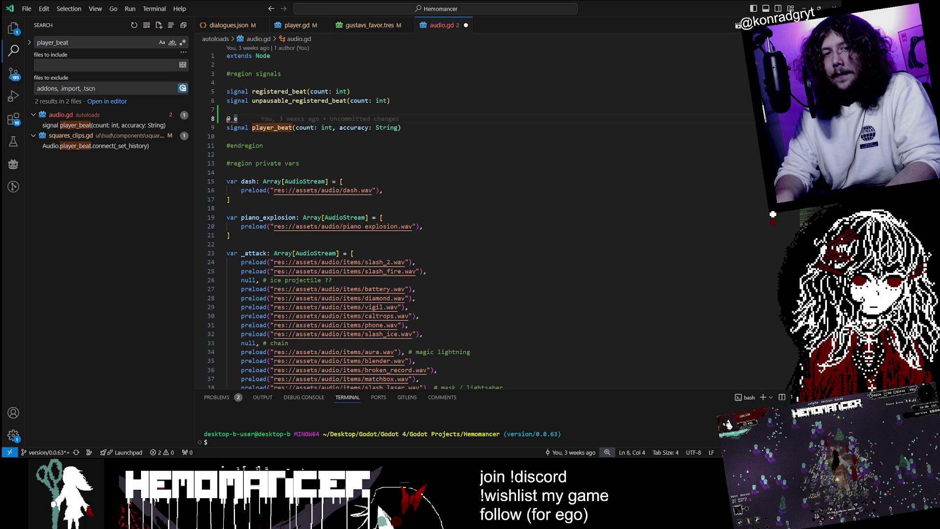
{"action": "key", "text": "BackSpace"}
{"action": "key", "text": "BackSpace"}
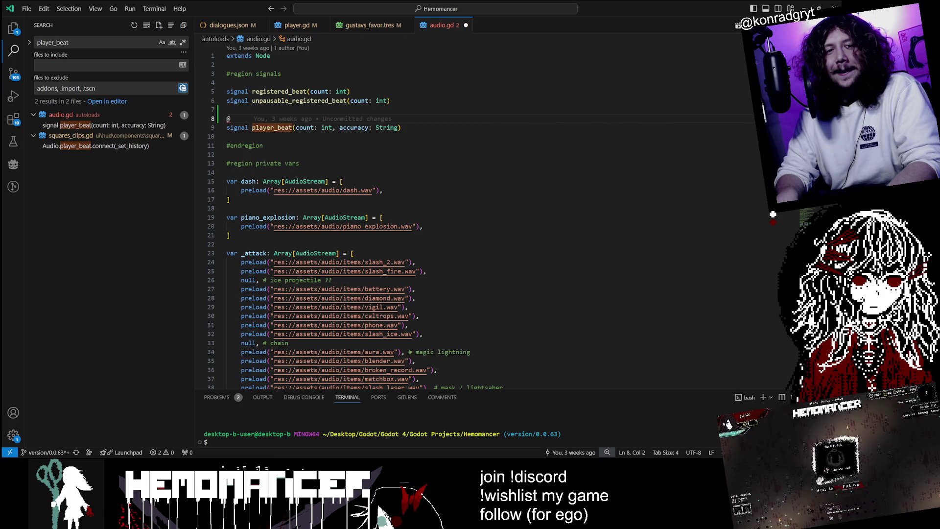
{"action": "left_click", "coordinate": [227, 109]}
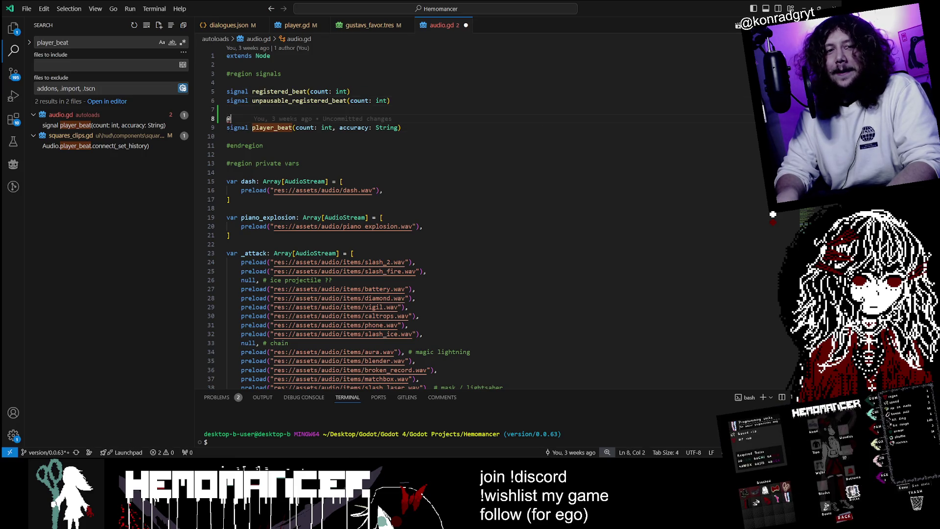
{"action": "key", "text": "BackSpace"}
{"action": "key", "text": "BackSpace"}
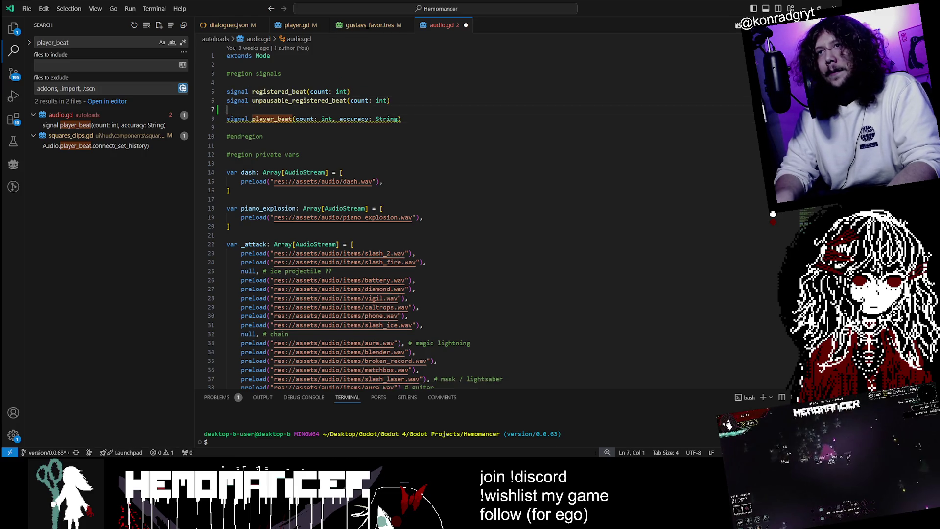
{"action": "key", "text": "Return"}
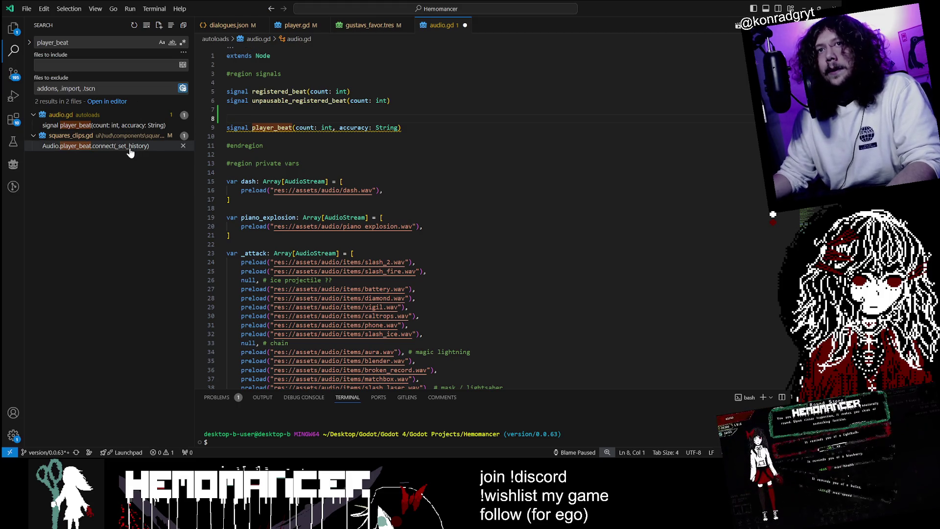
Step: Review the player_beat connection in squares_clips.gd, then go back to audio.gd
{"action": "left_click", "coordinate": [130, 127]}
{"action": "left_click", "coordinate": [129, 137]}
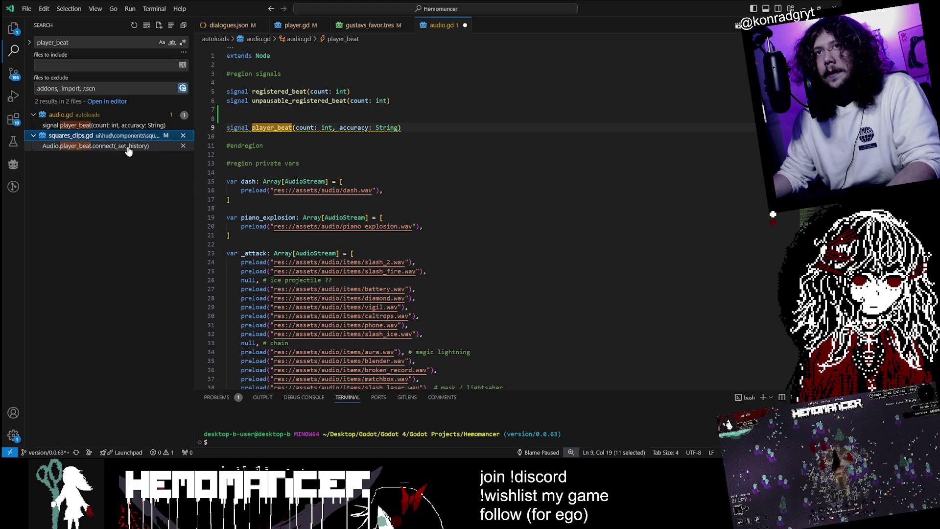
{"action": "left_click", "coordinate": [128, 147]}
{"action": "left_click", "coordinate": [103, 125]}
{"action": "left_click", "coordinate": [255, 119]}
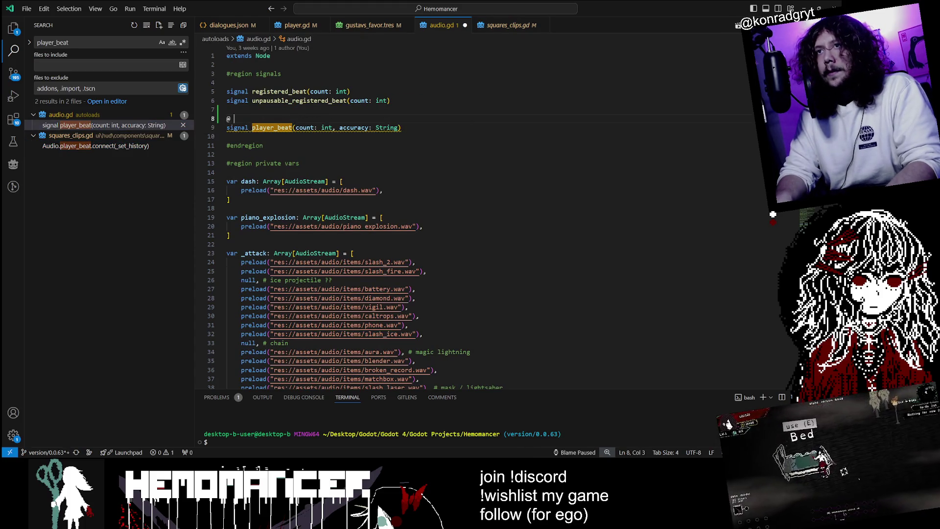
{"action": "mouse_move", "coordinate": [265, 128]}
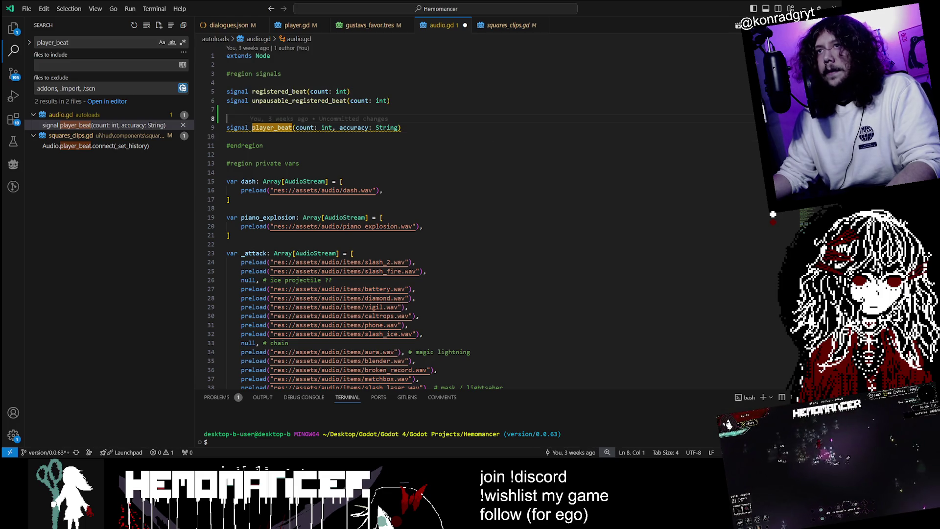
{"action": "type", "text": "@i"}
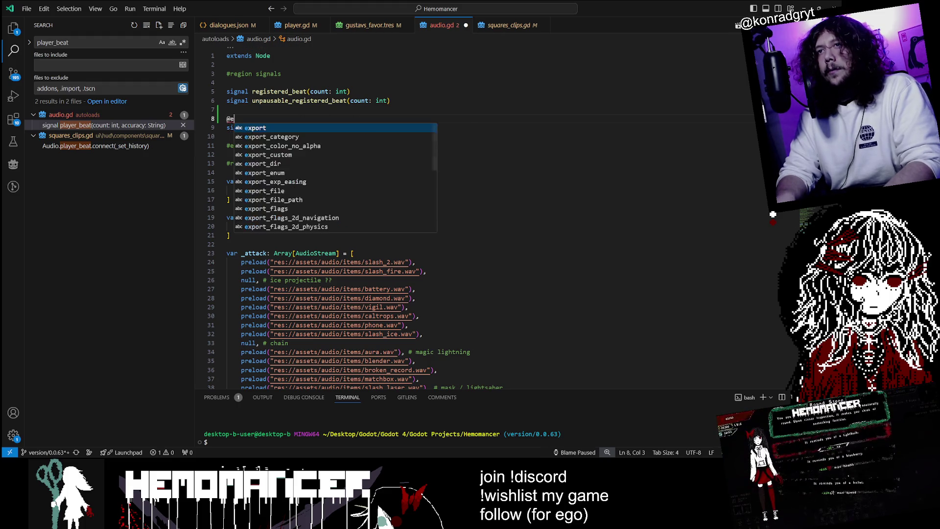
{"action": "type", "text": "gno"}
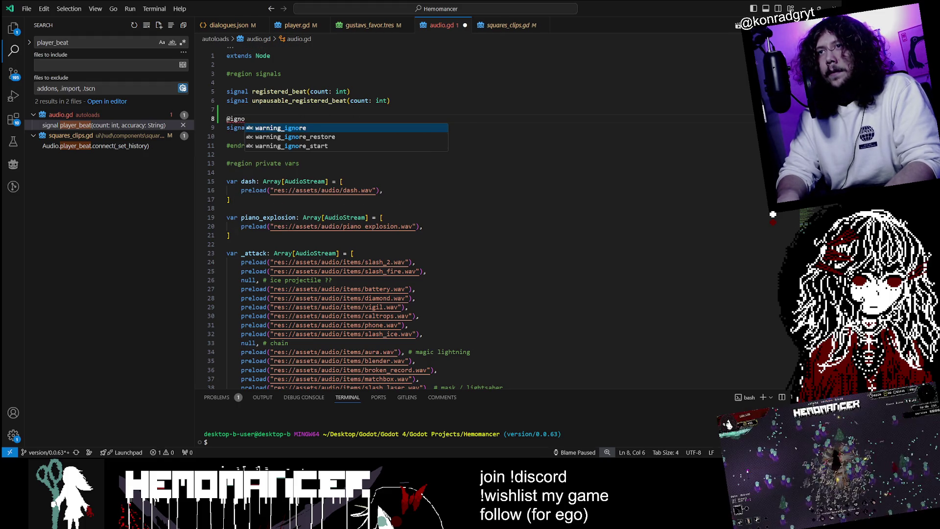
{"action": "key", "text": "Tab"}
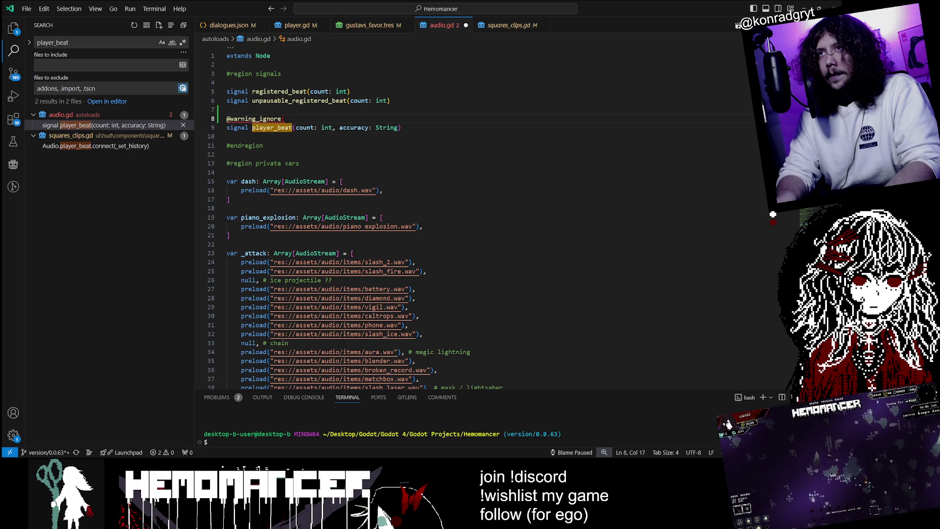
{"action": "type", "text": "\"si"}
{"action": "key", "text": "Tab"}
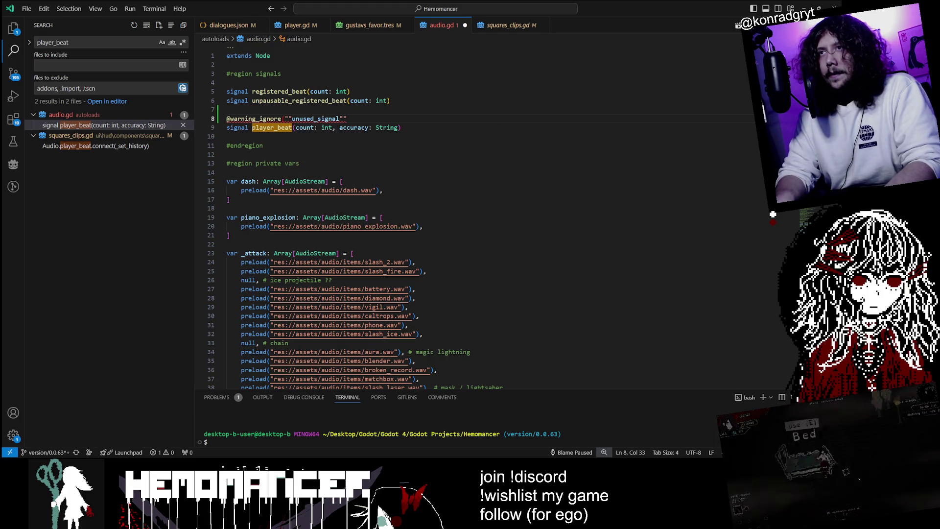
{"action": "type", "text": ")"}
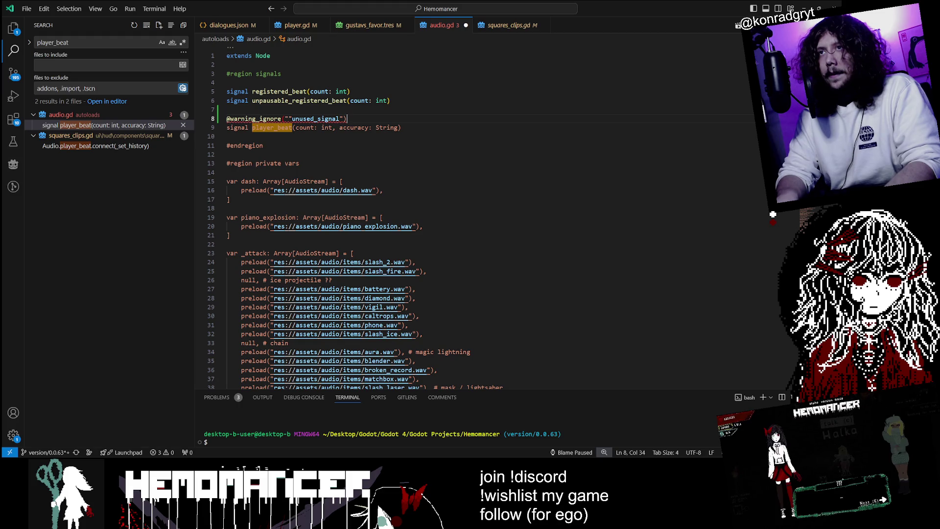
{"action": "left_click", "coordinate": [292, 118]}
{"action": "key", "text": "BackSpace"}
{"action": "key", "text": "ctrl+s"}
Step: Recheck the player_beat usage in squares_clips.gd and return to audio.gd
{"action": "left_click", "coordinate": [227, 172]}
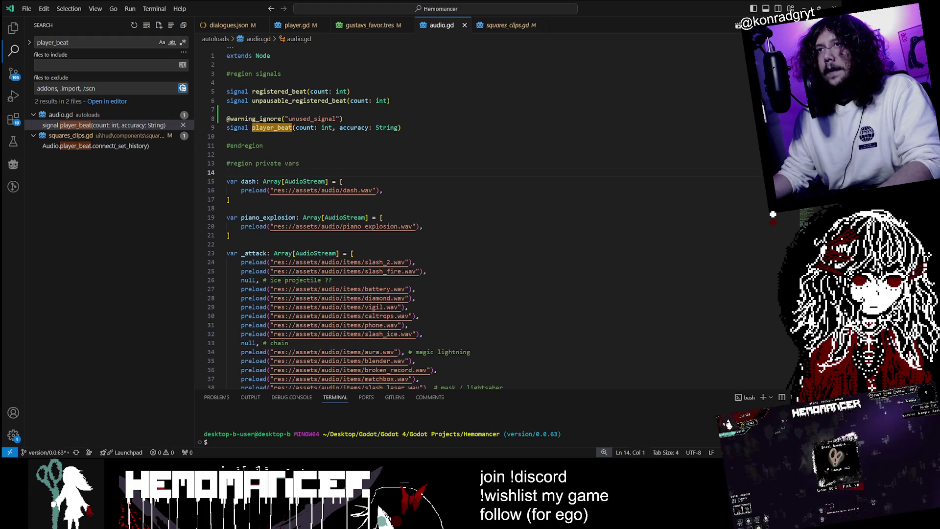
{"action": "left_click", "coordinate": [227, 155]}
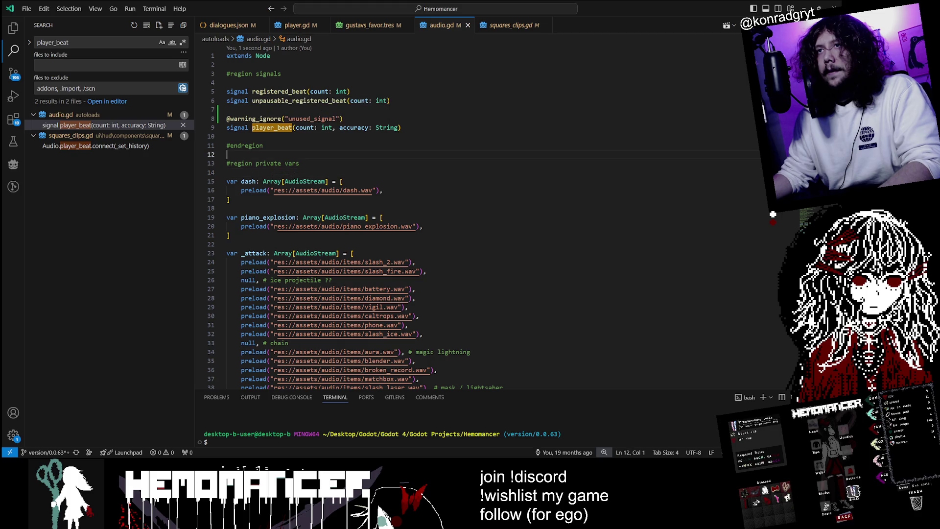
{"action": "left_click", "coordinate": [123, 146]}
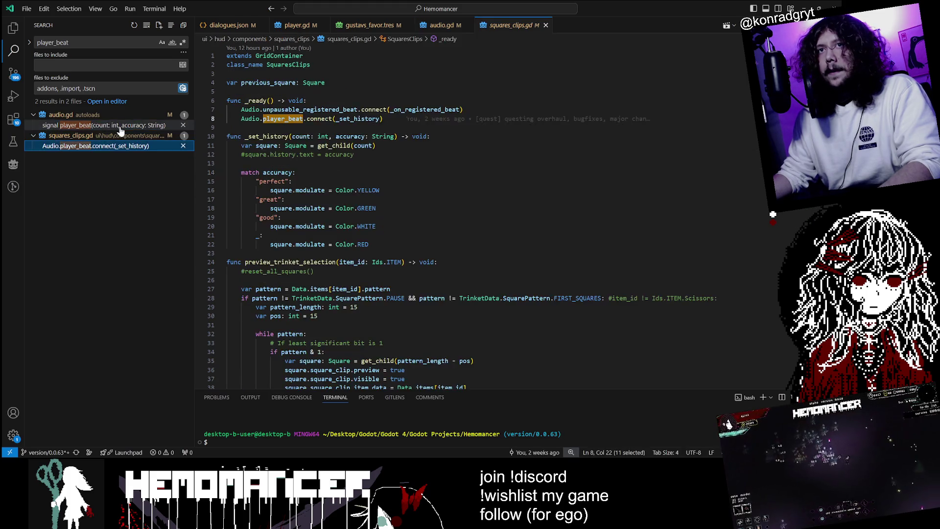
{"action": "left_click", "coordinate": [98, 124]}
{"action": "left_click", "coordinate": [227, 110]}
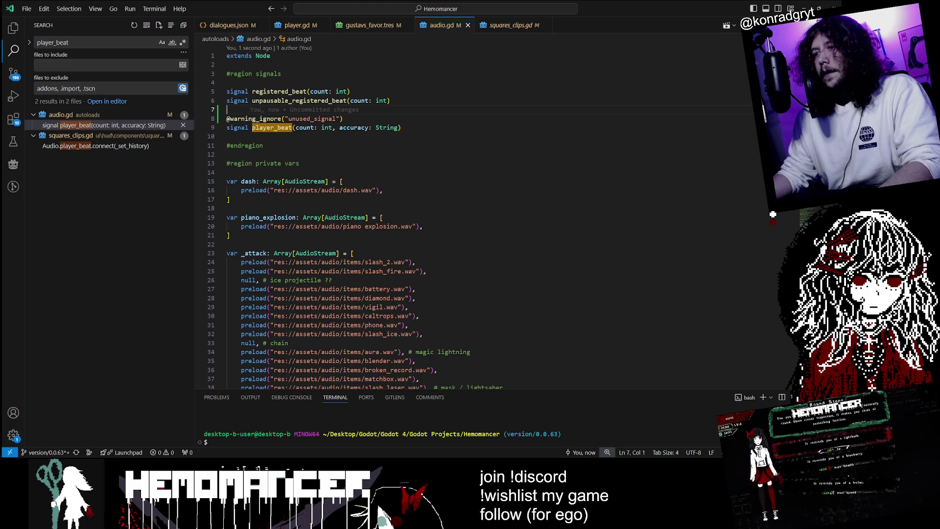
Step: Bring the Godot editor forward, run Hemomancer, and start a game from the title menu
{"action": "mouse_move", "coordinate": [463, 519]}
{"action": "mouse_move", "coordinate": [490, 437]}
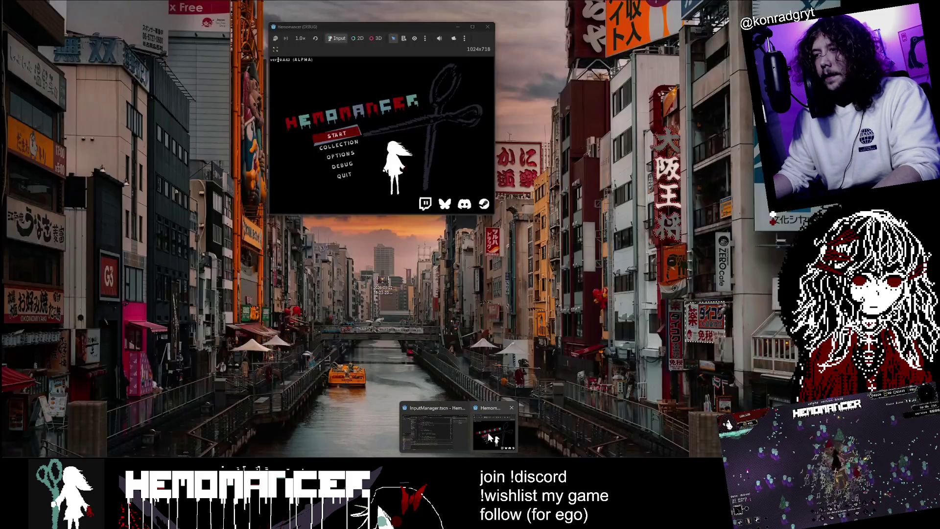
{"action": "left_click", "coordinate": [448, 430]}
{"action": "key", "text": "F5"}
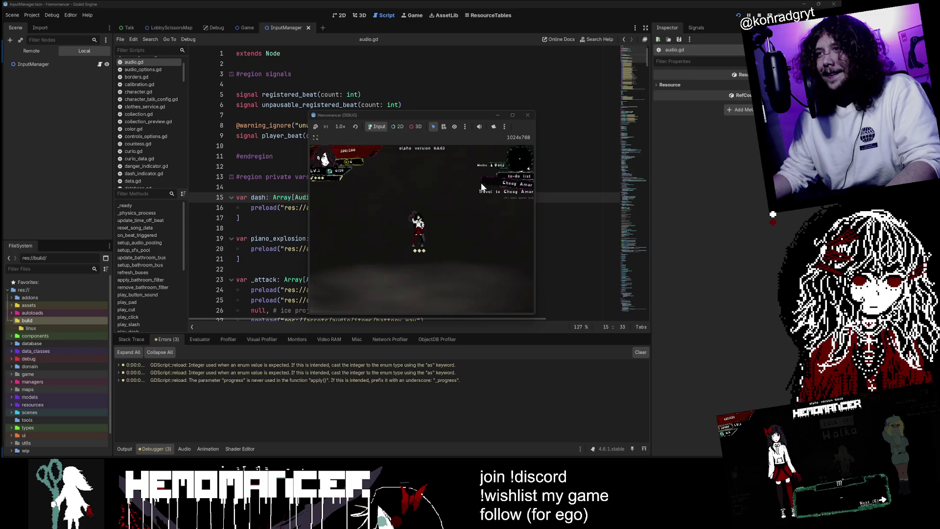
{"action": "key", "text": "F5"}
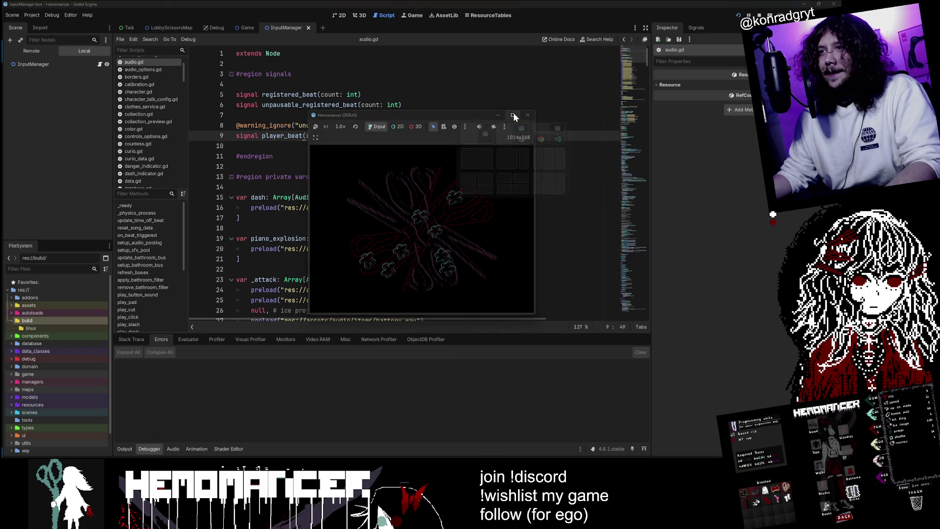
{"action": "left_click", "coordinate": [295, 243]}
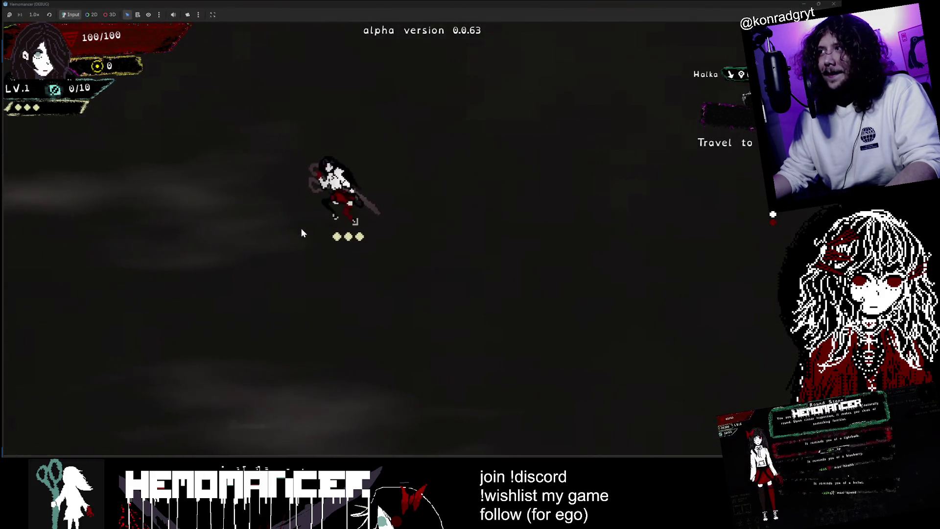
{"action": "key", "text": "d"}
{"action": "key", "text": "Escape"}
Step: Delete the save file from the game's gameplay options
{"action": "left_click", "coordinate": [339, 289]}
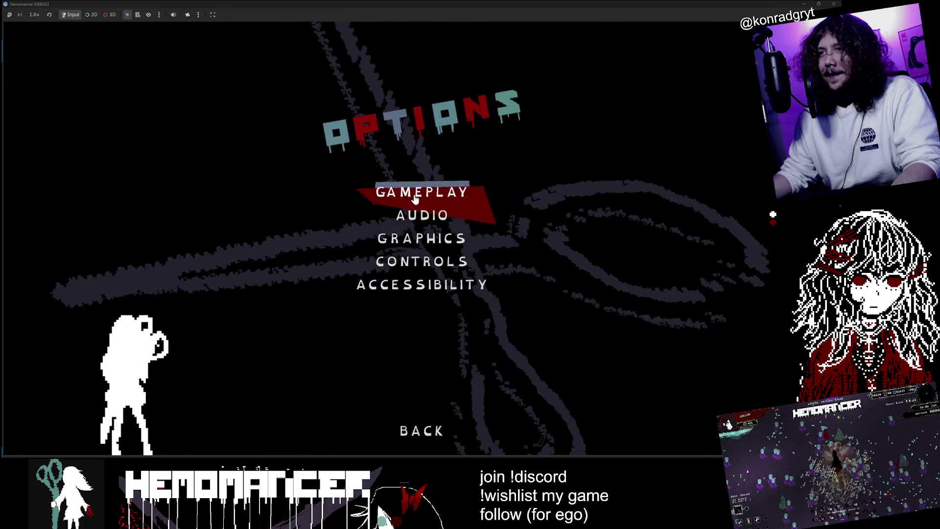
{"action": "left_click", "coordinate": [420, 192]}
{"action": "left_click", "coordinate": [419, 403]}
{"action": "left_click", "coordinate": [392, 235]}
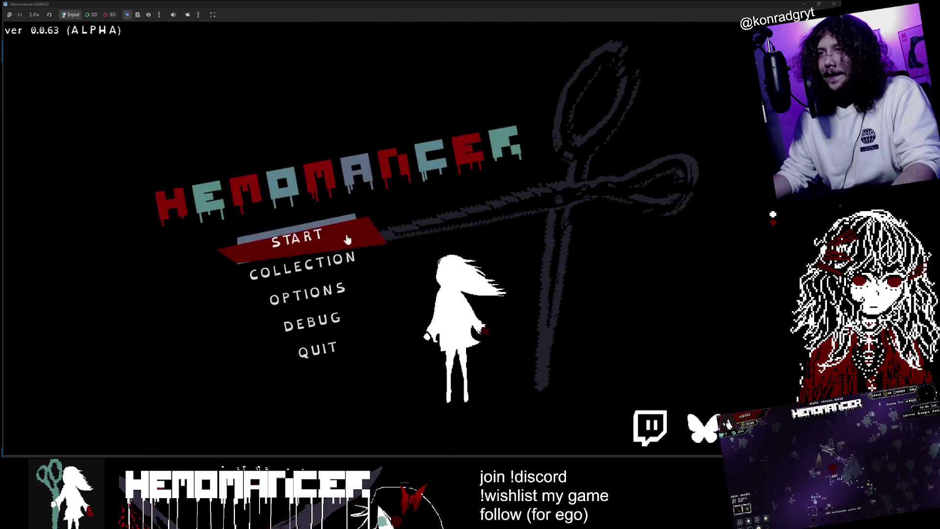
{"action": "left_click", "coordinate": [327, 233]}
Step: Start a fresh game, walk the character left and right, then stop the game with F8
{"action": "key", "text": "a"}
{"action": "left_click", "coordinate": [327, 230]}
{"action": "key", "text": "a"}
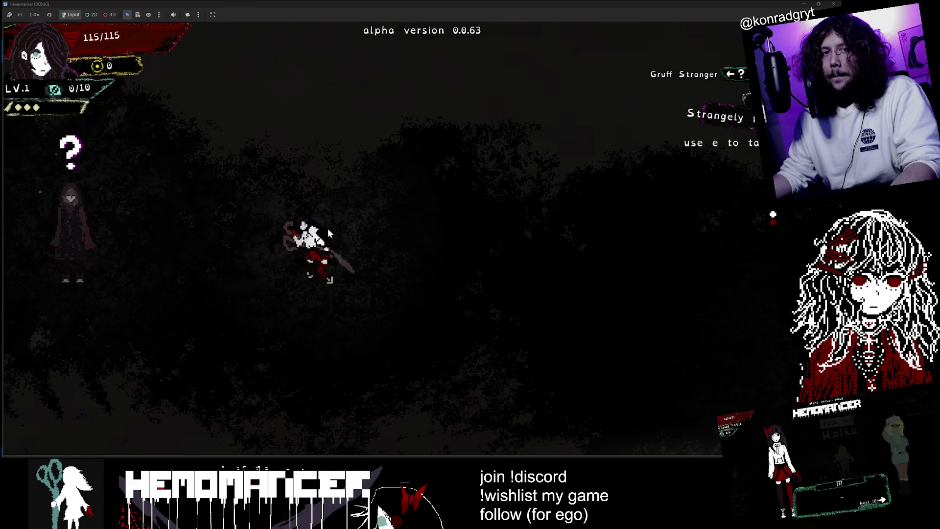
{"action": "key", "text": "d"}
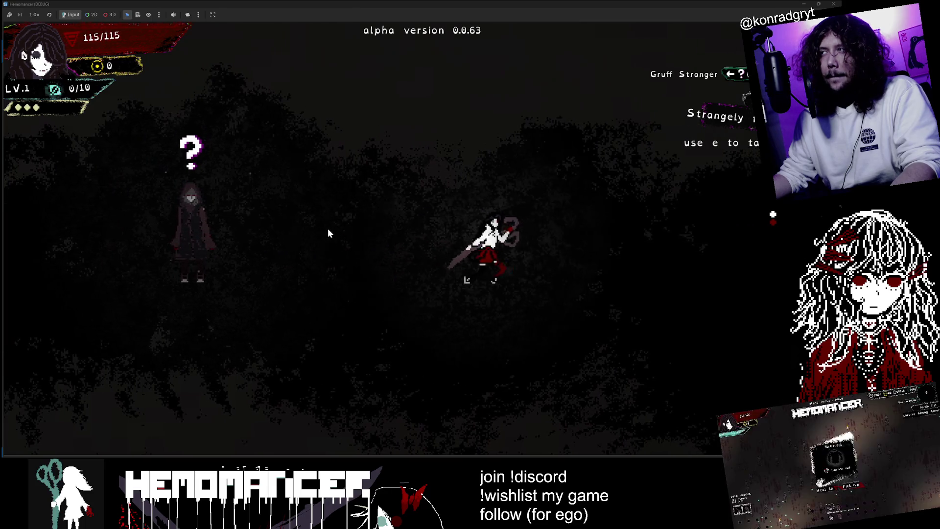
{"action": "key", "text": "d"}
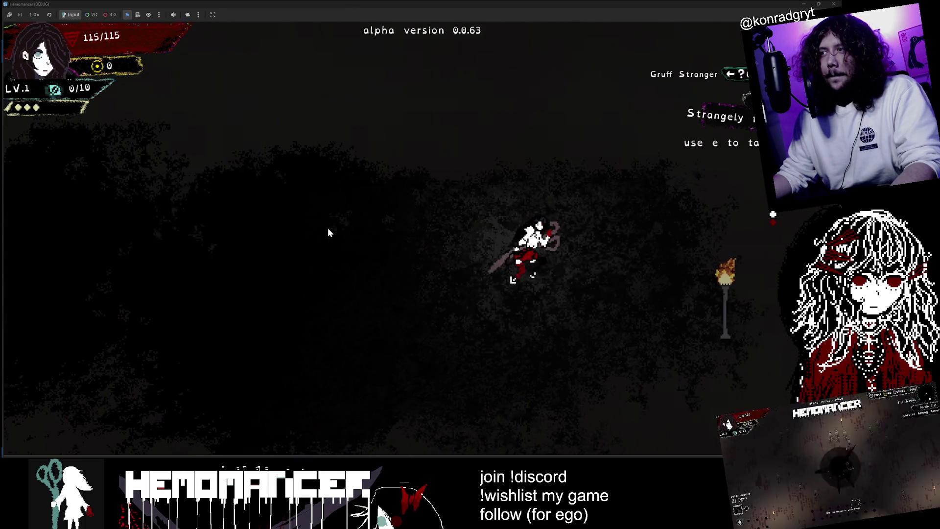
{"action": "key", "text": "F8"}
{"action": "key", "text": "Down"}
{"action": "key", "text": "Down"}
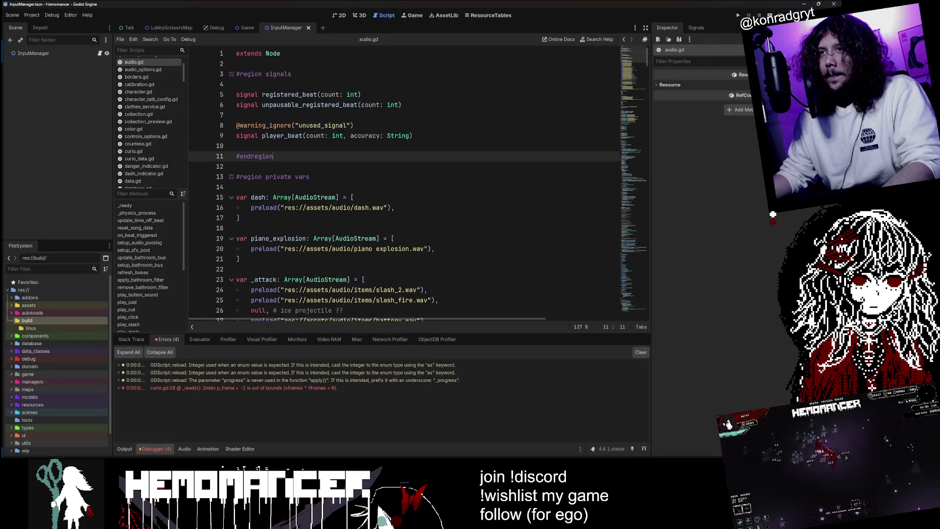
Step: Clear the debugger errors, relaunch the game, and open Hemomancer's user data folder in File Explorer
{"action": "left_click", "coordinate": [639, 351]}
{"action": "left_click", "coordinate": [343, 218]}
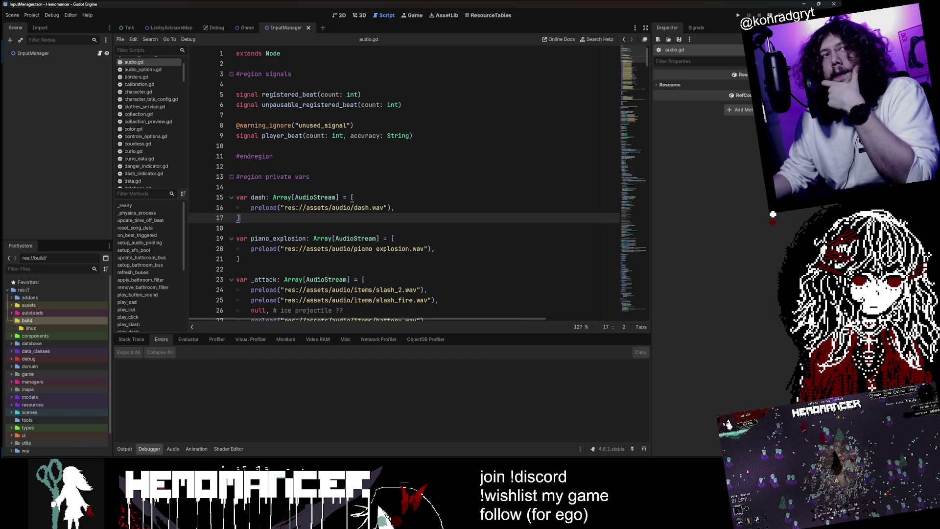
{"action": "key", "text": "F5"}
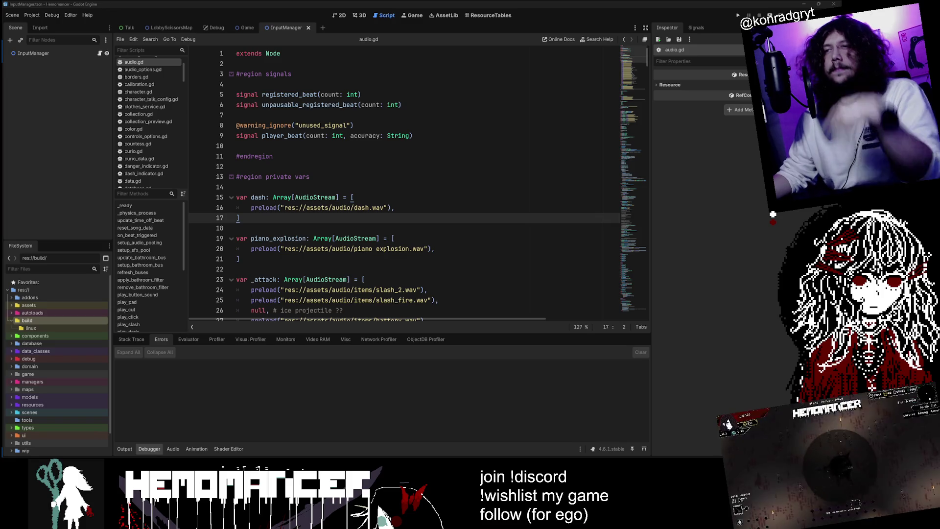
{"action": "left_click", "coordinate": [421, 145]}
{"action": "key", "text": "Down"}
{"action": "key", "text": "Down"}
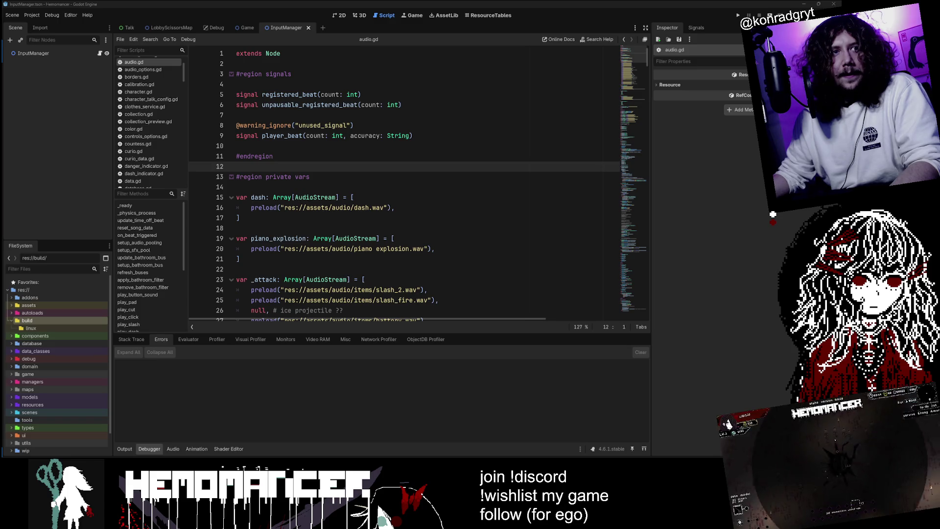
{"action": "mouse_move", "coordinate": [518, 48]}
{"action": "left_mouse_down"}
{"action": "mouse_move", "coordinate": [515, 28]}
{"action": "mouse_move", "coordinate": [507, 40]}
{"action": "mouse_move", "coordinate": [500, 33]}
{"action": "mouse_move", "coordinate": [524, 55]}
{"action": "left_mouse_up"}
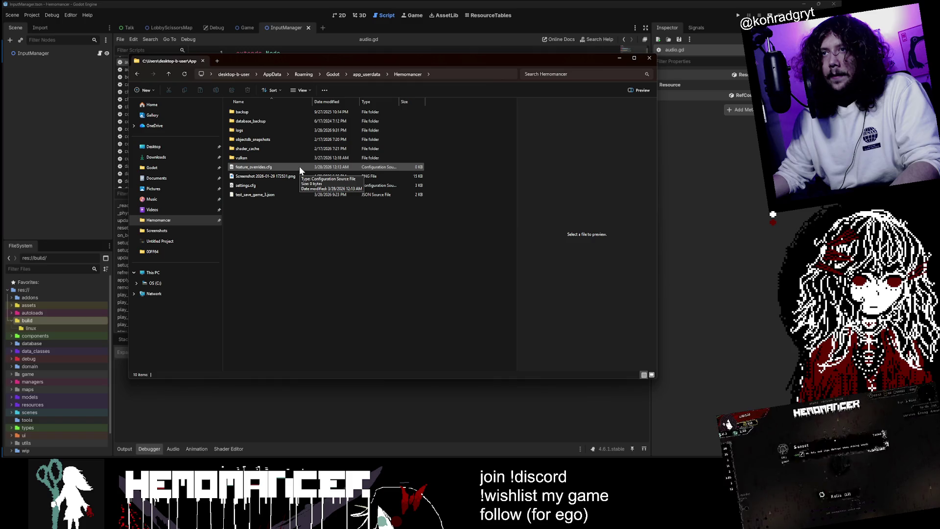
Step: Look over settings.cfg and test_save_game_3.json in File Explorer, cancel the rename, and minimize the window
{"action": "left_click", "coordinate": [275, 185]}
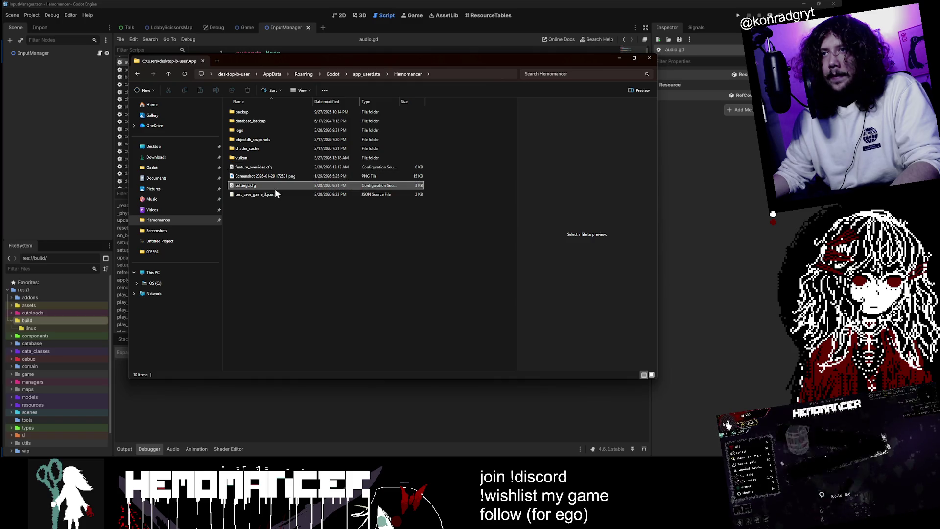
{"action": "left_click", "coordinate": [275, 193]}
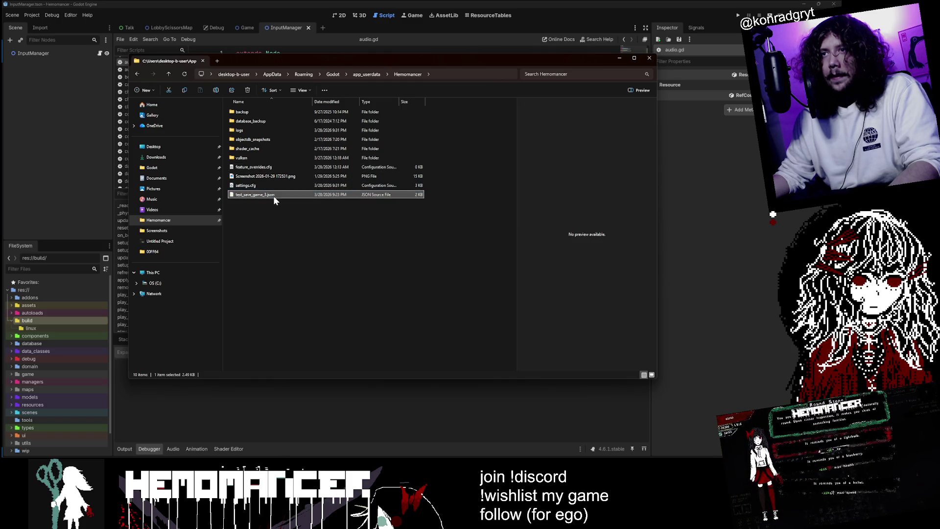
{"action": "left_click", "coordinate": [274, 196]}
{"action": "left_click", "coordinate": [363, 222]}
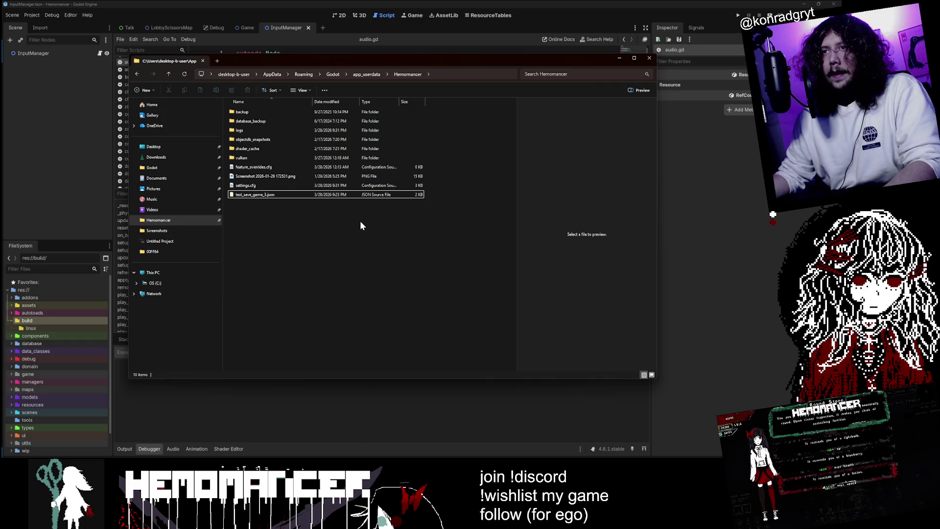
{"action": "left_click", "coordinate": [620, 58]}
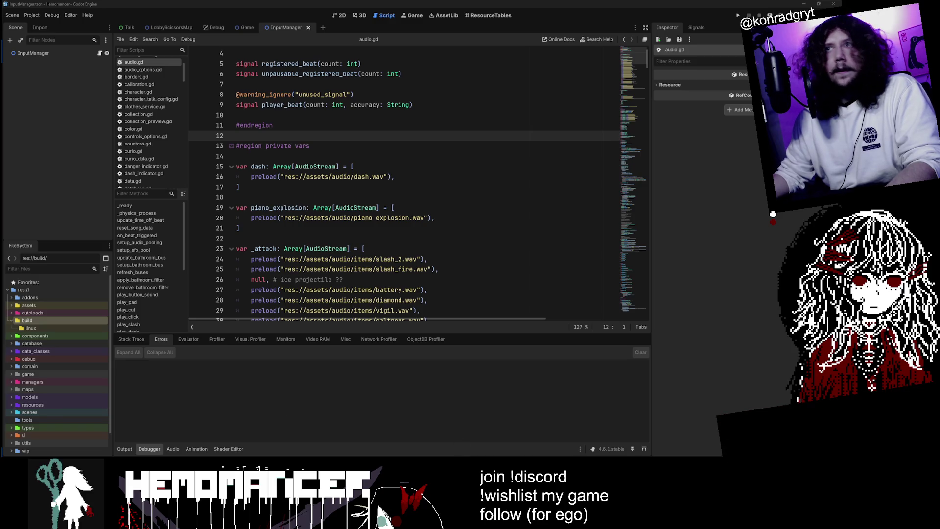
Step: Collapse the build folder in the FileSystem dock, focus the Filter Files box, and switch to VS Code
{"action": "left_click", "coordinate": [304, 197]}
{"action": "double_click", "coordinate": [40, 320]}
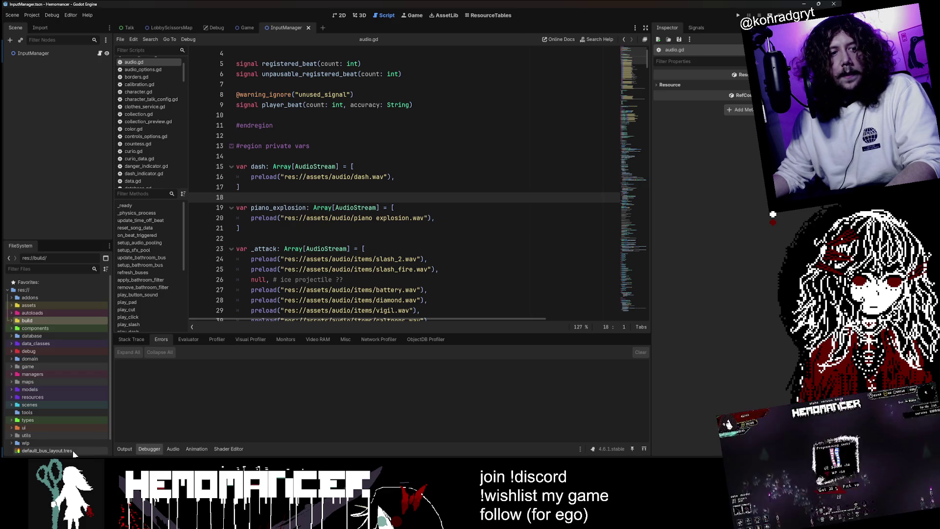
{"action": "left_click", "coordinate": [49, 269]}
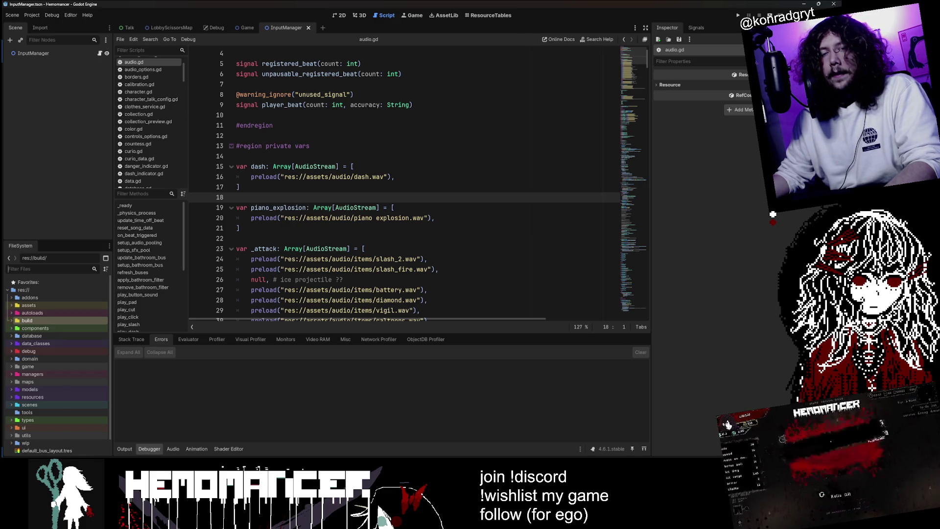
{"action": "key", "text": "alt+Tab"}
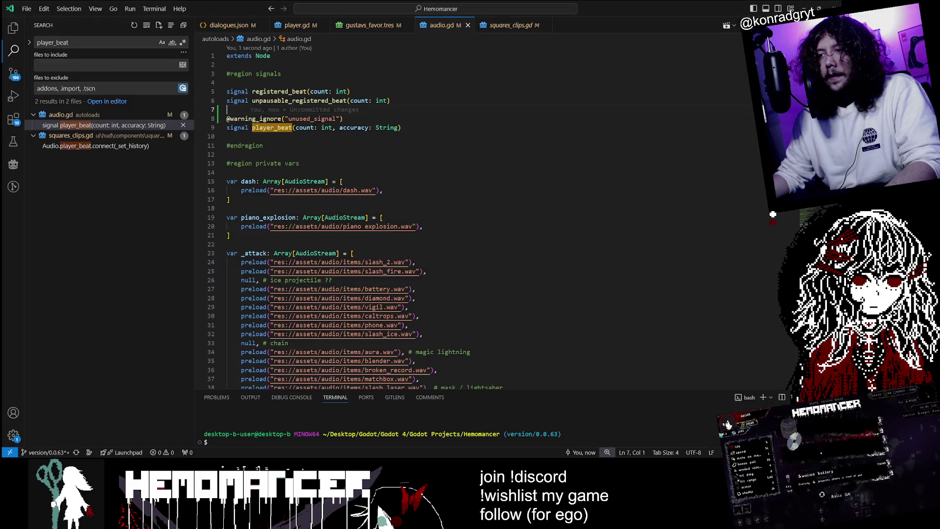
Step: Search test_save_game_3 and change the line 145 save path in data.gd to test_save_game_4
{"action": "type", "text": "test_save_game_3"}
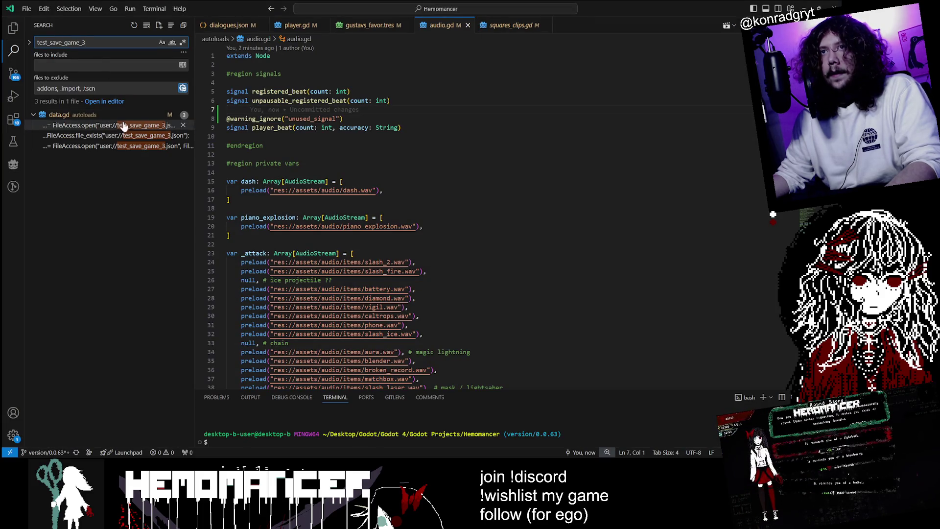
{"action": "left_click", "coordinate": [126, 128]}
{"action": "left_click", "coordinate": [126, 135]}
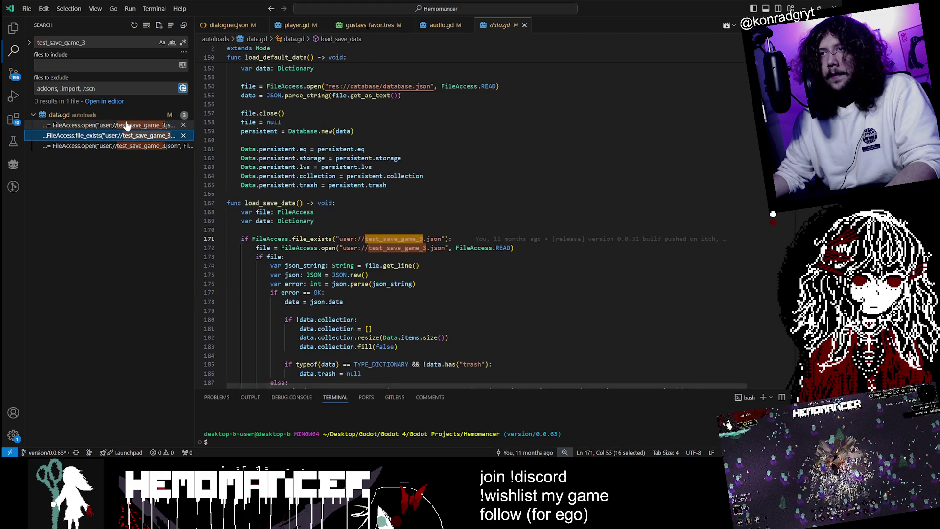
{"action": "left_click", "coordinate": [125, 124]}
{"action": "left_click", "coordinate": [443, 238]}
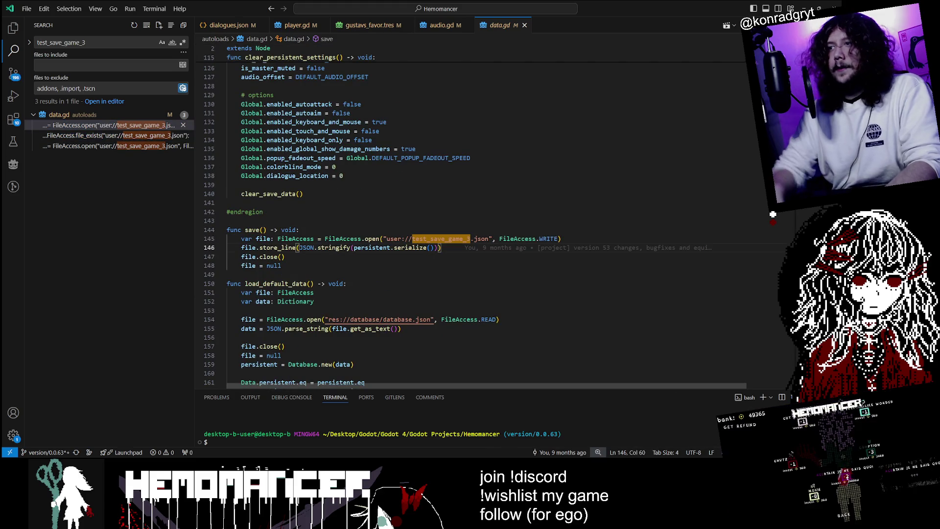
{"action": "left_click", "coordinate": [448, 238]}
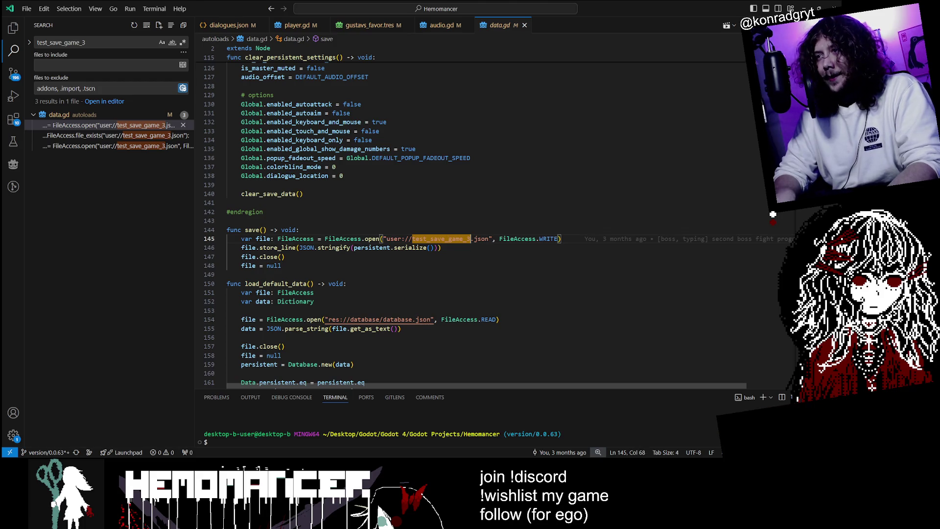
{"action": "type", "text": "4"}
{"action": "key", "text": "Down"}
{"action": "key", "text": "Down"}
{"action": "key", "text": "Down"}
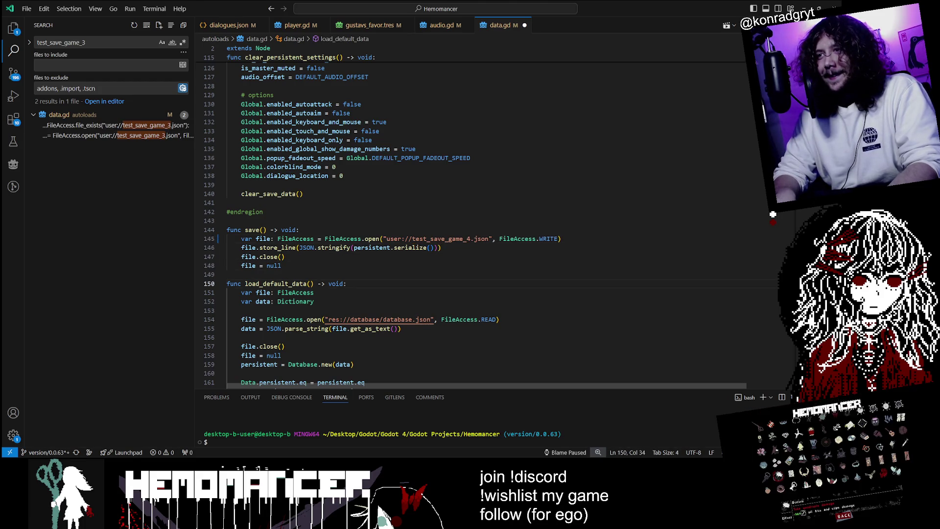
Step: Change the load paths on lines 171 and 172 to test_save_game_4 and save data.gd
{"action": "left_click", "coordinate": [113, 125]}
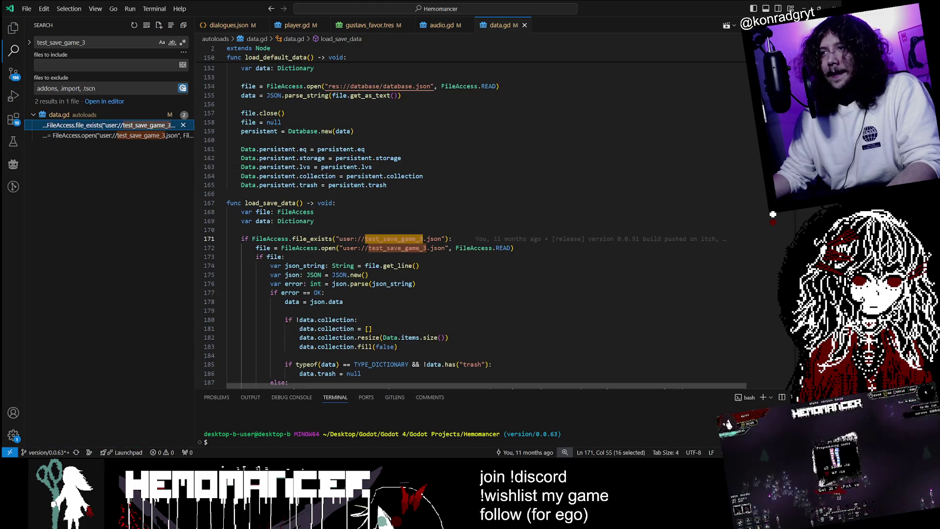
{"action": "key", "text": "Right"}
{"action": "key", "text": "BackSpace"}
{"action": "type", "text": "4"}
{"action": "key", "text": "Down"}
{"action": "key", "text": "BackSpace"}
{"action": "type", "text": "4"}
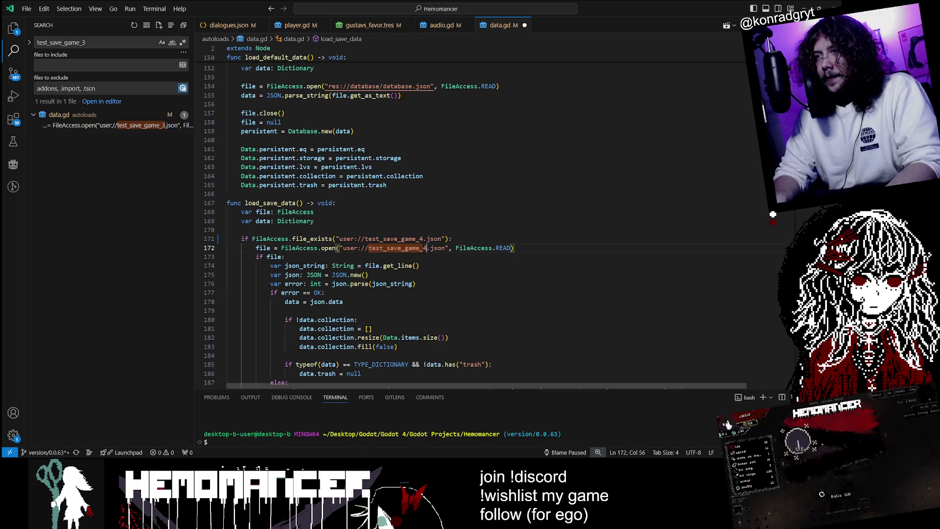
{"action": "key", "text": "ctrl+s"}
Step: Inspect the save-loading code on lines 160–165 of data.gd
{"action": "left_click", "coordinate": [387, 185]}
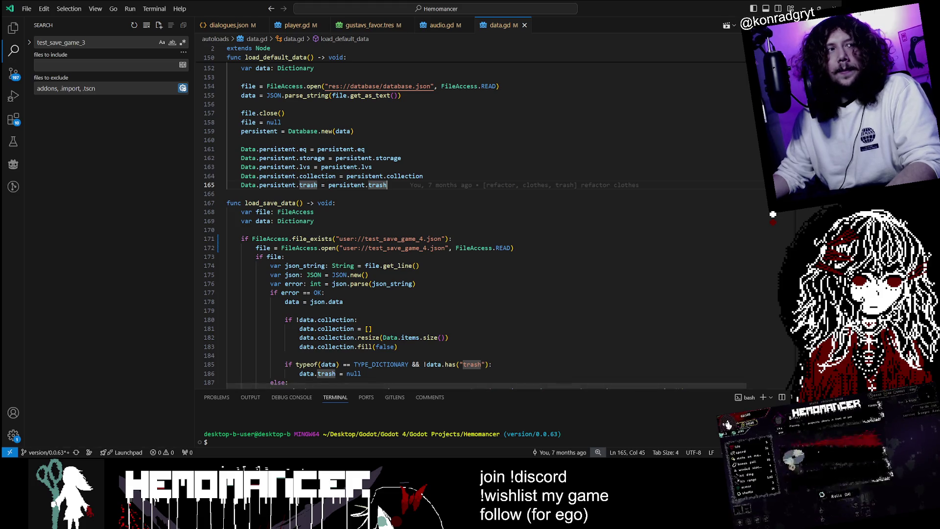
{"action": "left_click", "coordinate": [420, 175]}
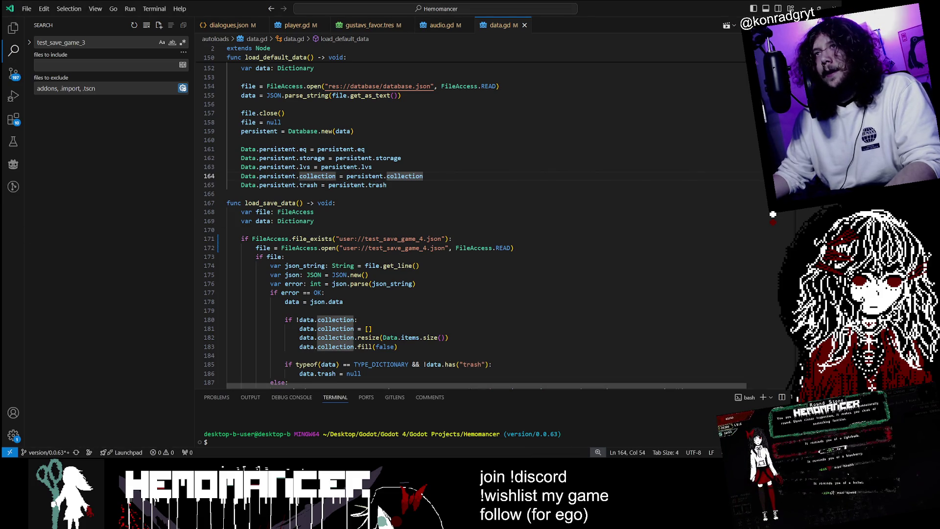
{"action": "left_click", "coordinate": [241, 140]}
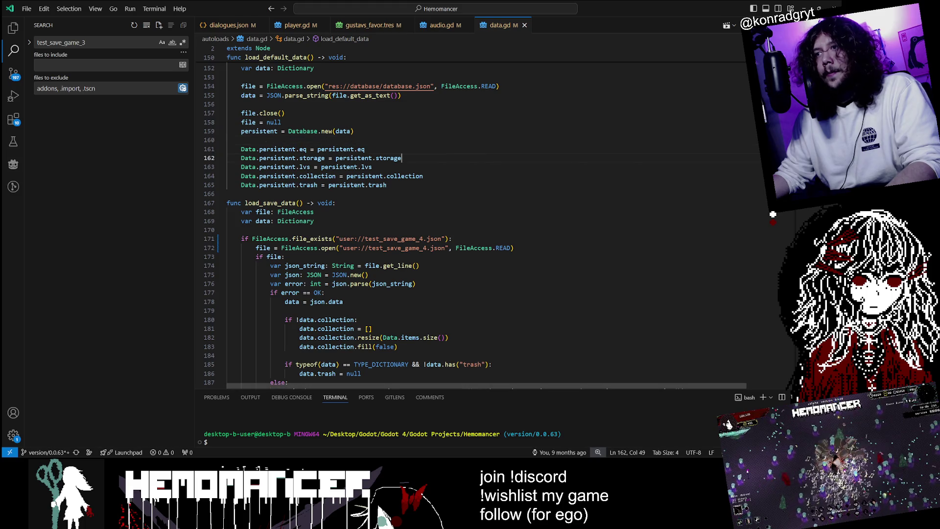
{"action": "left_click", "coordinate": [402, 159]}
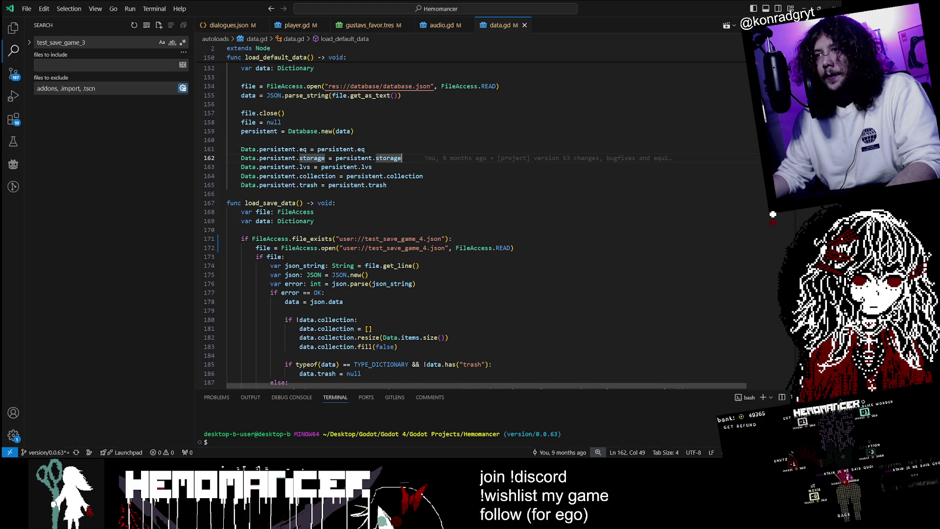
Step: Scroll through data.gd to the colorblind_mode line 65, then return to Godot Engine
{"action": "scroll", "coordinate": [440, 221], "scroll_direction": "down", "scroll_amount": 9}
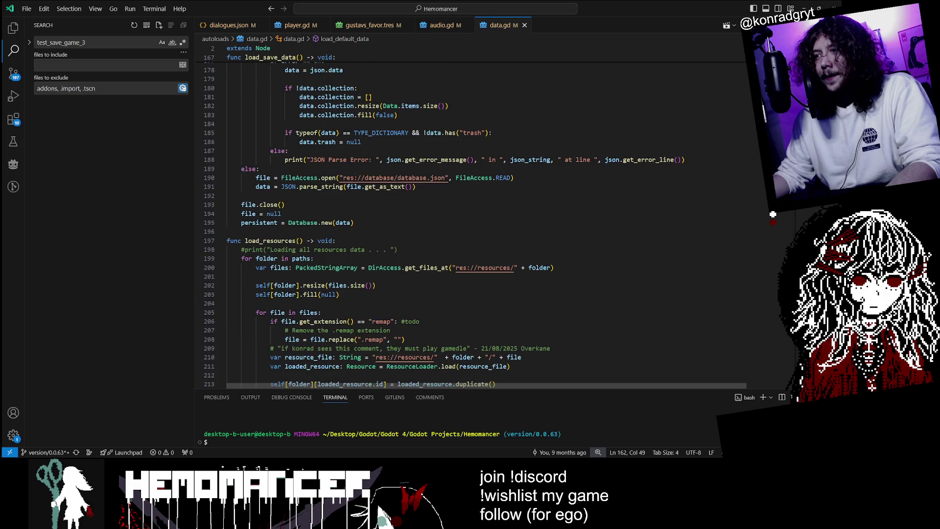
{"action": "scroll", "coordinate": [440, 220], "scroll_direction": "down", "scroll_amount": 3}
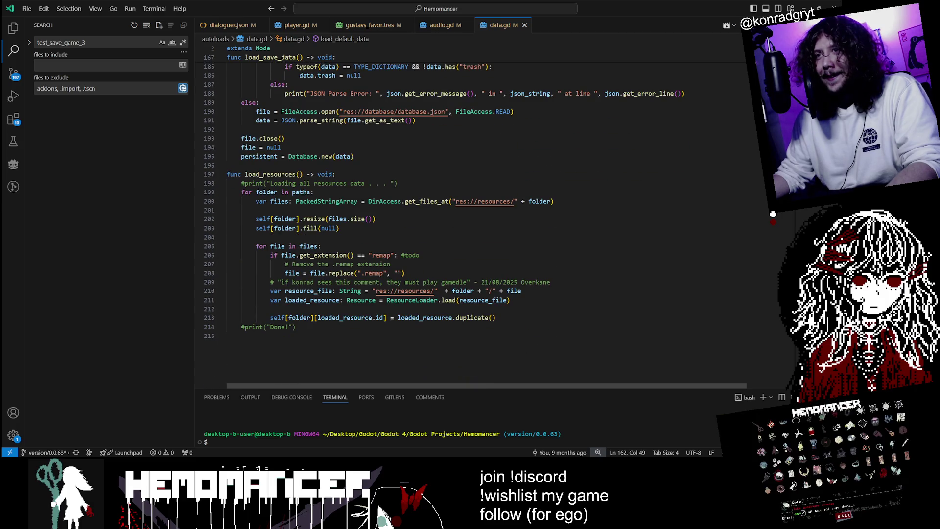
{"action": "mouse_move", "coordinate": [306, 291]}
{"action": "scroll", "coordinate": [306, 292], "scroll_direction": "up", "scroll_amount": 1}
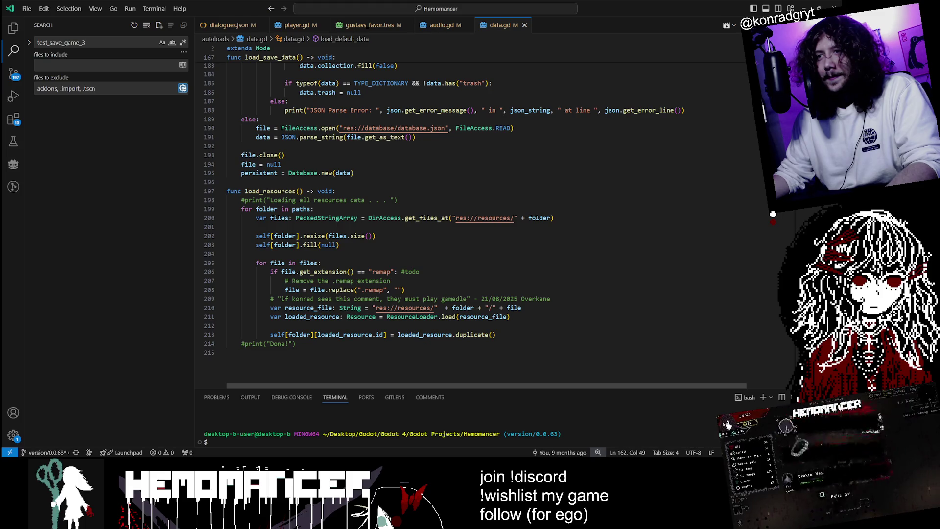
{"action": "scroll", "coordinate": [441, 220], "scroll_direction": "up", "scroll_amount": 20}
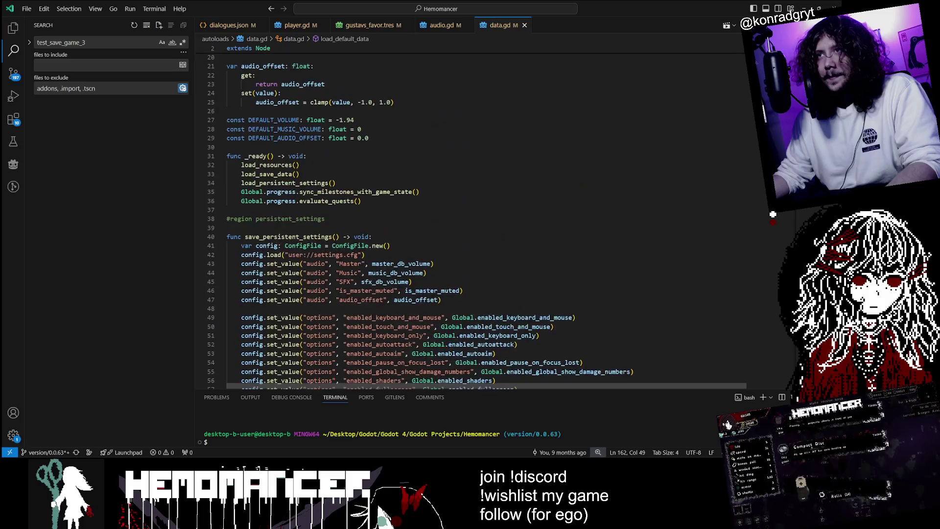
{"action": "scroll", "coordinate": [440, 221], "scroll_direction": "up", "scroll_amount": 6}
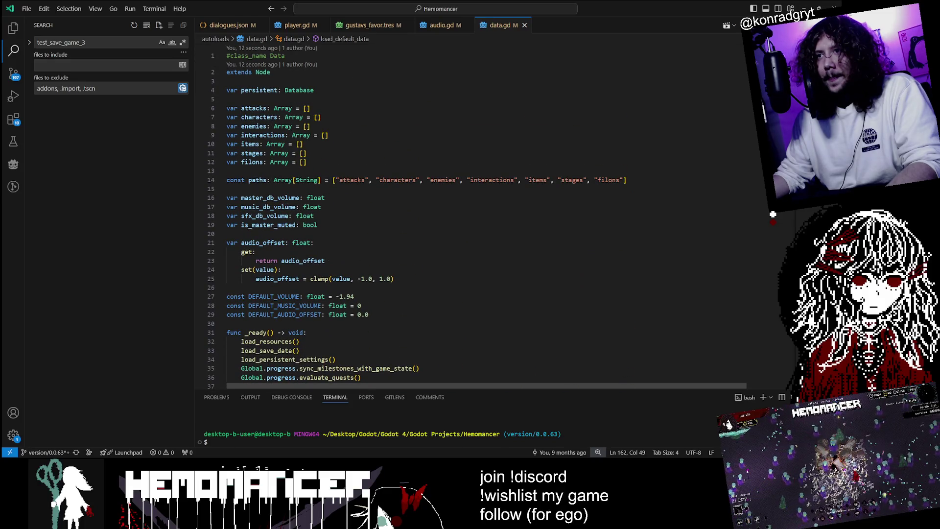
{"action": "scroll", "coordinate": [441, 220], "scroll_direction": "down", "scroll_amount": 12}
{"action": "scroll", "coordinate": [441, 220], "scroll_direction": "down", "scroll_amount": 4}
{"action": "left_click", "coordinate": [406, 225]}
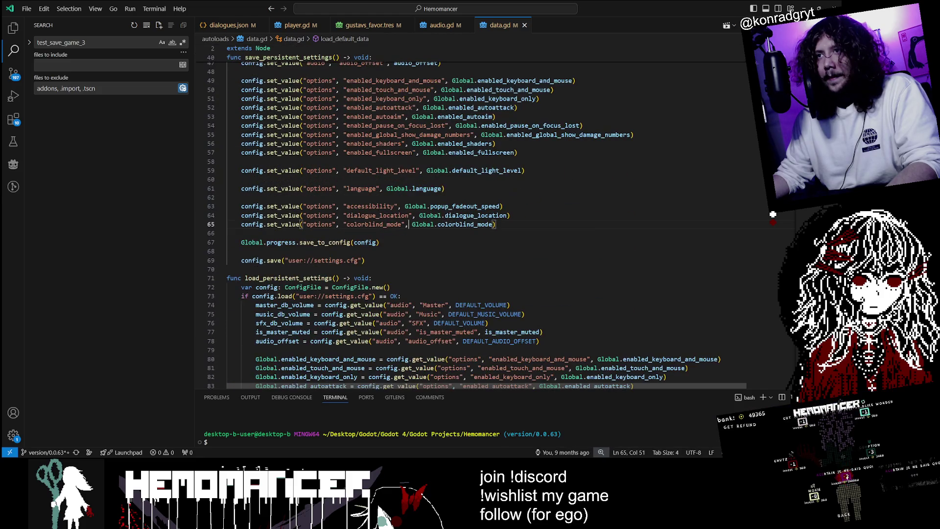
{"action": "key", "text": "alt+Tab"}
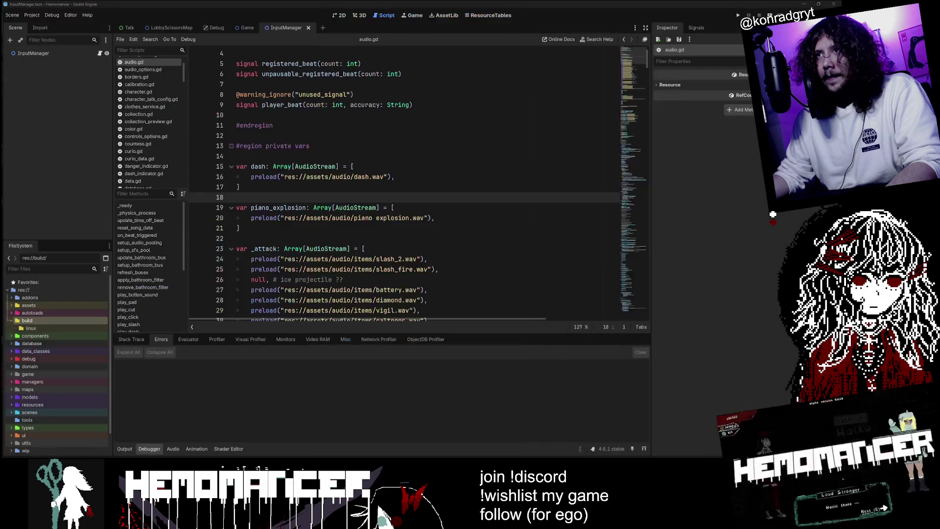
Step: Run the game, delete the save file under OPTIONS > GAMEPLAY, confirm, and close the game
{"action": "key", "text": "F5"}
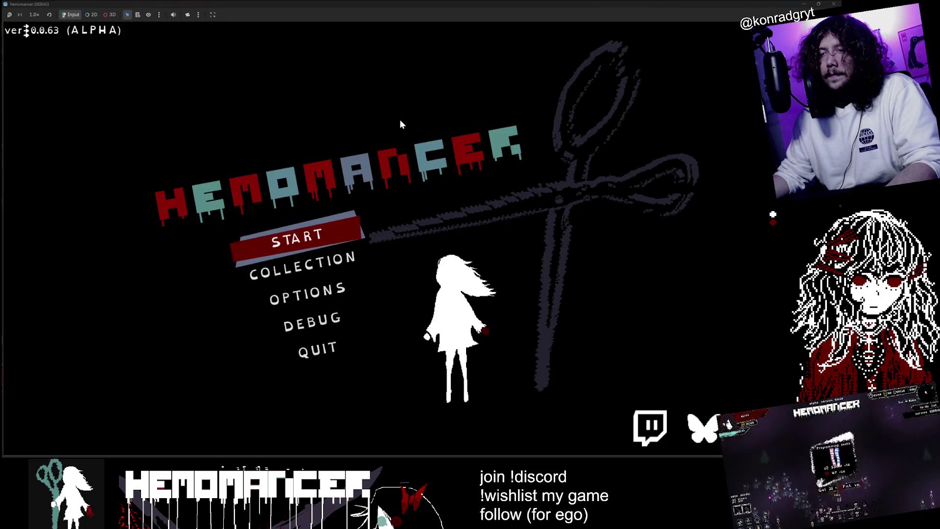
{"action": "left_click", "coordinate": [334, 294]}
{"action": "left_click", "coordinate": [420, 191]}
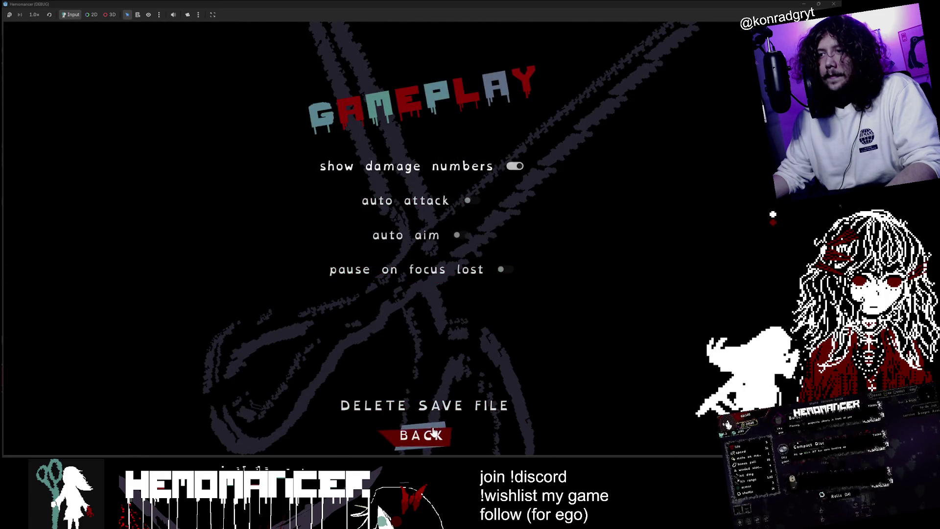
{"action": "left_click", "coordinate": [423, 406]}
{"action": "left_click", "coordinate": [445, 239]}
{"action": "left_click", "coordinate": [437, 434]}
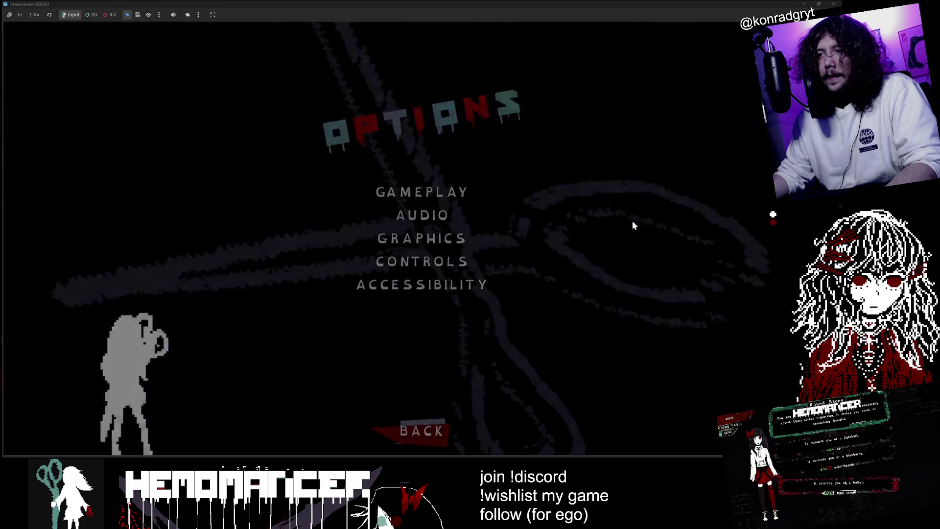
{"action": "key", "text": "Escape"}
{"action": "key", "text": "F8"}
Step: Search the whole project in VS Code for 'Delete save'
{"action": "key", "text": "alt+Tab"}
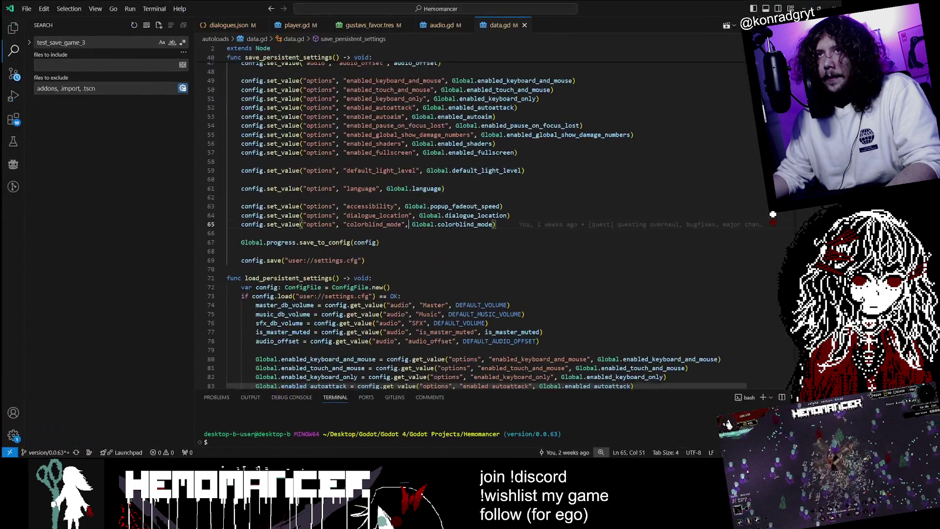
{"action": "key", "text": "ctrl+shift+f"}
{"action": "type", "text": "Delete save f"}
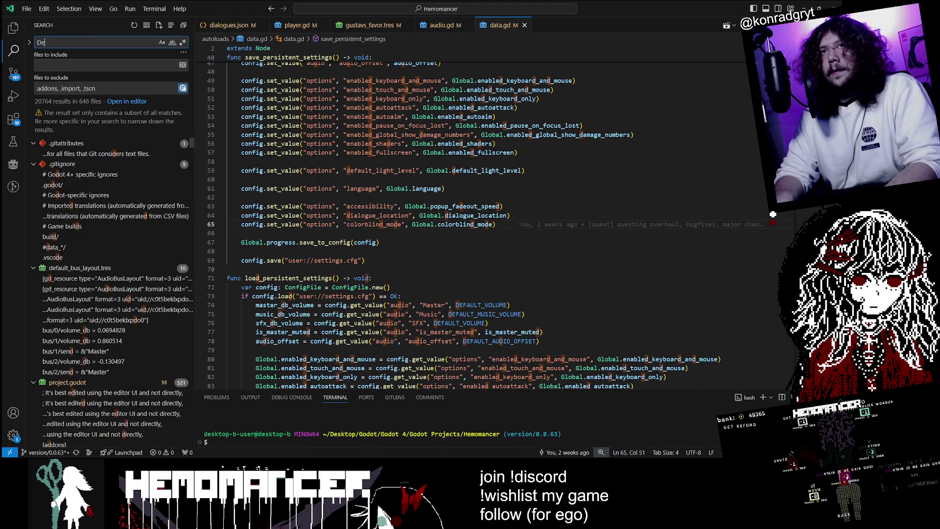
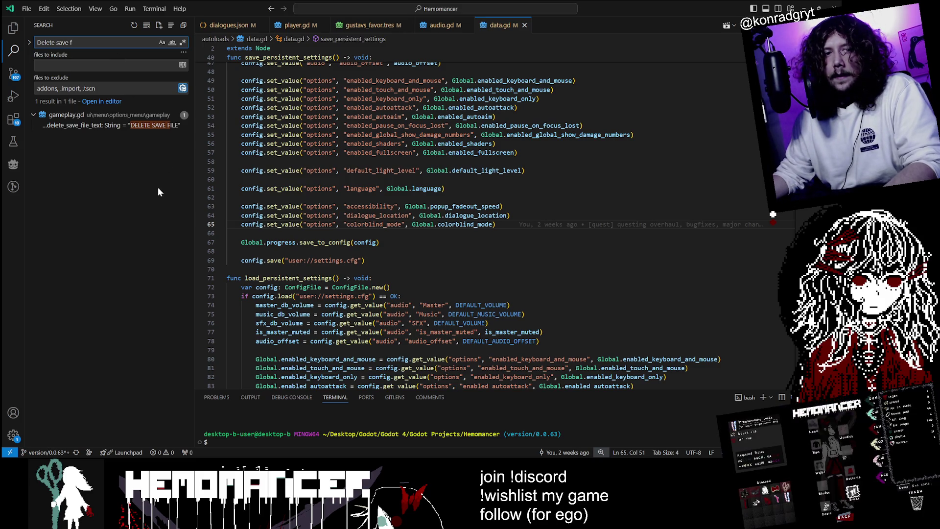
Step: Trace delete_save_file_text through gameplay.gd, then follow ResetSave to clear_save_data in data.gd
{"action": "left_click", "coordinate": [112, 125]}
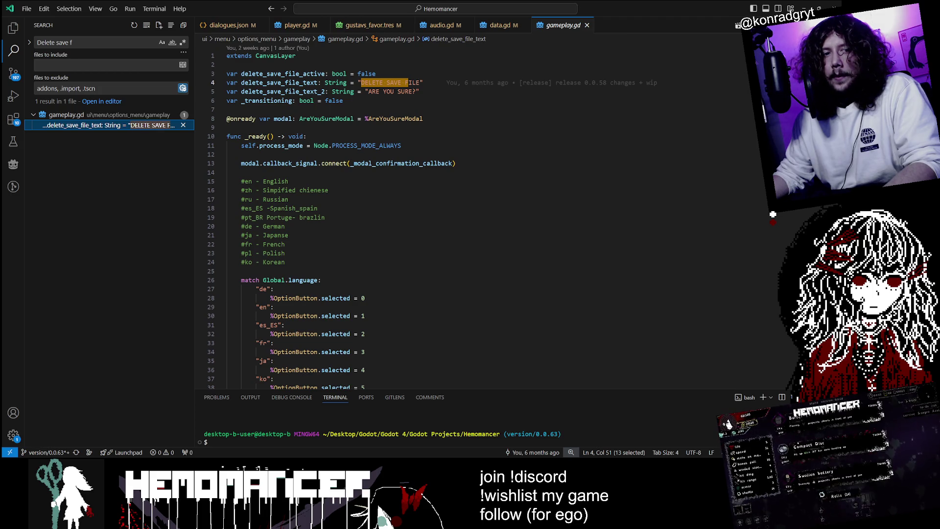
{"action": "double_click", "coordinate": [274, 82]}
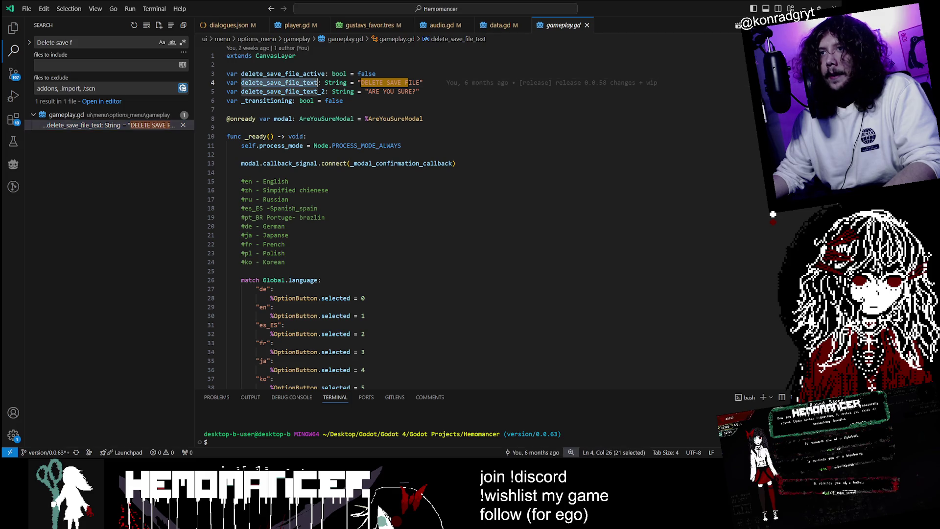
{"action": "key", "text": "ctrl+f"}
{"action": "key", "text": "Return"}
{"action": "key", "text": "Return"}
{"action": "key", "text": "Return"}
{"action": "key", "text": "Return"}
{"action": "key", "text": "Return"}
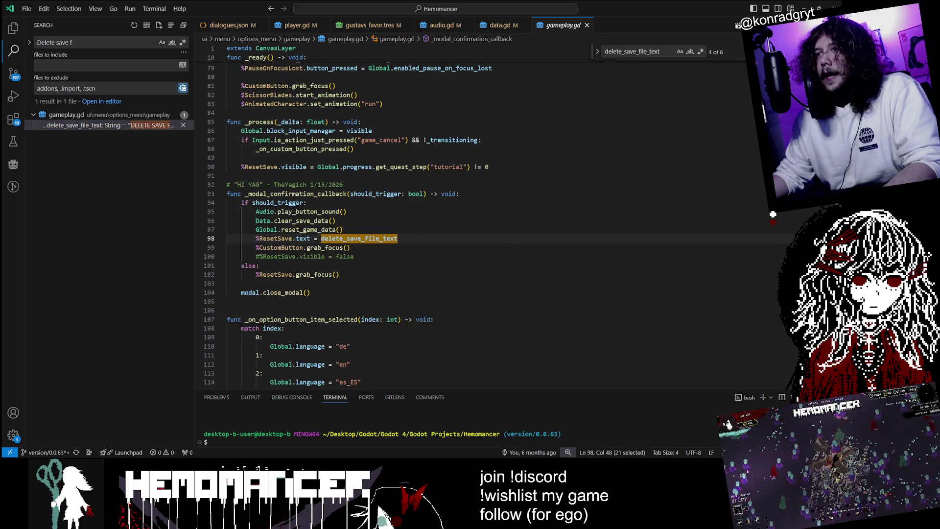
{"action": "key", "text": "Return"}
{"action": "key", "text": "Return"}
{"action": "key", "text": "Return"}
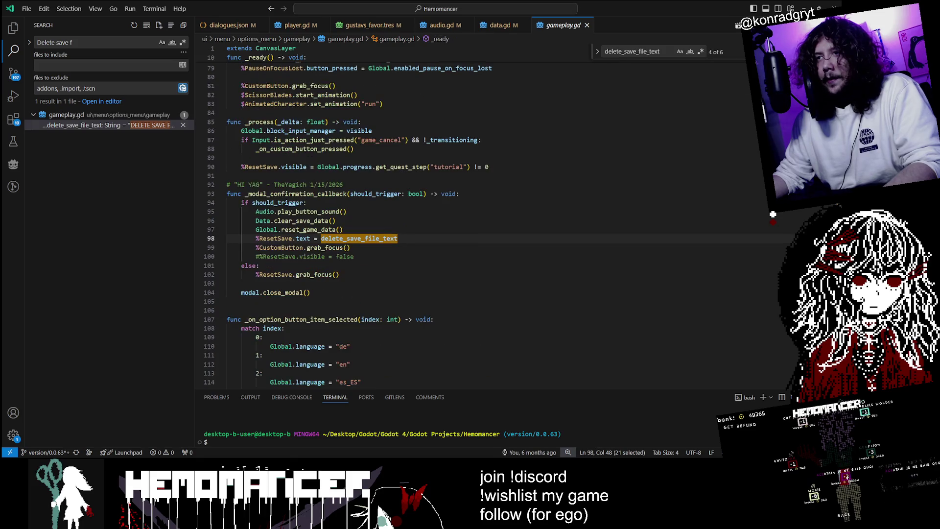
{"action": "key", "text": "Return"}
{"action": "key", "text": "Return"}
{"action": "key", "text": "Return"}
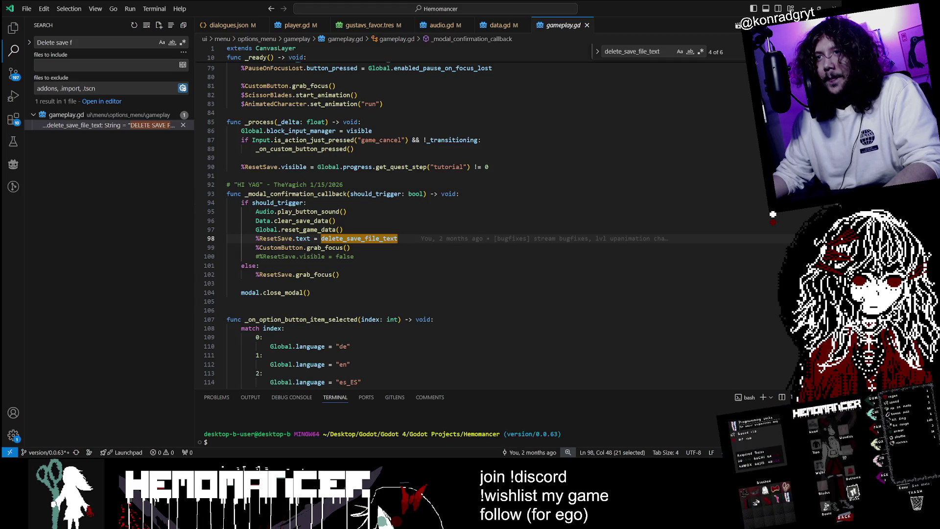
{"action": "double_click", "coordinate": [275, 239]}
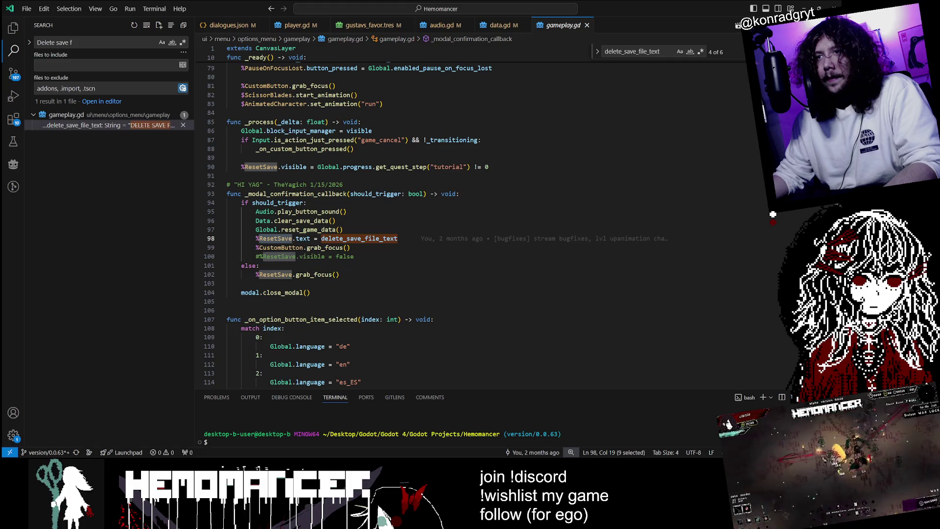
{"action": "left_click", "coordinate": [289, 221], "text": "ctrl"}
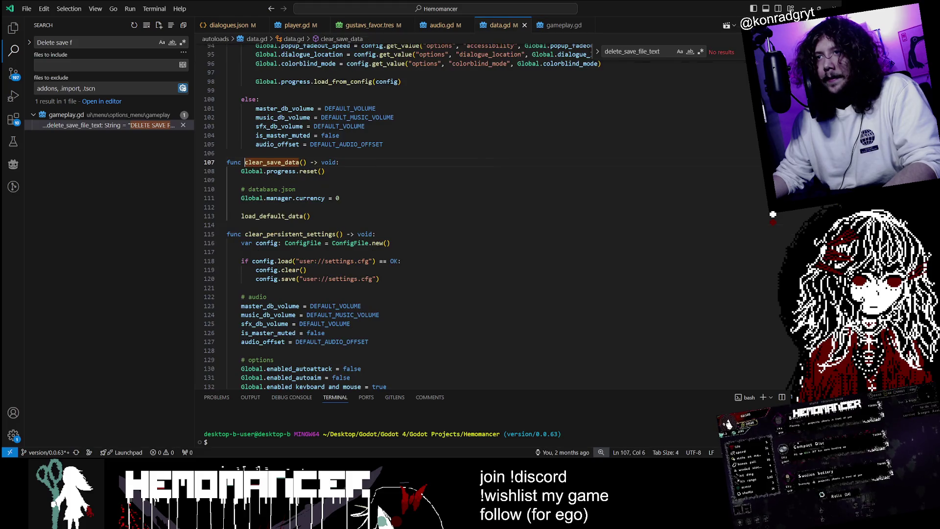
Step: Follow the load_default_data call to its definition and inspect the res://database/database.json path
{"action": "left_click", "coordinate": [288, 216]}
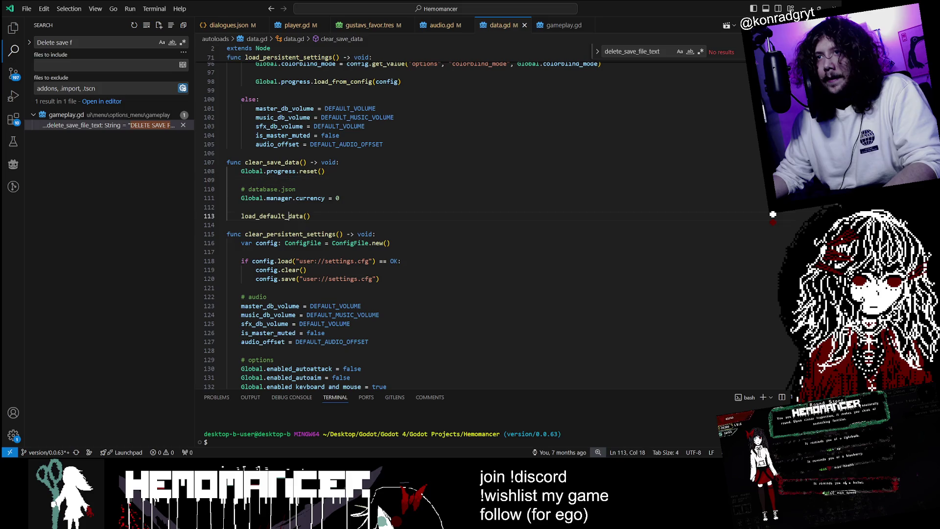
{"action": "key", "text": "F12"}
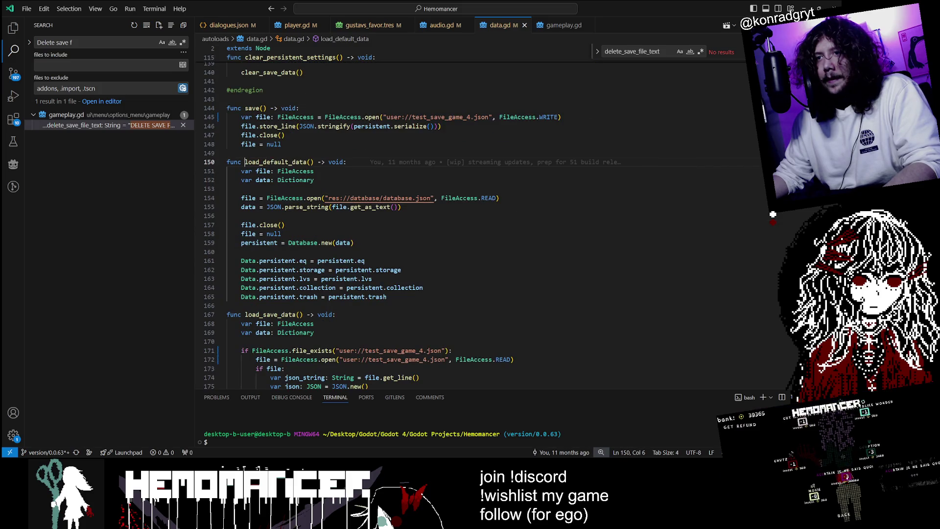
{"action": "left_click", "coordinate": [401, 198]}
{"action": "scroll", "coordinate": [401, 165], "scroll_direction": "down", "scroll_amount": 2}
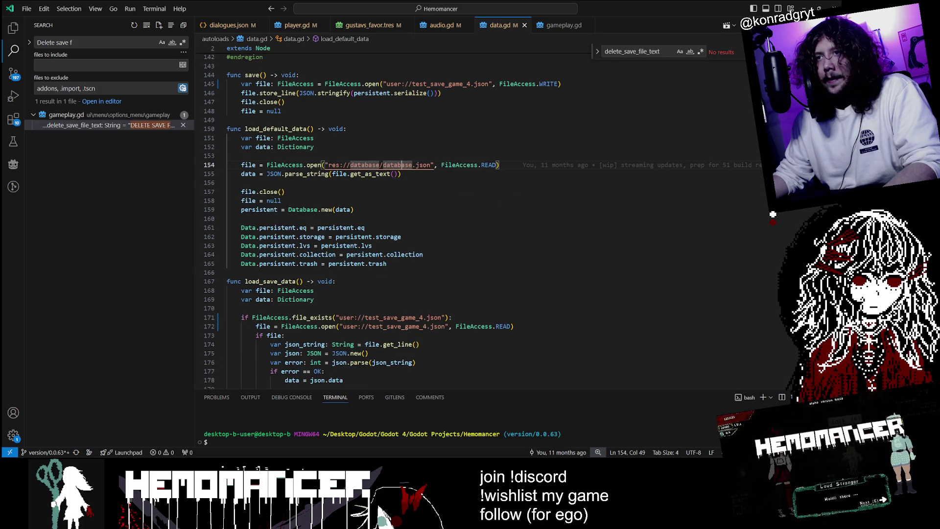
{"action": "scroll", "coordinate": [400, 132], "scroll_direction": "down", "scroll_amount": 2}
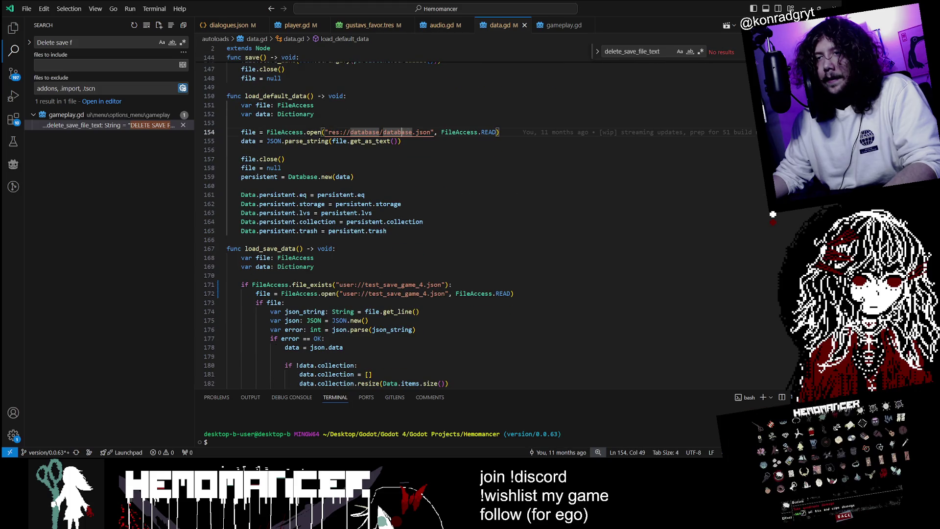
{"action": "key", "text": "alt+Tab"}
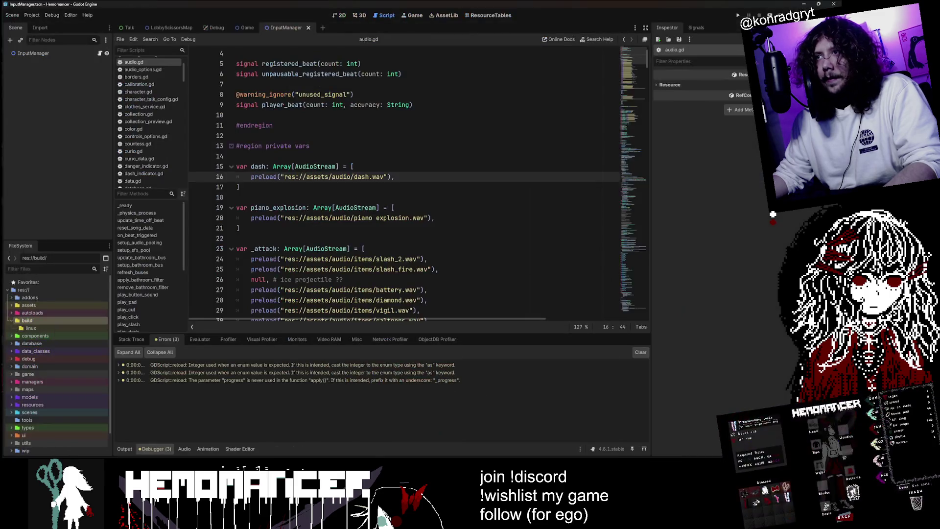
{"action": "key", "text": "F5"}
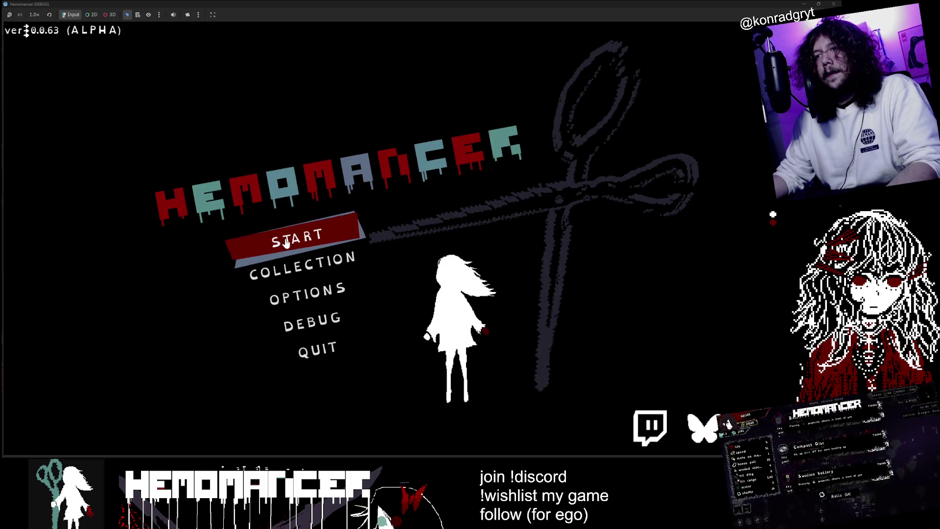
{"action": "left_click", "coordinate": [288, 243]}
{"action": "key", "text": "a"}
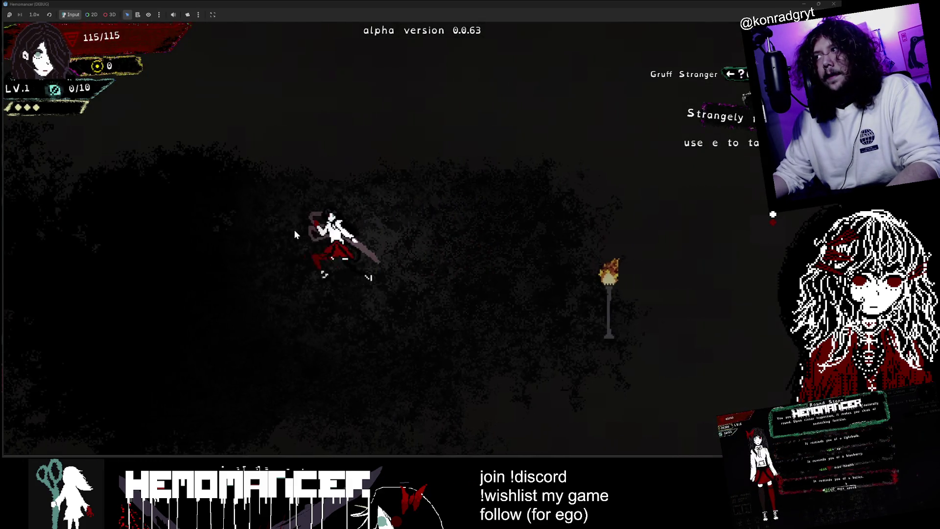
{"action": "key", "text": "Escape"}
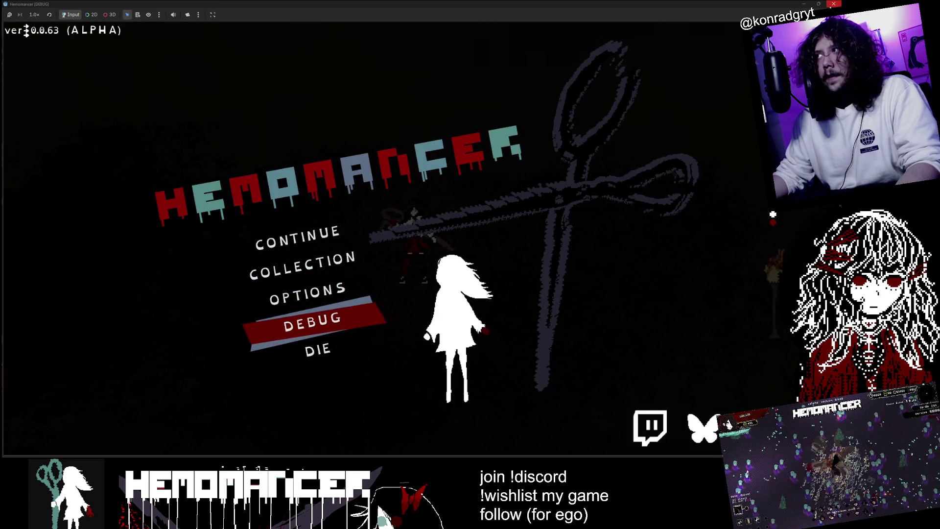
{"action": "key", "text": "F8"}
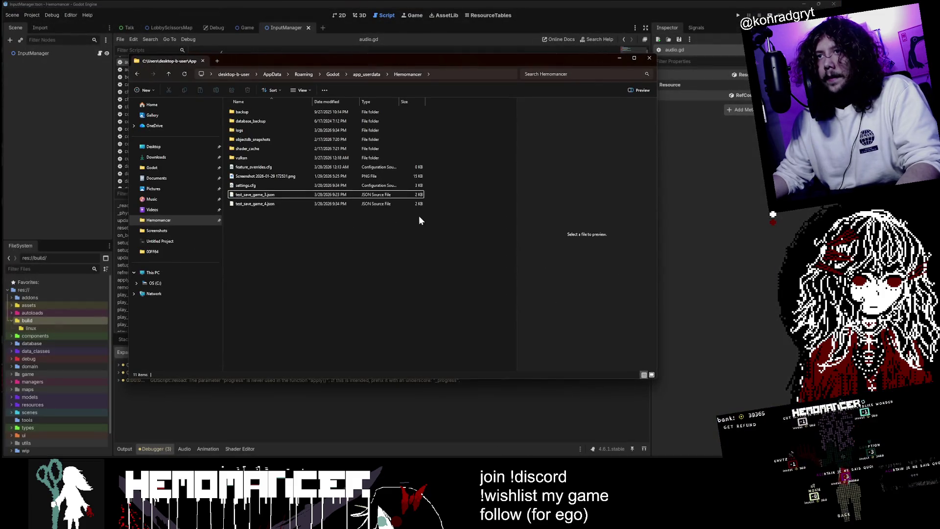
Step: Open settings.cfg from the Hemomancer user-data folder and review its torches_lit_count value
{"action": "mouse_move", "coordinate": [418, 217]}
{"action": "left_mouse_down"}
{"action": "mouse_move", "coordinate": [289, 190]}
{"action": "mouse_move", "coordinate": [295, 201]}
{"action": "left_mouse_up"}
{"action": "right_click", "coordinate": [278, 187]}
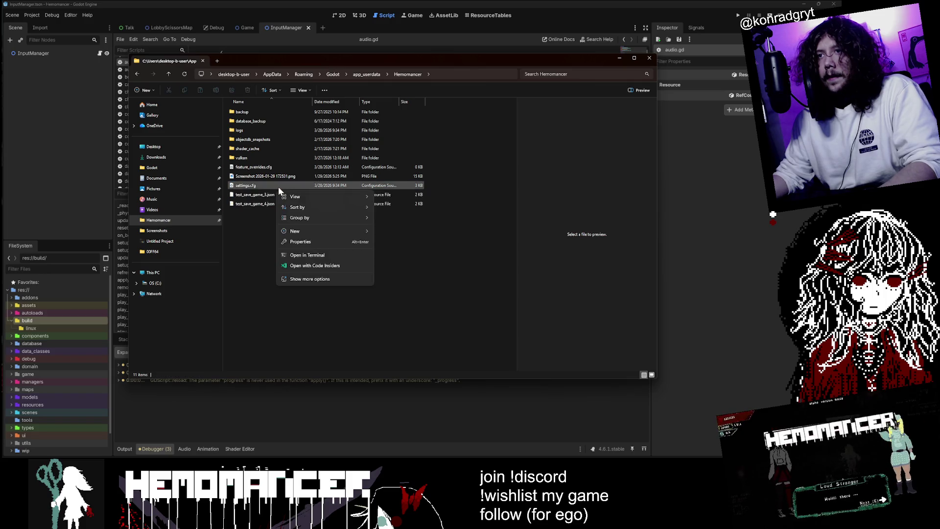
{"action": "key", "text": "Escape"}
{"action": "double_click", "coordinate": [245, 185]}
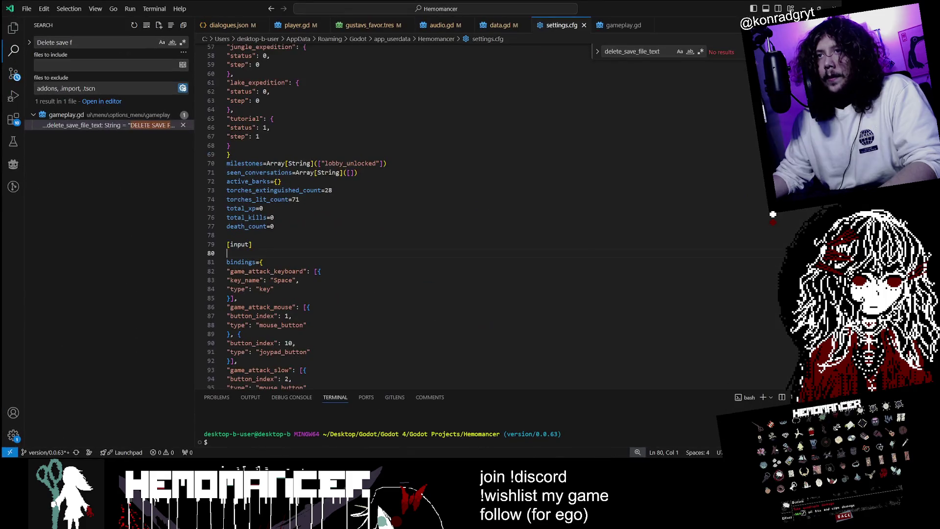
{"action": "scroll", "coordinate": [392, 216], "scroll_direction": "down", "scroll_amount": 10}
{"action": "scroll", "coordinate": [392, 215], "scroll_direction": "up", "scroll_amount": 10}
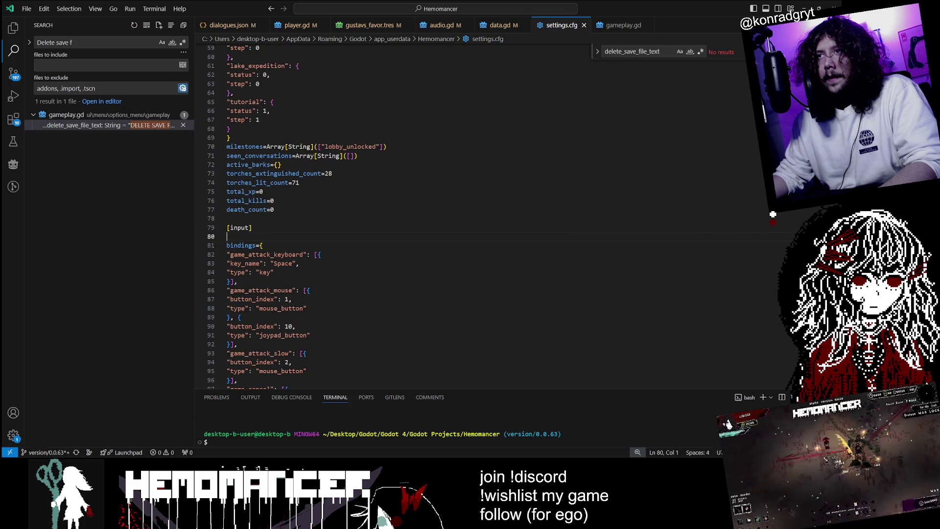
{"action": "scroll", "coordinate": [392, 215], "scroll_direction": "down", "scroll_amount": 17}
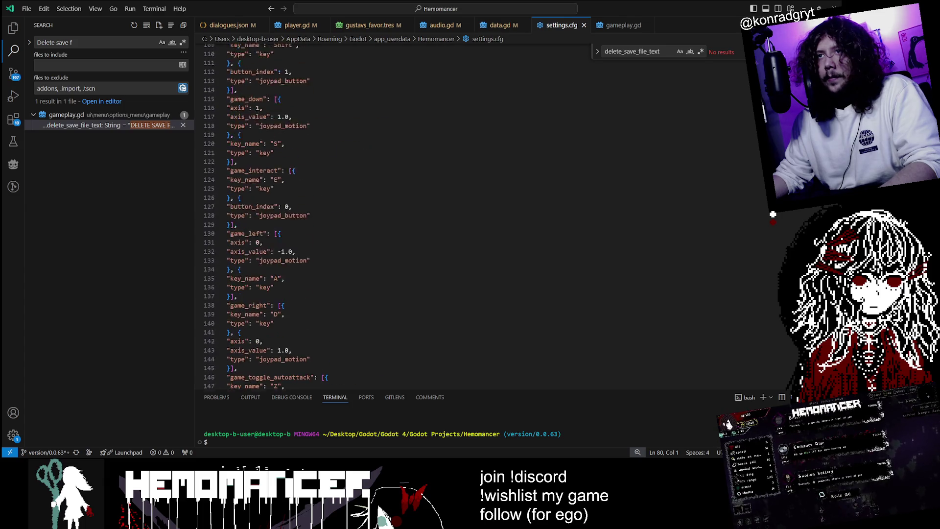
{"action": "scroll", "coordinate": [392, 215], "scroll_direction": "up", "scroll_amount": 17}
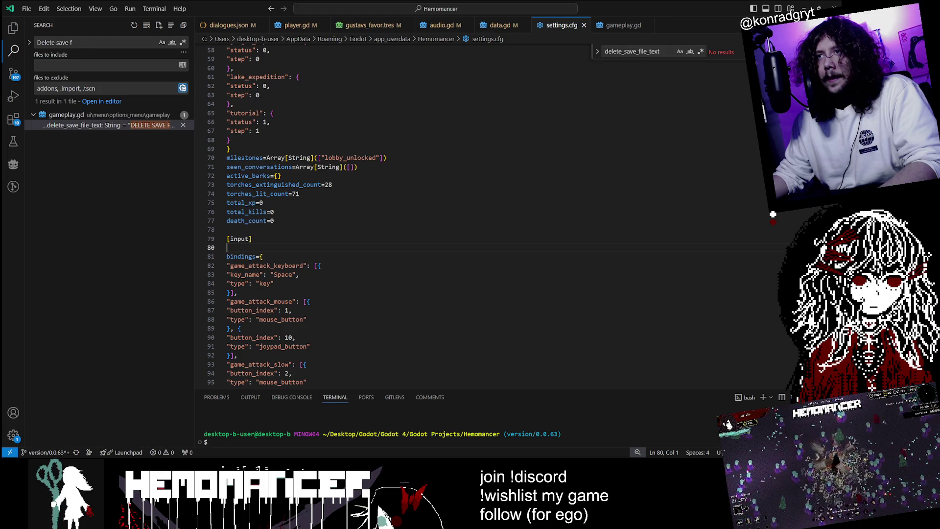
{"action": "left_click", "coordinate": [299, 194]}
Step: Back in the user-data folder, box-select settings.cfg and both test save files
{"action": "scroll", "coordinate": [392, 216], "scroll_direction": "up", "scroll_amount": 19}
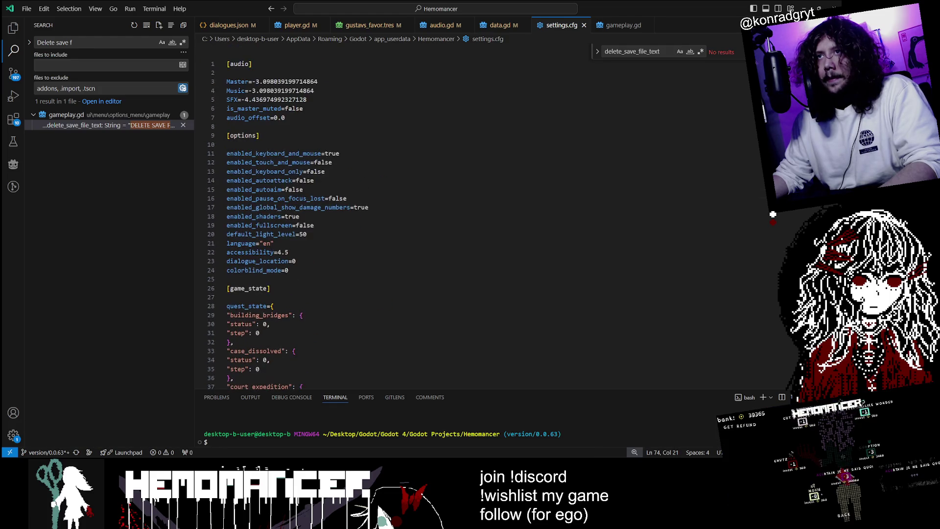
{"action": "scroll", "coordinate": [392, 215], "scroll_direction": "down", "scroll_amount": 20}
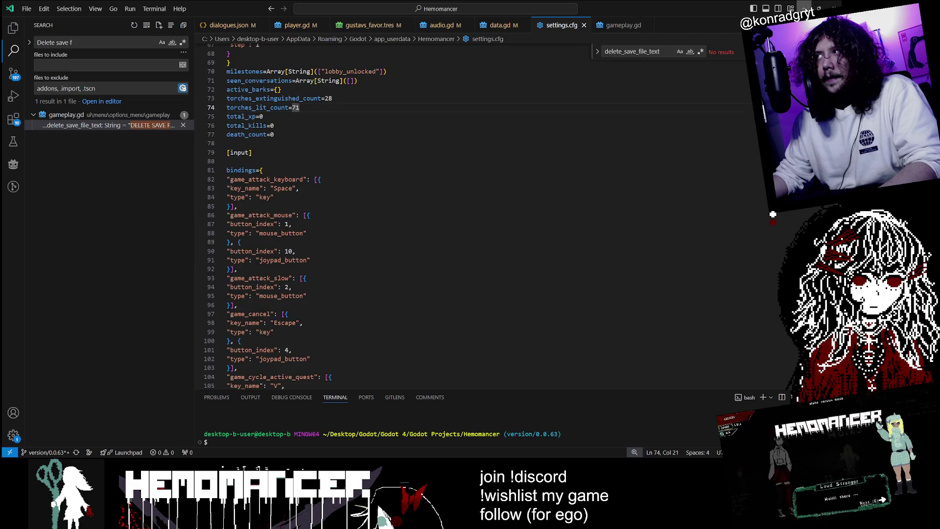
{"action": "key", "text": "alt+Tab"}
{"action": "mouse_move", "coordinate": [349, 236]}
{"action": "left_mouse_down"}
{"action": "mouse_move", "coordinate": [242, 181]}
{"action": "mouse_move", "coordinate": [261, 192]}
{"action": "left_mouse_up"}
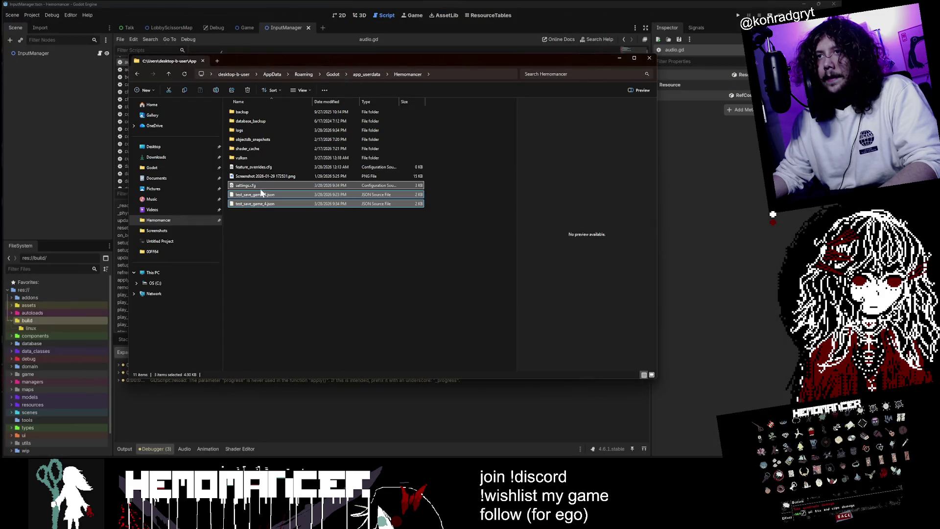
Step: Cut the three selected files via Show more options > Cut, then switch back to Godot
{"action": "key", "text": "alt+Tab"}
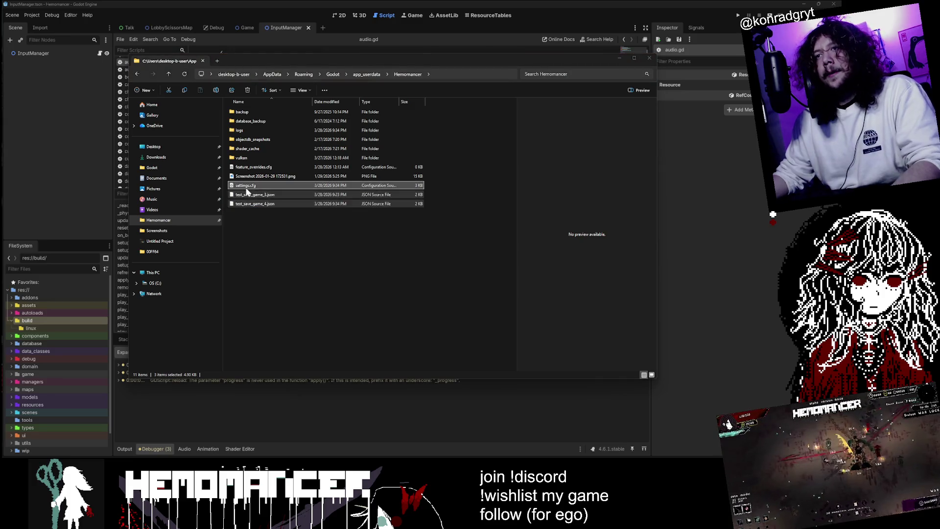
{"action": "right_click", "coordinate": [278, 196]}
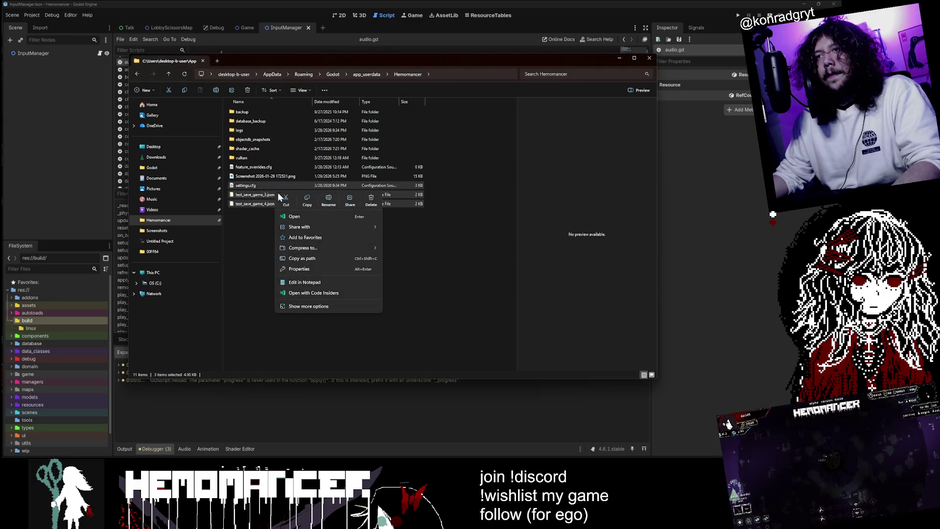
{"action": "left_click", "coordinate": [343, 305]}
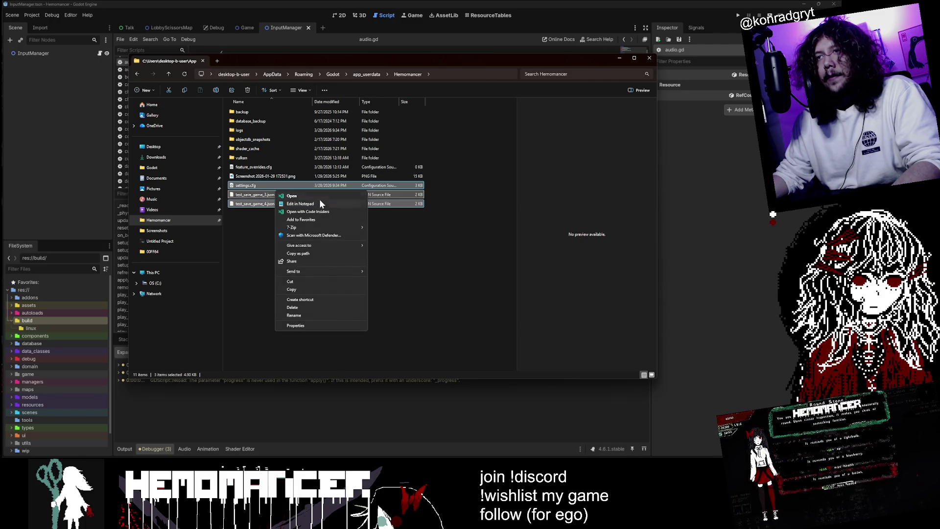
{"action": "left_click", "coordinate": [313, 282]}
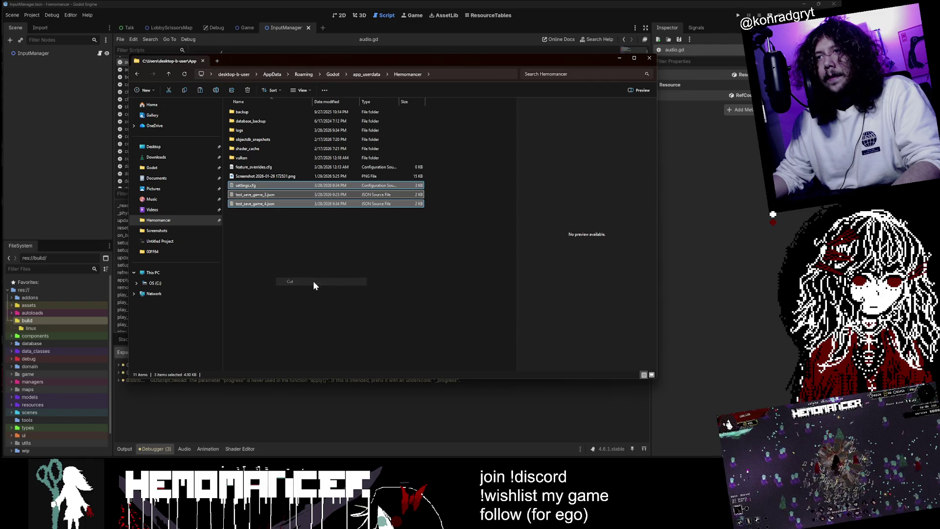
{"action": "left_click", "coordinate": [363, 255]}
{"action": "key", "text": "alt+Tab"}
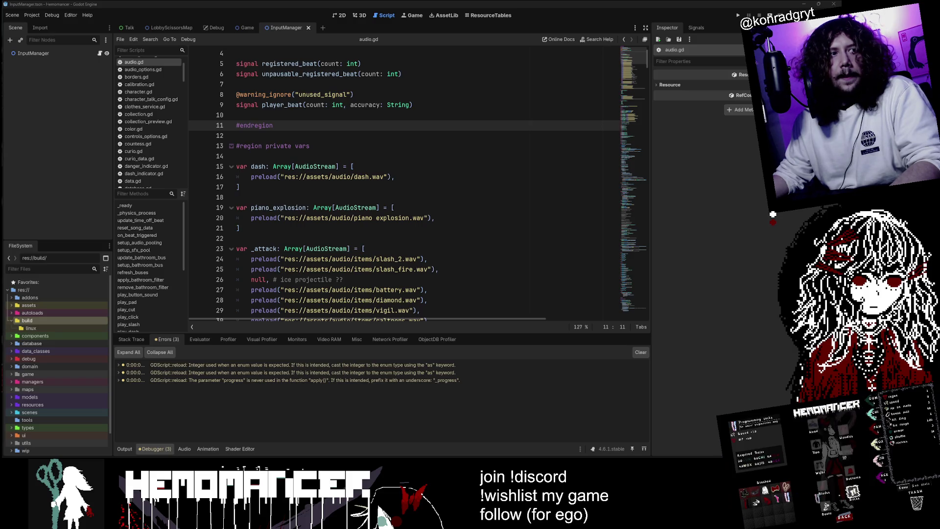
Step: Run the game, start a new game, walk left and right, then return to the menu
{"action": "key", "text": "F5"}
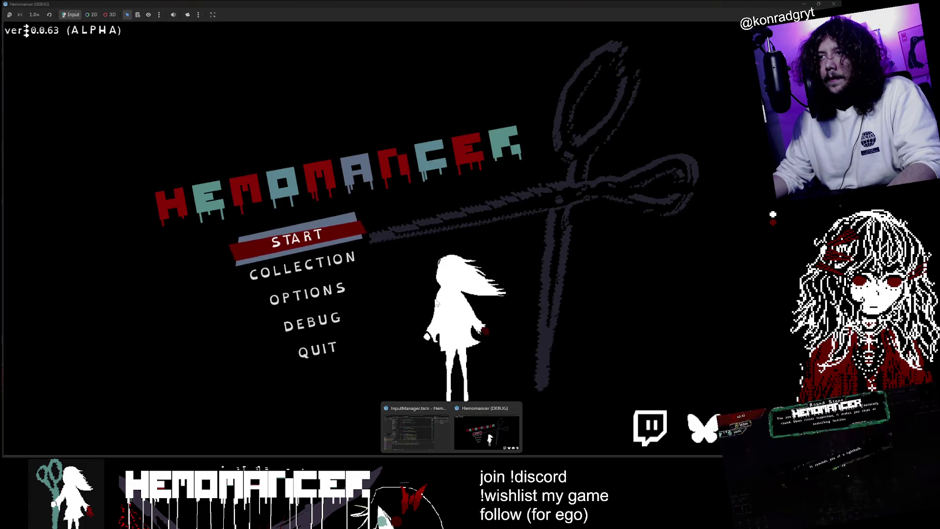
{"action": "key", "text": "alt+Tab"}
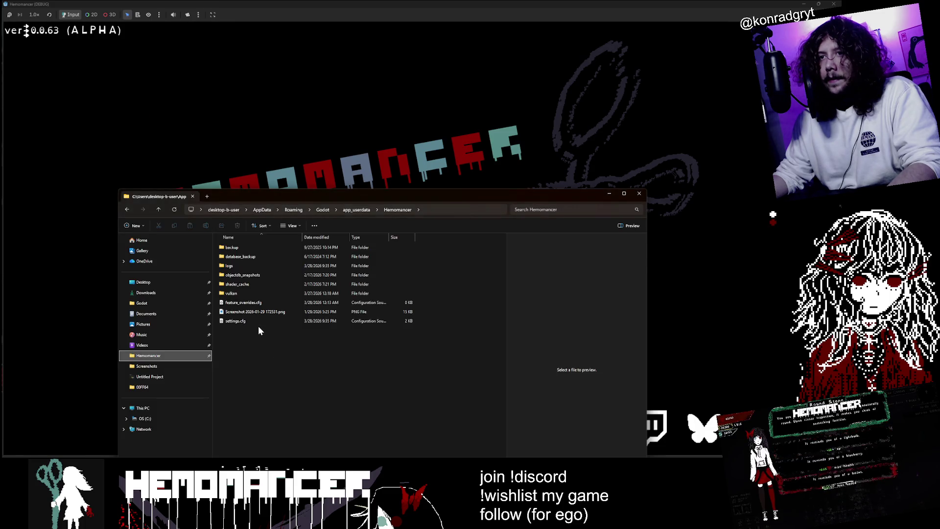
{"action": "left_click", "coordinate": [392, 92]}
{"action": "left_click", "coordinate": [314, 236]}
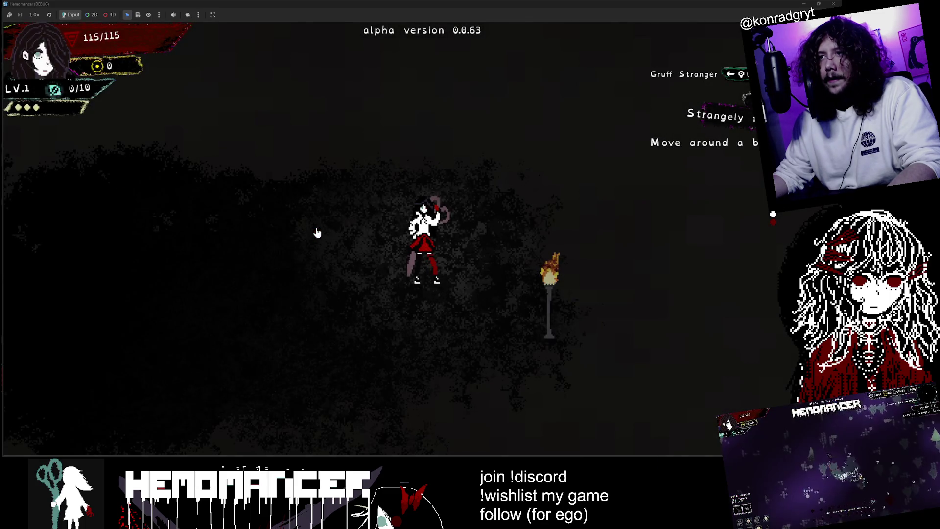
{"action": "key", "text": "a"}
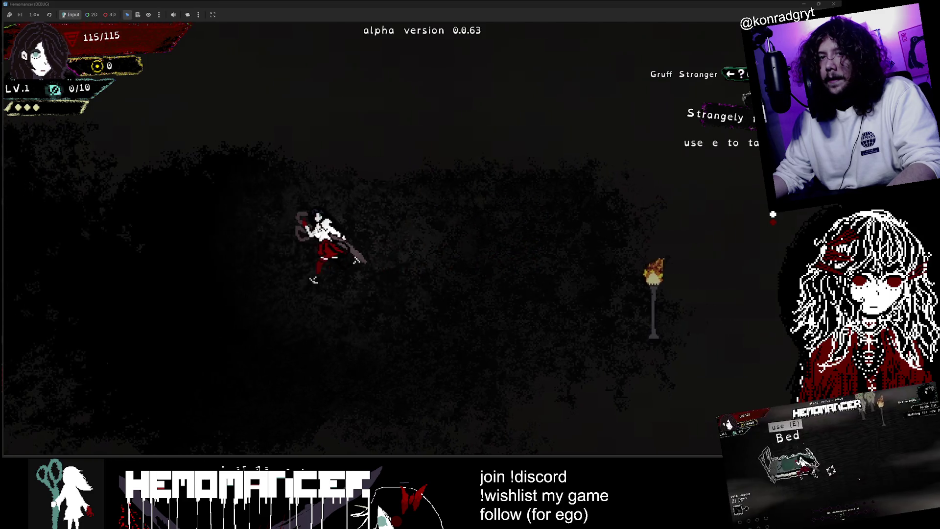
{"action": "key", "text": "d"}
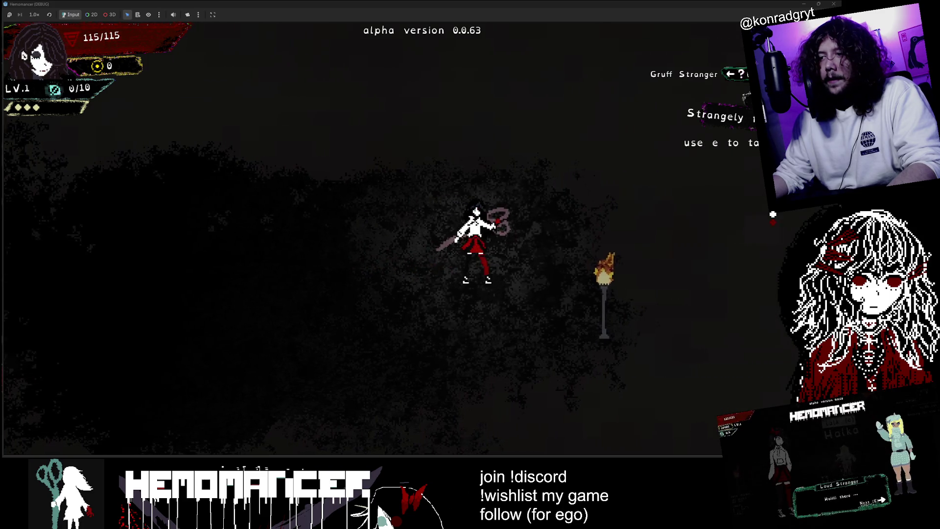
{"action": "key", "text": "Escape"}
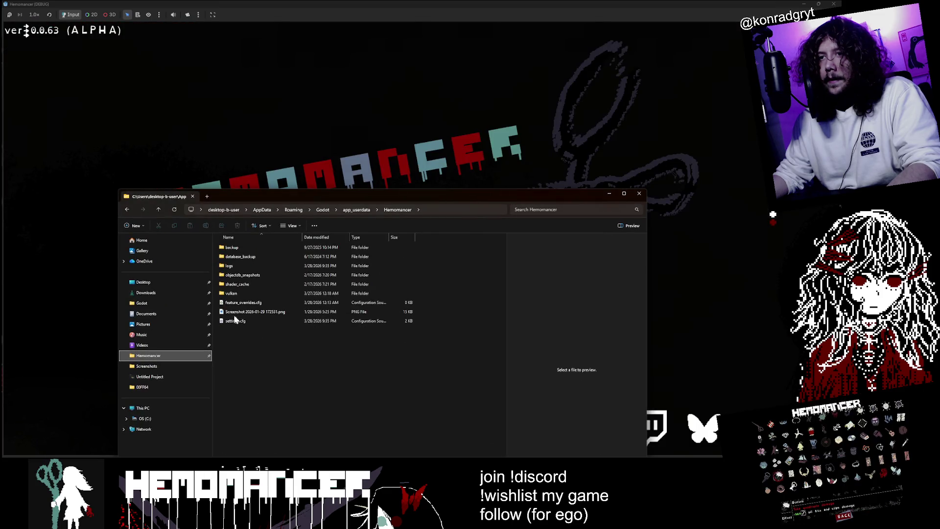
Step: Check the regenerated settings.cfg's tutorial status, close the folder window, and stop the game
{"action": "double_click", "coordinate": [254, 322]}
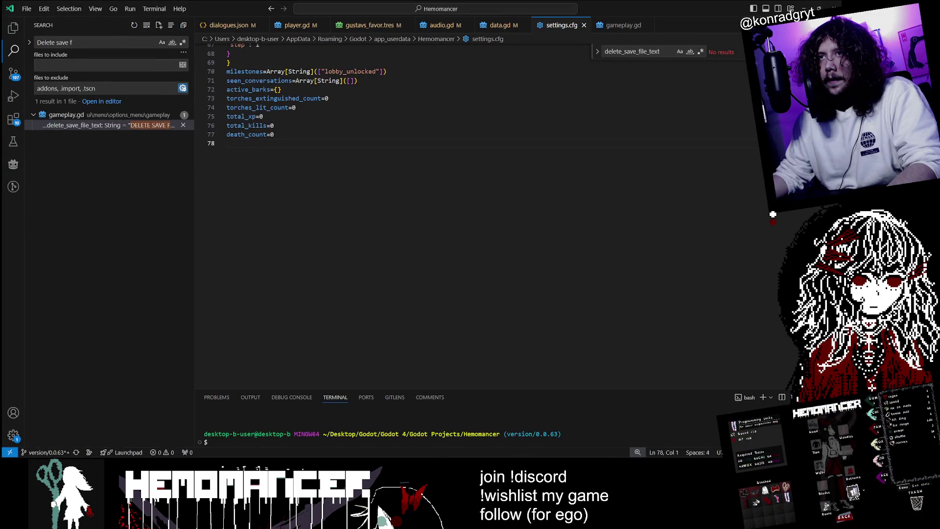
{"action": "scroll", "coordinate": [392, 211], "scroll_direction": "up", "scroll_amount": 9}
{"action": "left_click", "coordinate": [272, 267]}
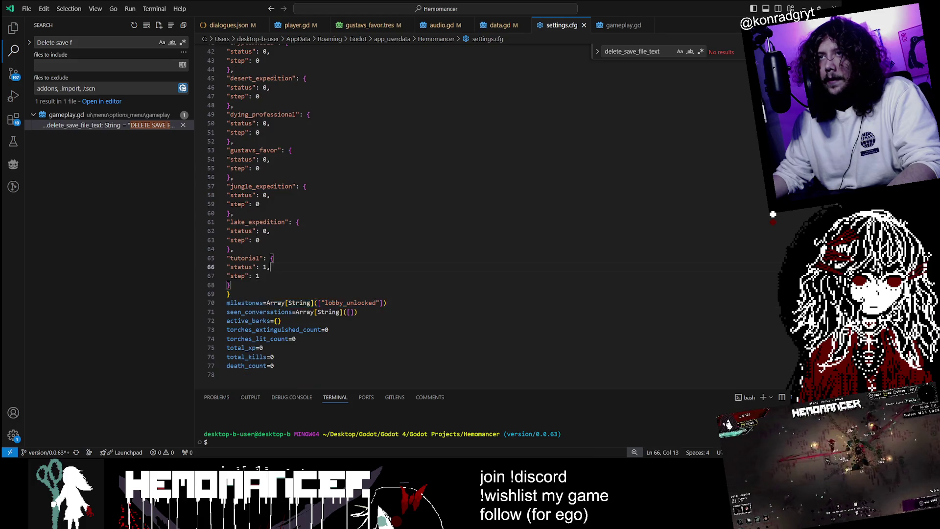
{"action": "scroll", "coordinate": [391, 221], "scroll_direction": "up", "scroll_amount": 14}
{"action": "left_click", "coordinate": [804, 7]}
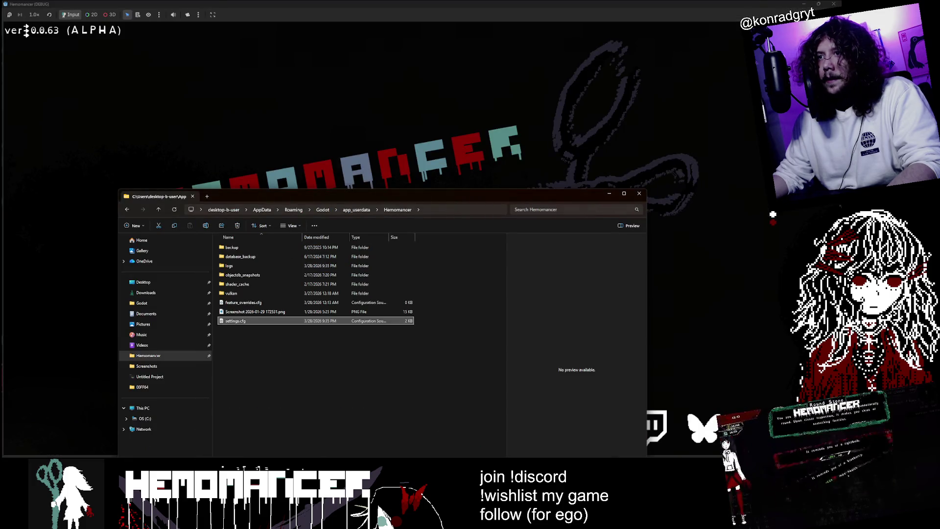
{"action": "left_click", "coordinate": [640, 193]}
{"action": "key", "text": "F8"}
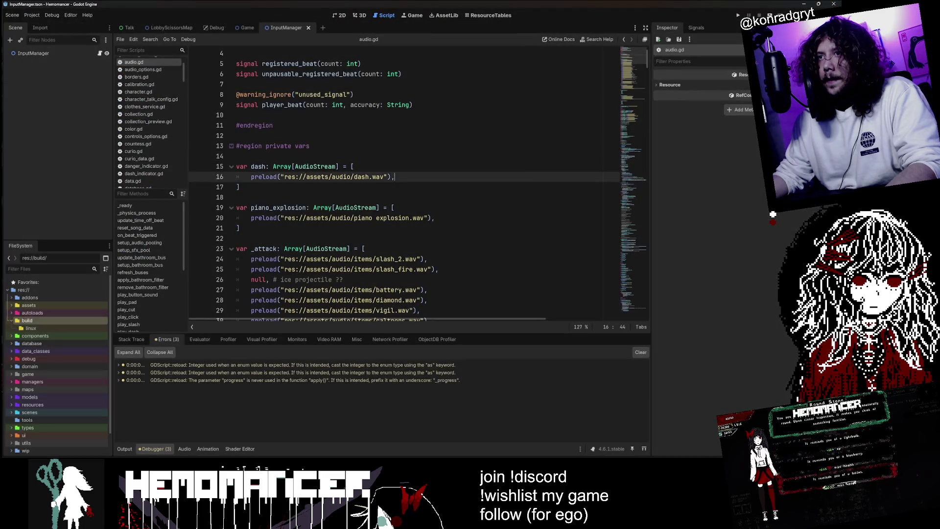
{"action": "key", "text": "F5"}
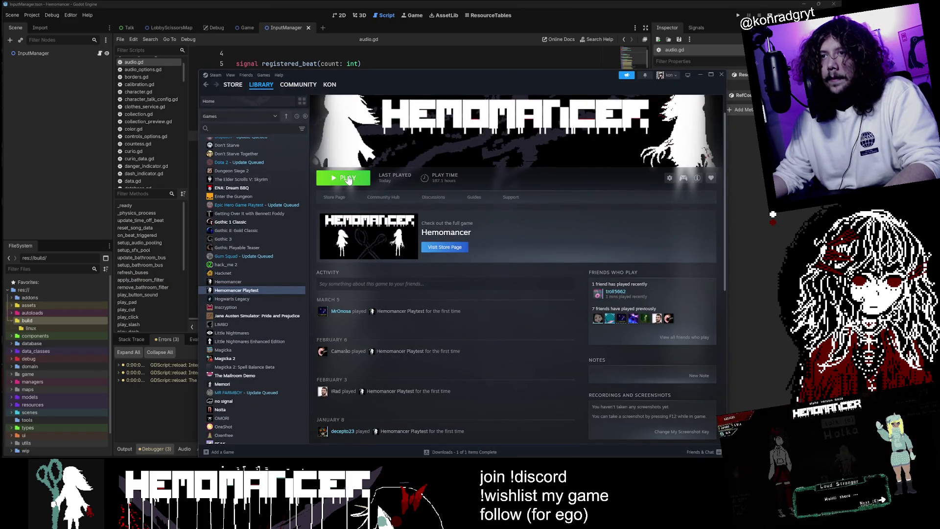
Step: Launch the Hemomancer Playtest fullscreen and walk left to talk through Halka's dialogue
{"action": "left_click", "coordinate": [348, 179]}
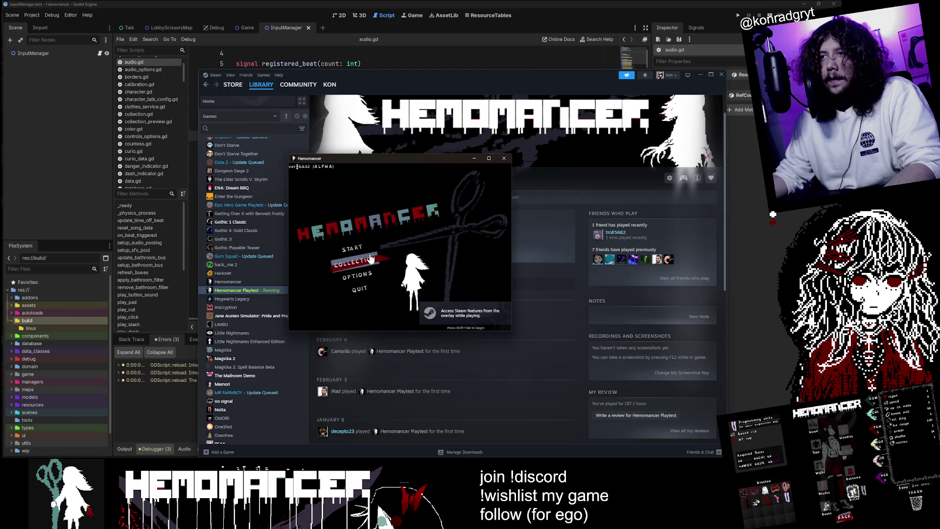
{"action": "left_click", "coordinate": [488, 158]}
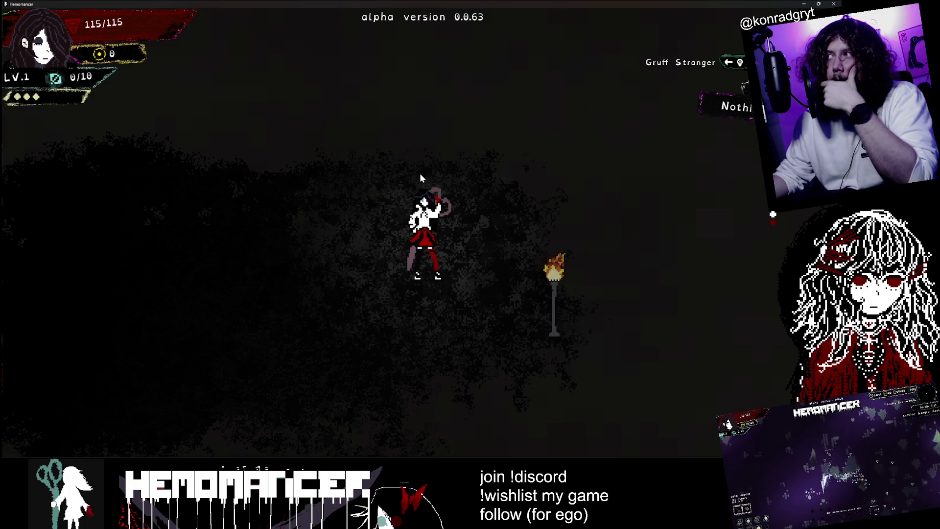
{"action": "key", "text": "a"}
{"action": "key", "text": "a"}
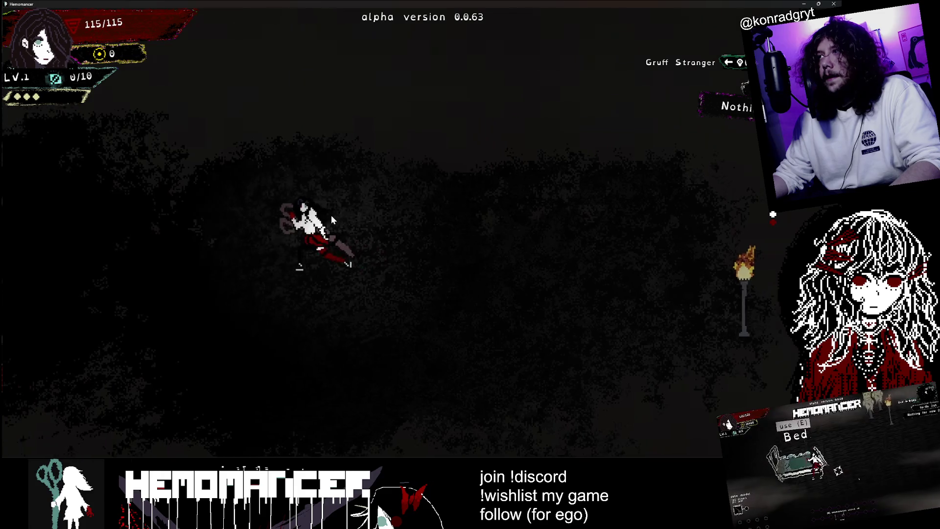
{"action": "key", "text": "a"}
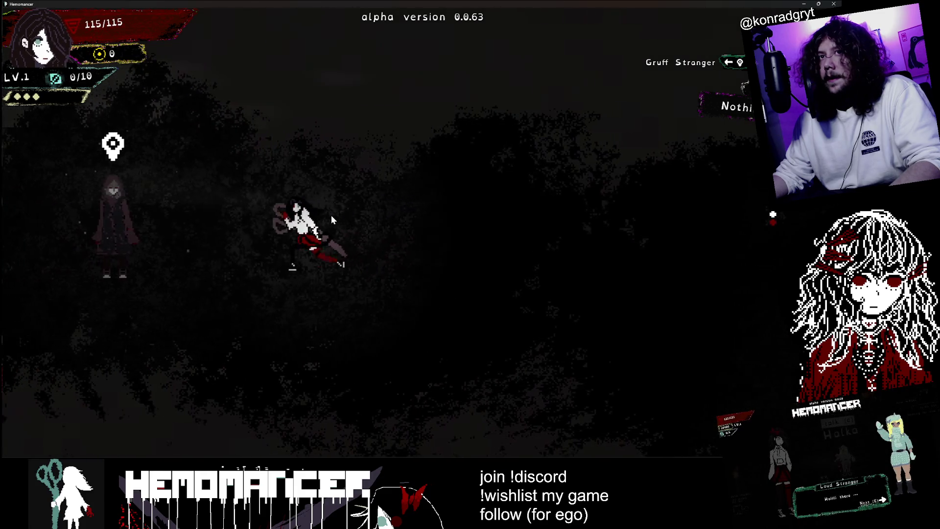
{"action": "key", "text": "a"}
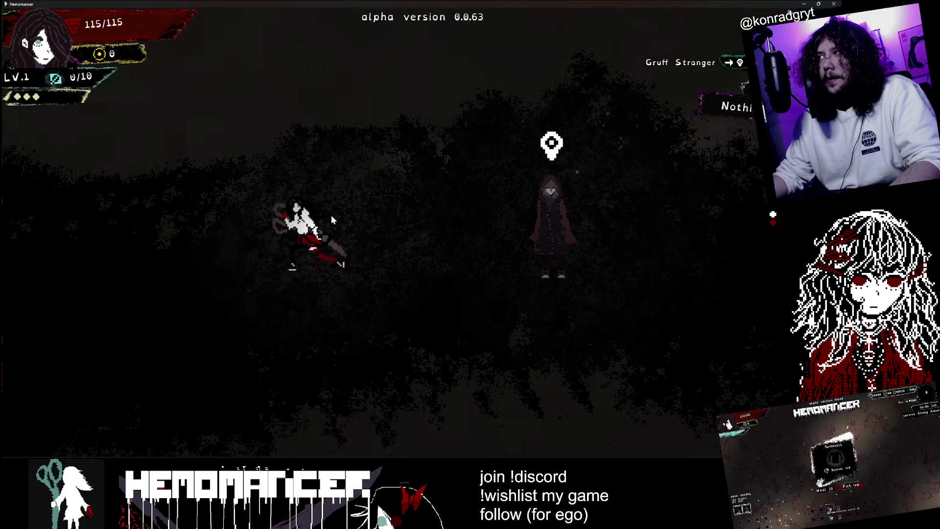
{"action": "key", "text": "a"}
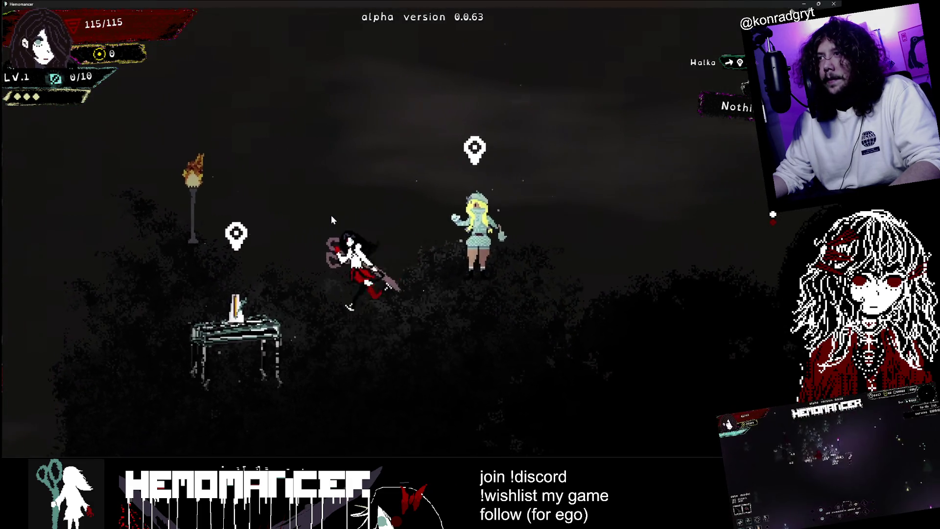
{"action": "key", "text": "e"}
{"action": "key", "text": "e"}
{"action": "key", "text": "e"}
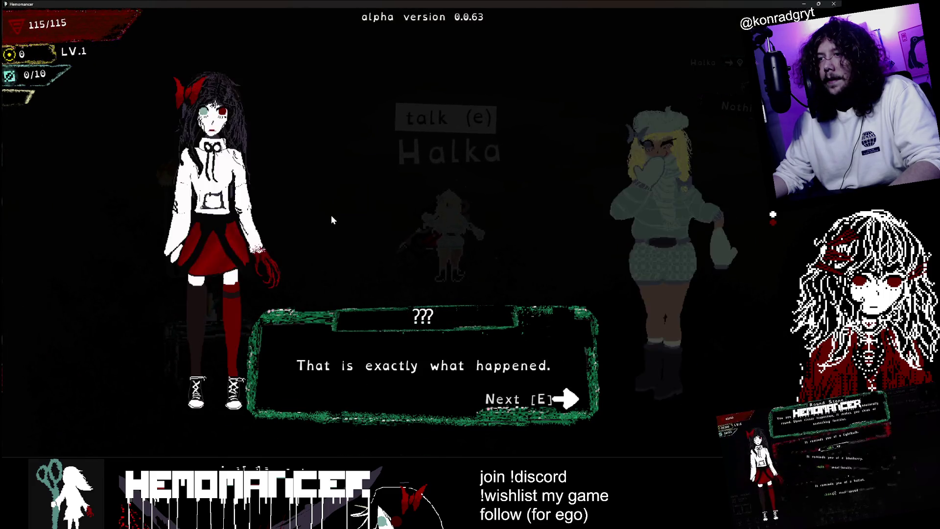
{"action": "key", "text": "e"}
Step: Walk around the table and talk to the Gruff Stranger
{"action": "key", "text": "s"}
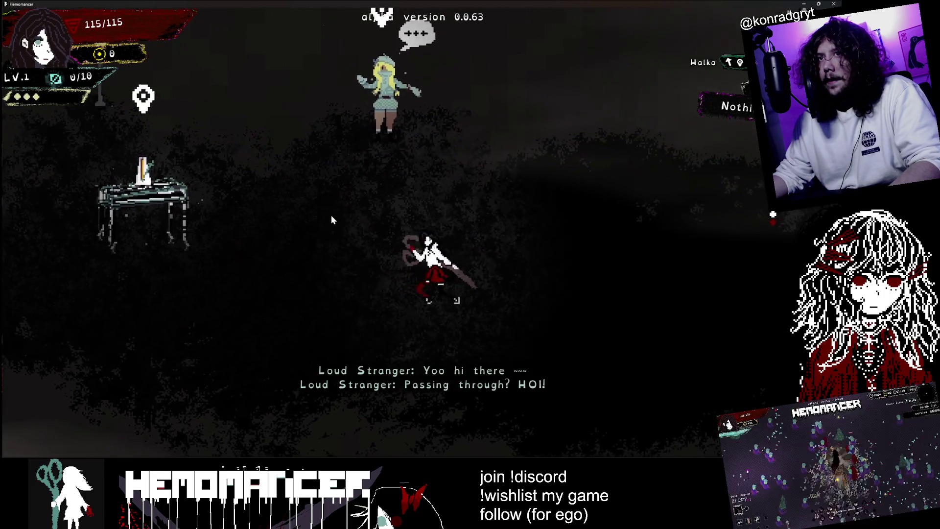
{"action": "key", "text": "a"}
{"action": "key", "text": "w"}
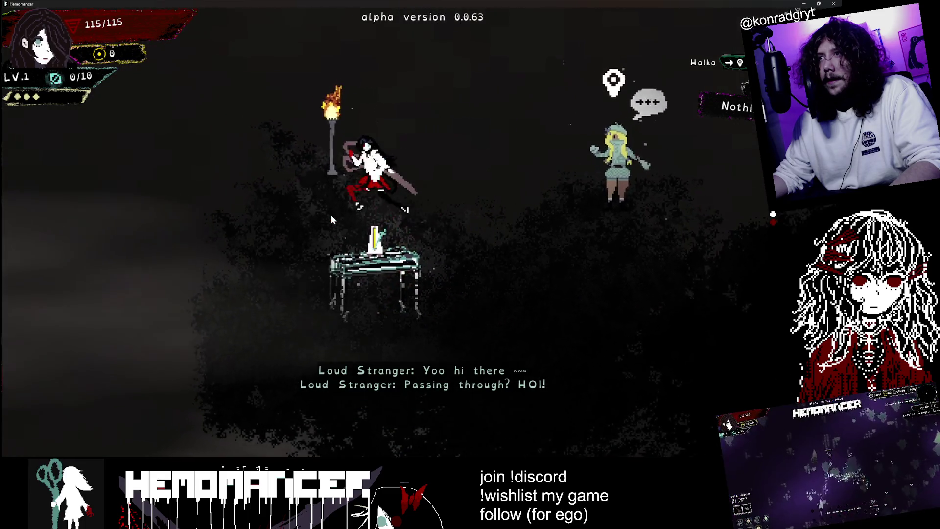
{"action": "key", "text": "d"}
{"action": "key", "text": "d"}
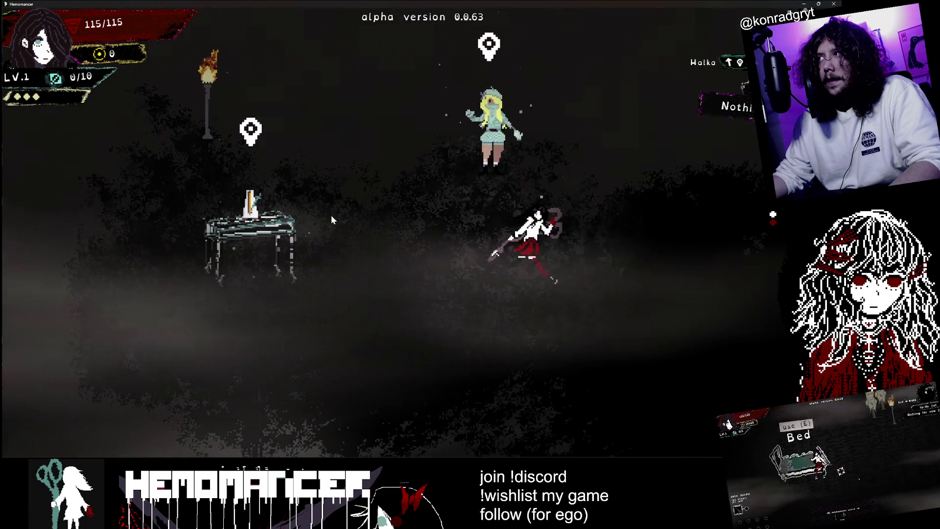
{"action": "key", "text": "d"}
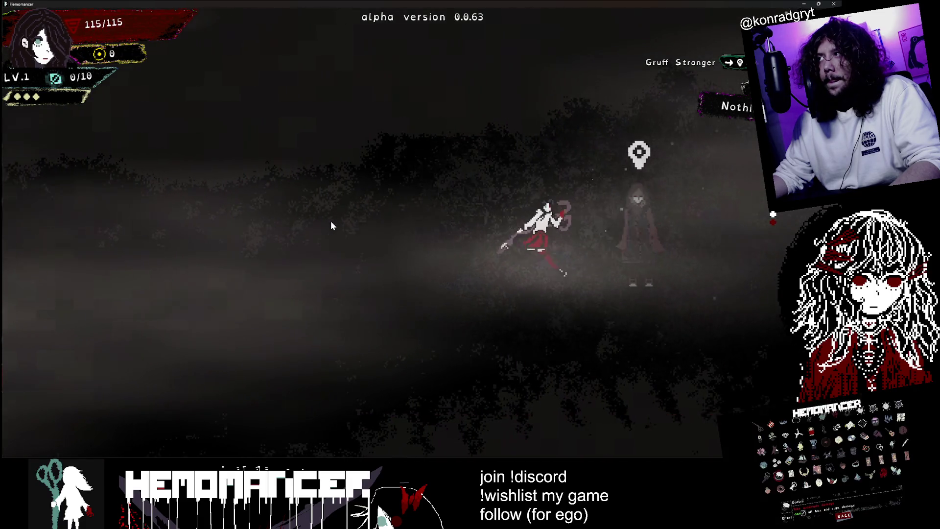
{"action": "key", "text": "e"}
{"action": "key", "text": "e"}
{"action": "key", "text": "e"}
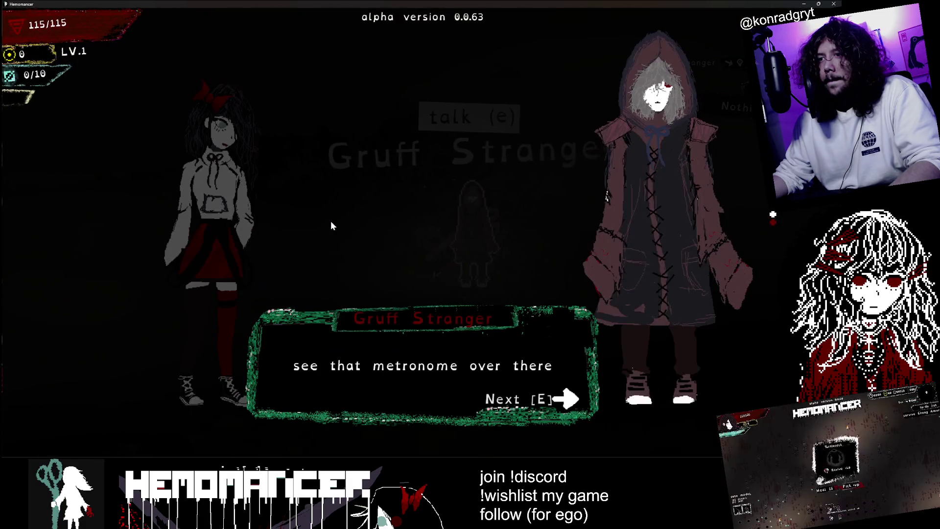
{"action": "key", "text": "e"}
{"action": "key", "text": "a"}
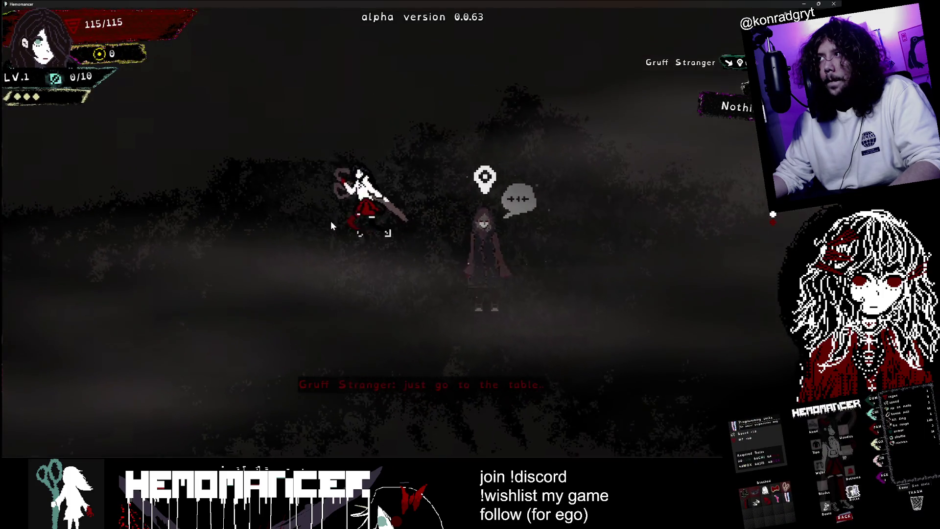
Step: Run past Halka toward the Bookstand and Vanity markers, then around the level
{"action": "key", "text": "a"}
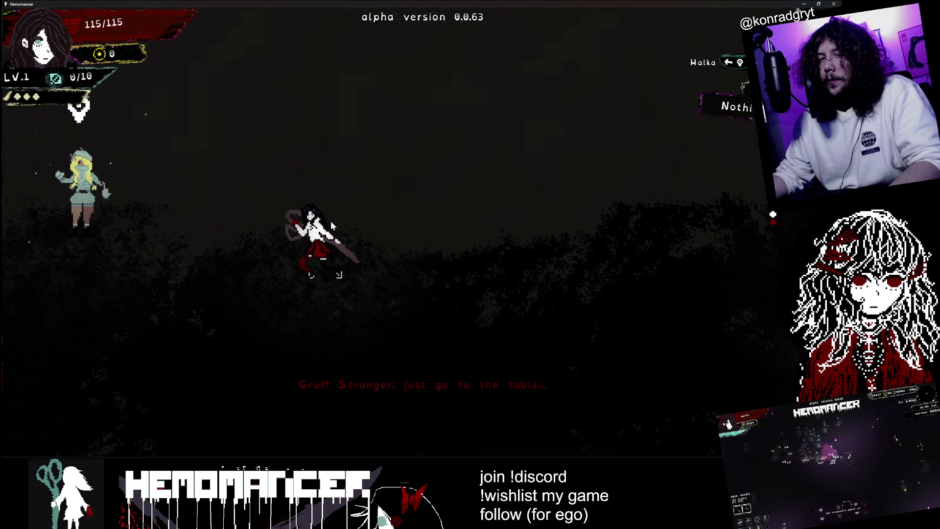
{"action": "key", "text": "a"}
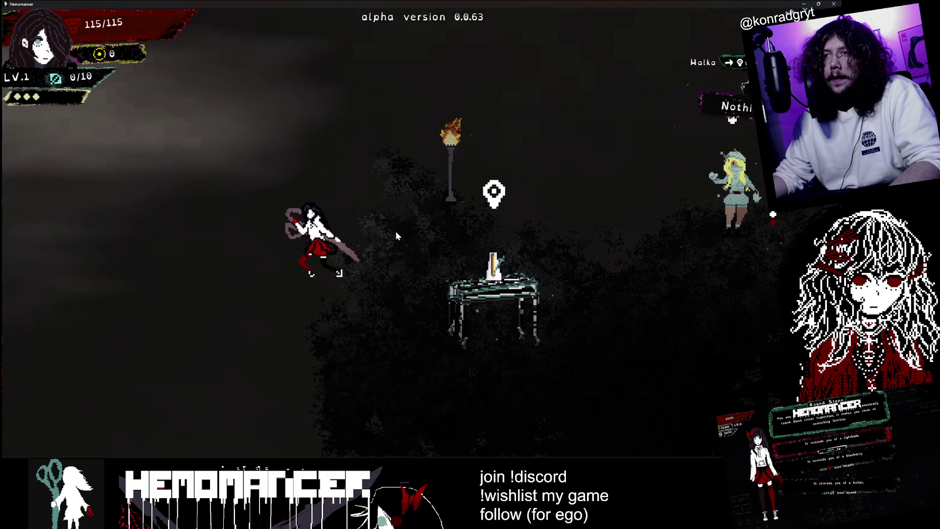
{"action": "key", "text": "a"}
{"action": "key", "text": "w"}
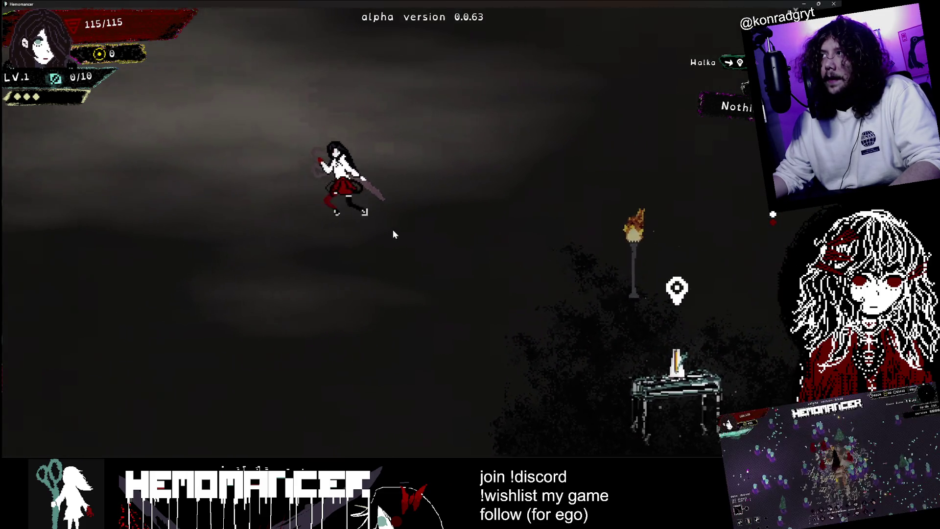
{"action": "key", "text": "a"}
{"action": "key", "text": "w"}
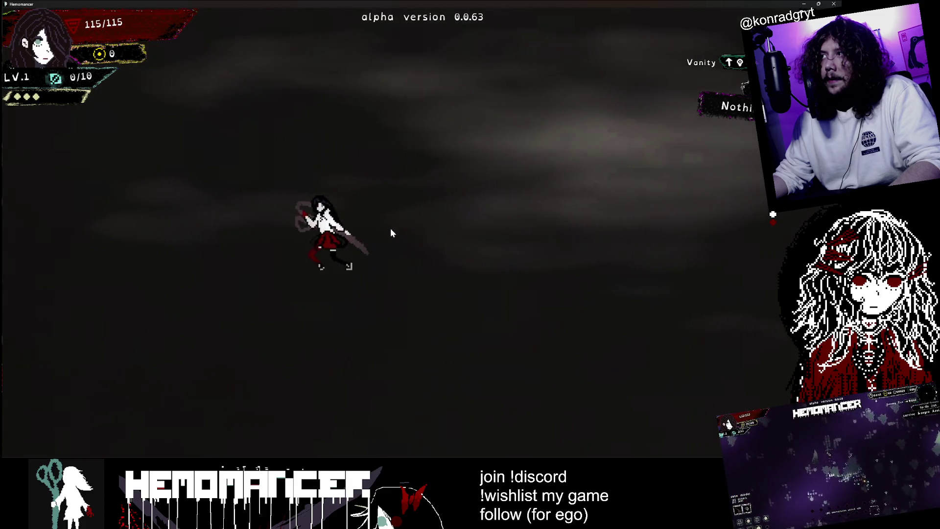
{"action": "key", "text": "w"}
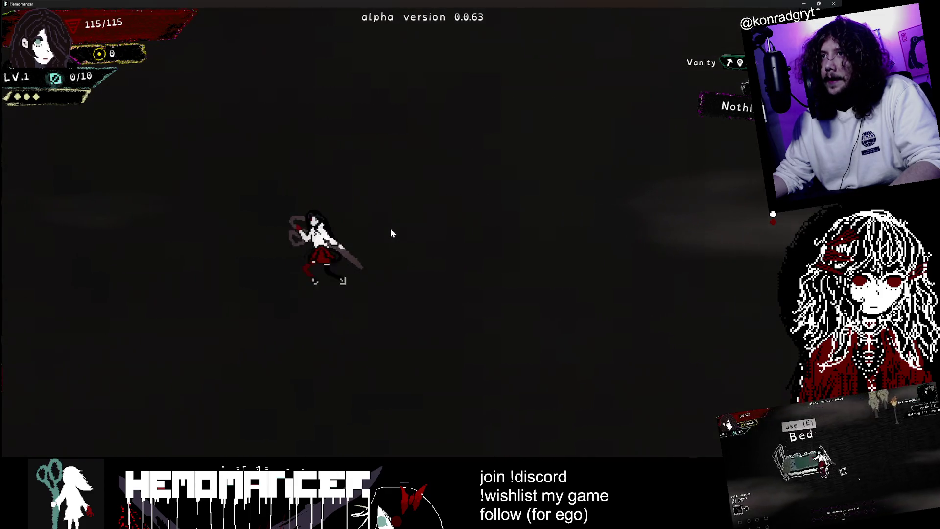
{"action": "key", "text": "d"}
{"action": "key", "text": "d"}
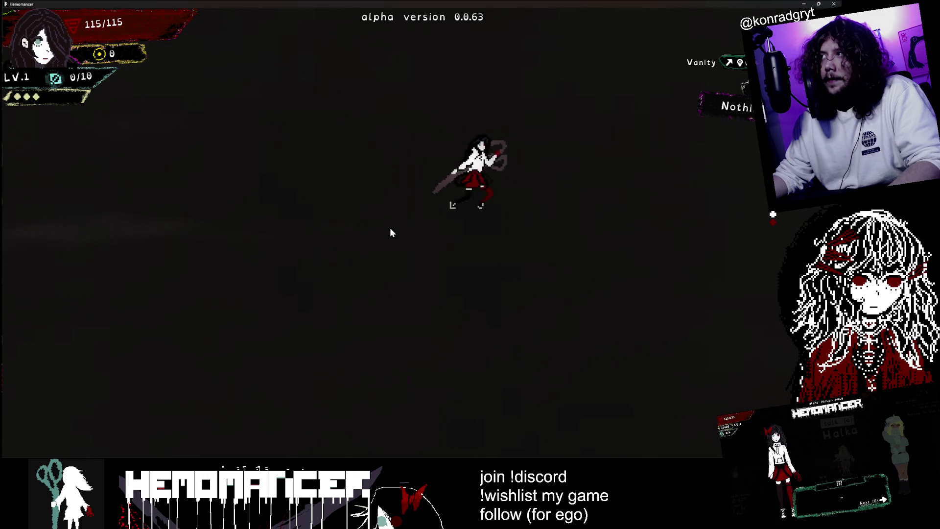
{"action": "key", "text": "a"}
{"action": "key", "text": "s"}
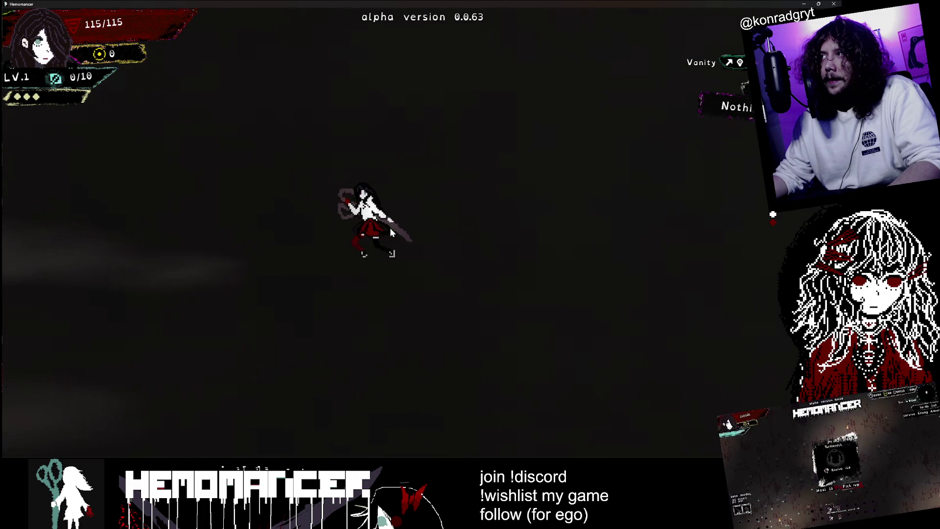
{"action": "key", "text": "s"}
{"action": "key", "text": "a"}
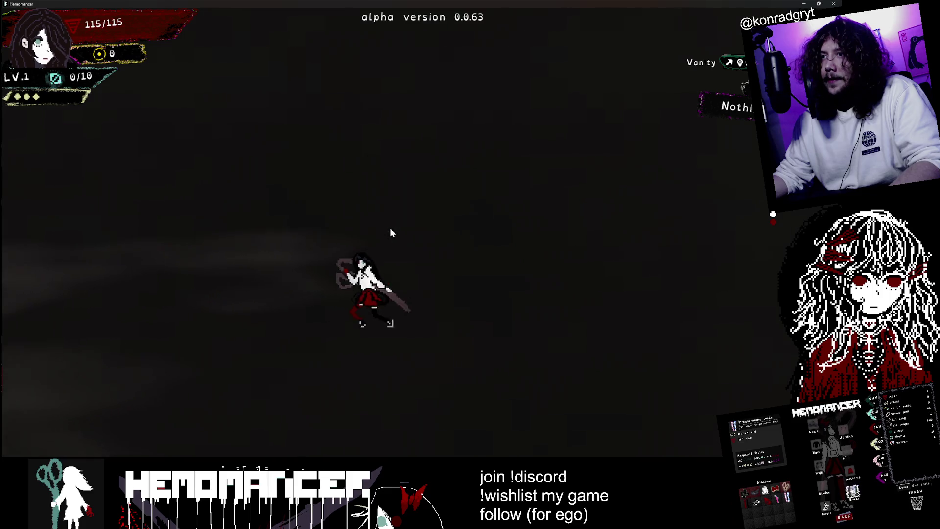
{"action": "key", "text": "w"}
{"action": "key", "text": "d"}
{"action": "key", "text": "s"}
{"action": "key", "text": "a"}
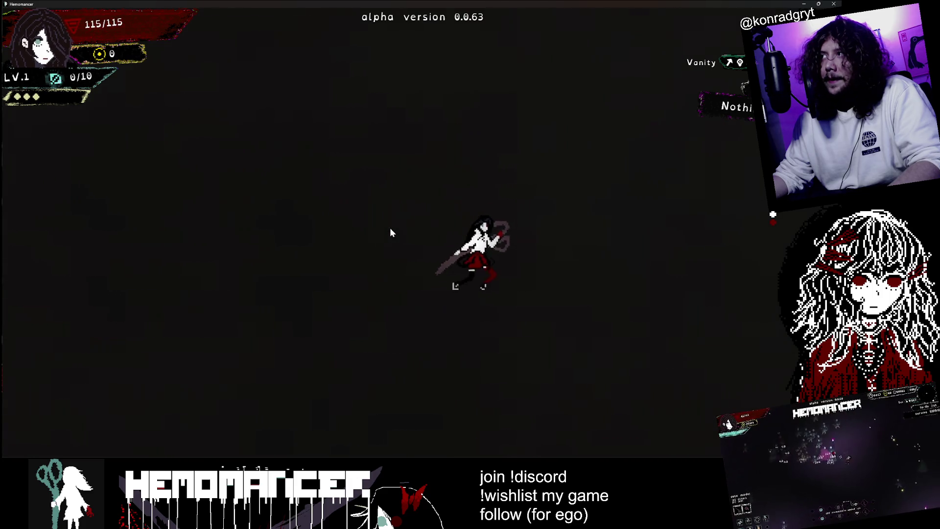
{"action": "key", "text": "a"}
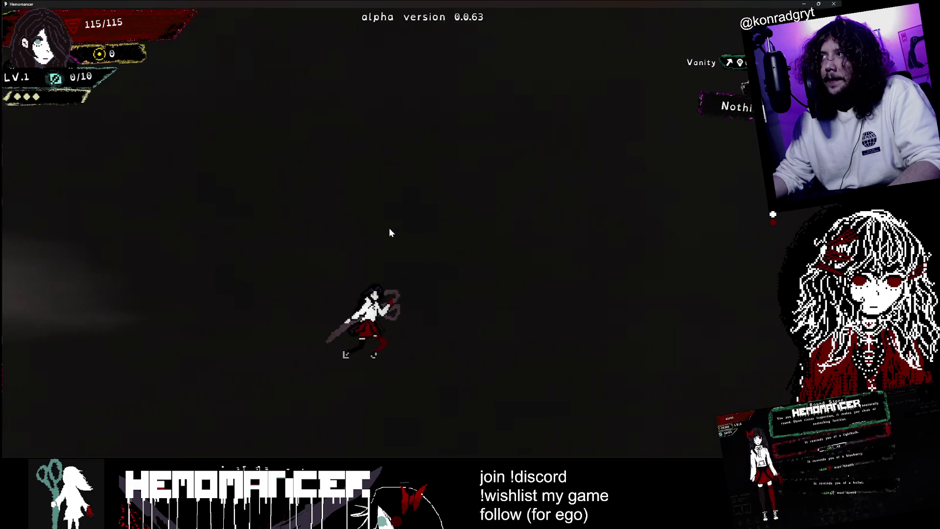
Step: Choose DIE from the pause menu and confirm to start a new run
{"action": "key", "text": "w"}
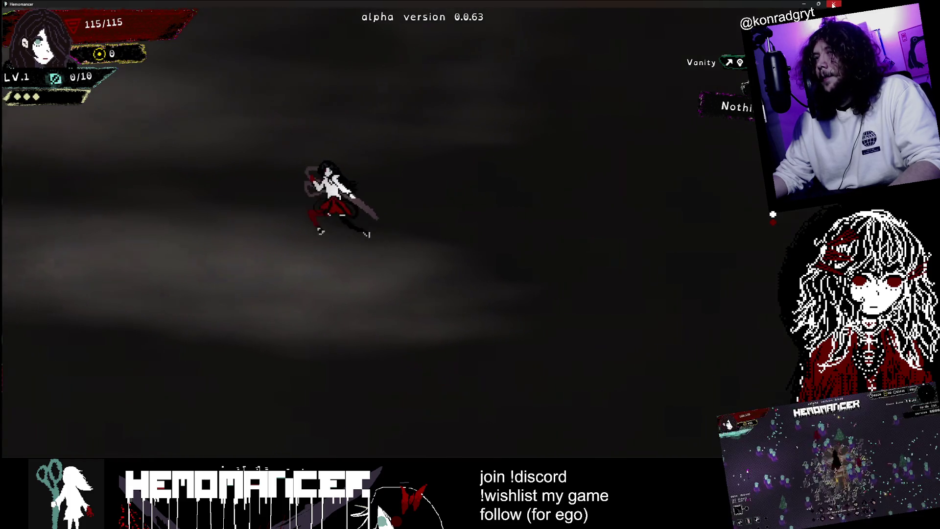
{"action": "key", "text": "Escape"}
{"action": "left_click", "coordinate": [348, 331]}
{"action": "key", "text": "Return"}
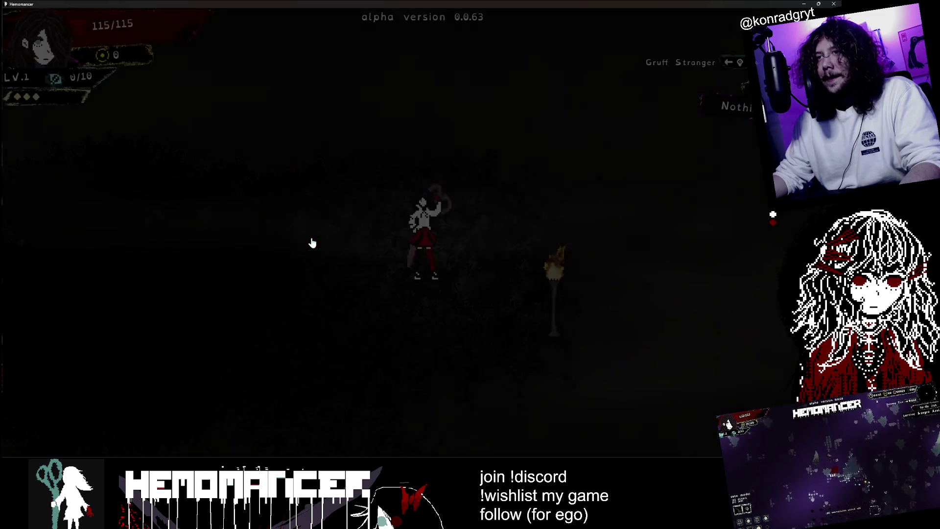
Step: Walk over to the Gruff Stranger, then close the Steam library window
{"action": "key", "text": "a"}
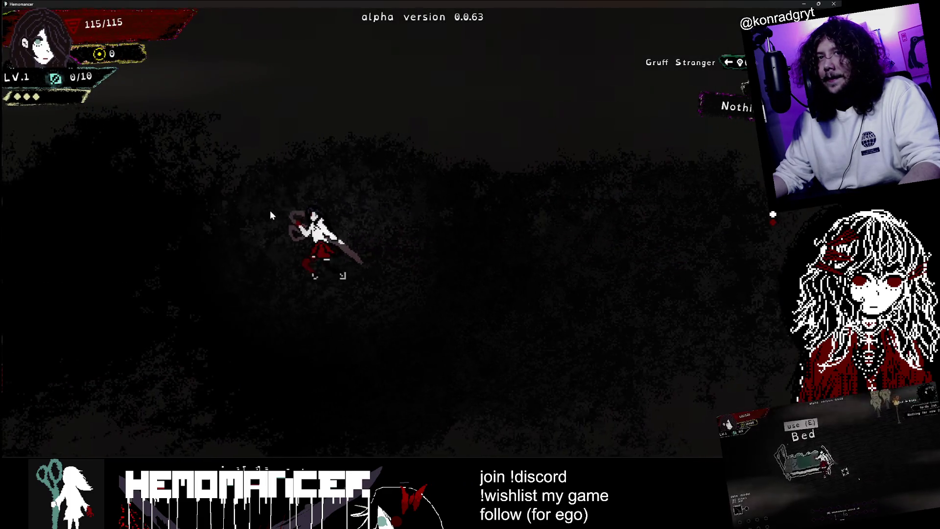
{"action": "key", "text": "a"}
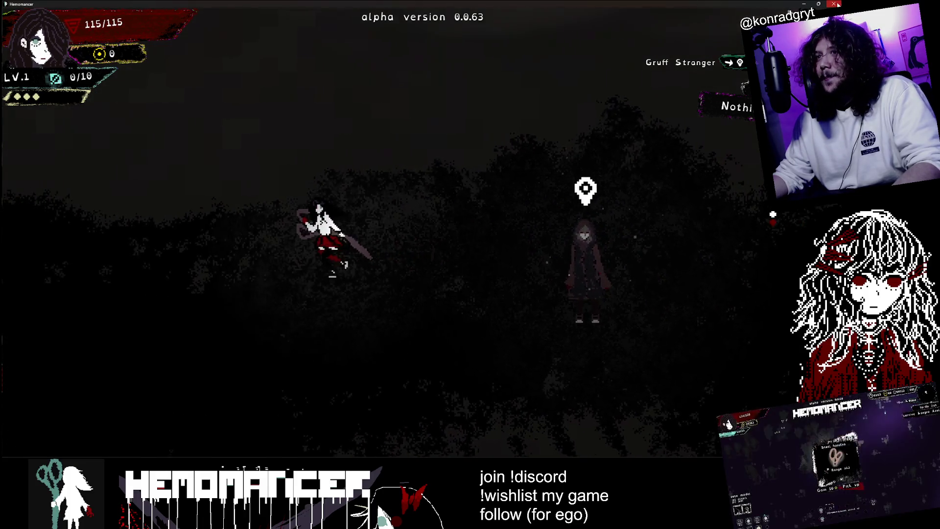
{"action": "key", "text": "alt+Tab"}
{"action": "left_click", "coordinate": [722, 75]}
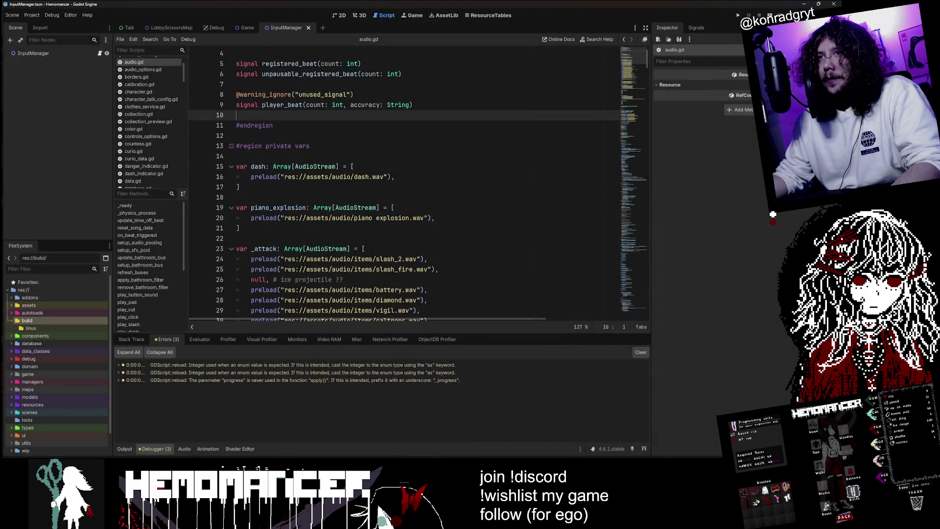
Step: Browse the data_classes quest folder and the resources quests folder in the FileSystem dock
{"action": "double_click", "coordinate": [34, 319]}
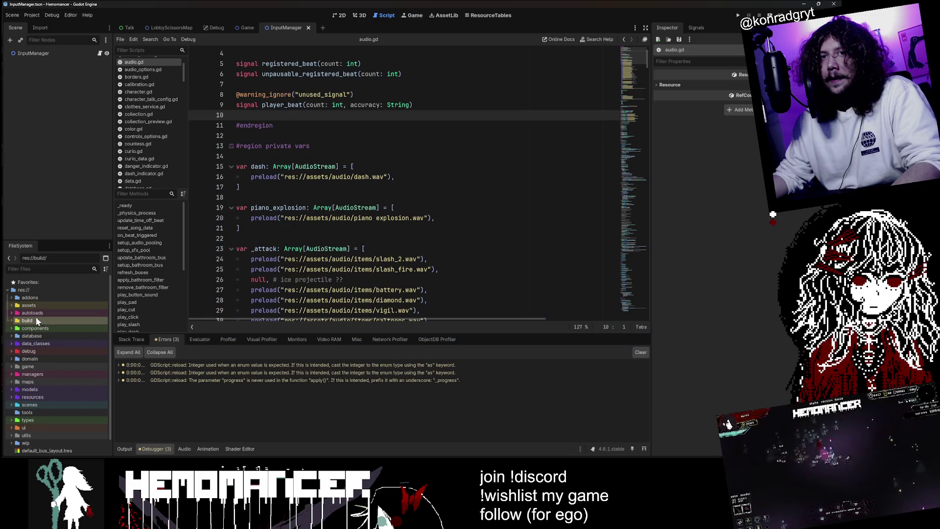
{"action": "double_click", "coordinate": [42, 313]}
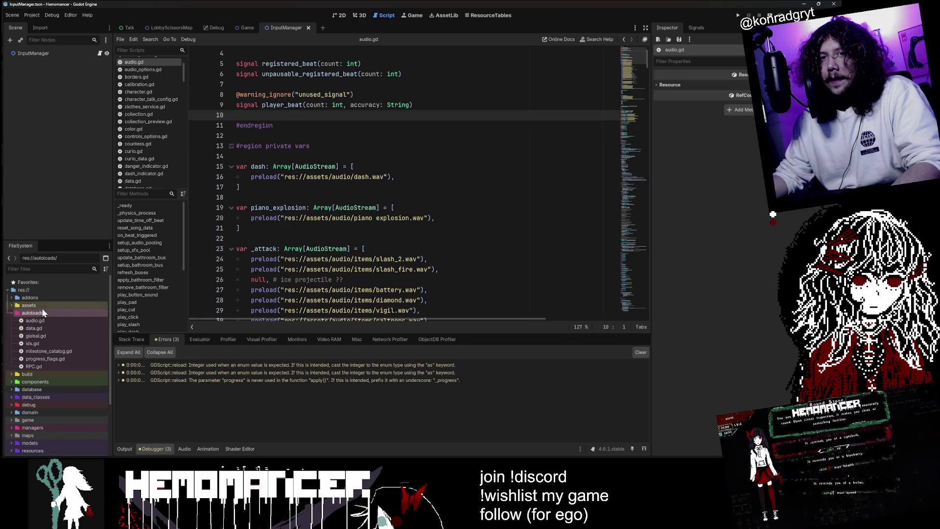
{"action": "double_click", "coordinate": [60, 311]}
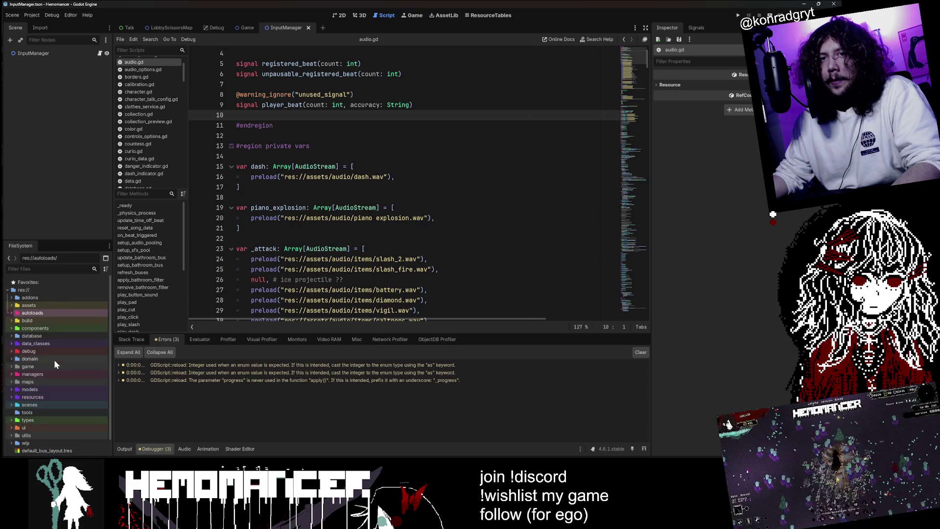
{"action": "double_click", "coordinate": [58, 343]}
{"action": "left_click", "coordinate": [56, 352]}
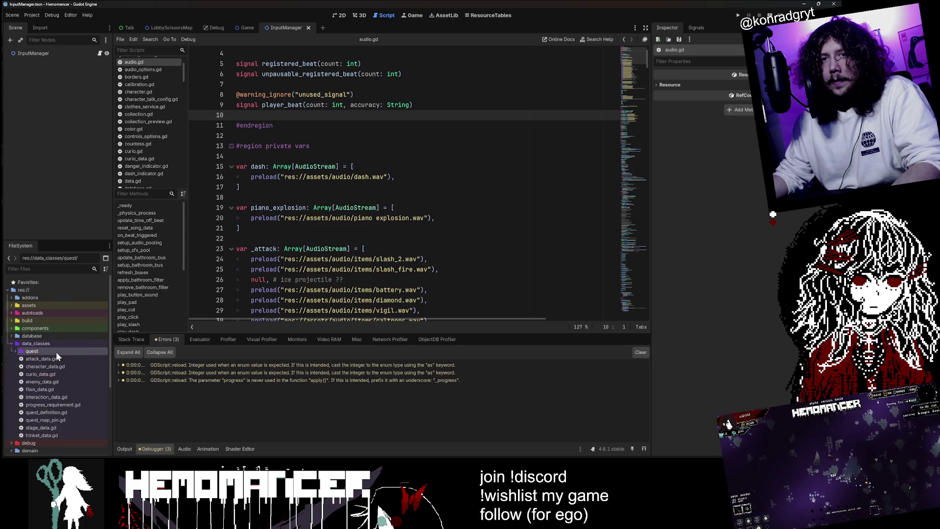
{"action": "scroll", "coordinate": [70, 339], "scroll_direction": "down", "scroll_amount": 2}
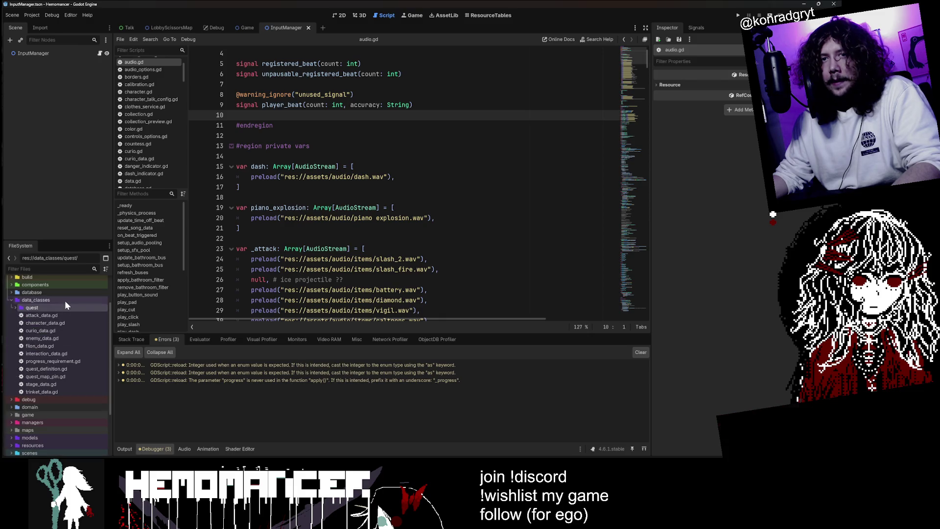
{"action": "double_click", "coordinate": [65, 301]}
{"action": "double_click", "coordinate": [55, 379]}
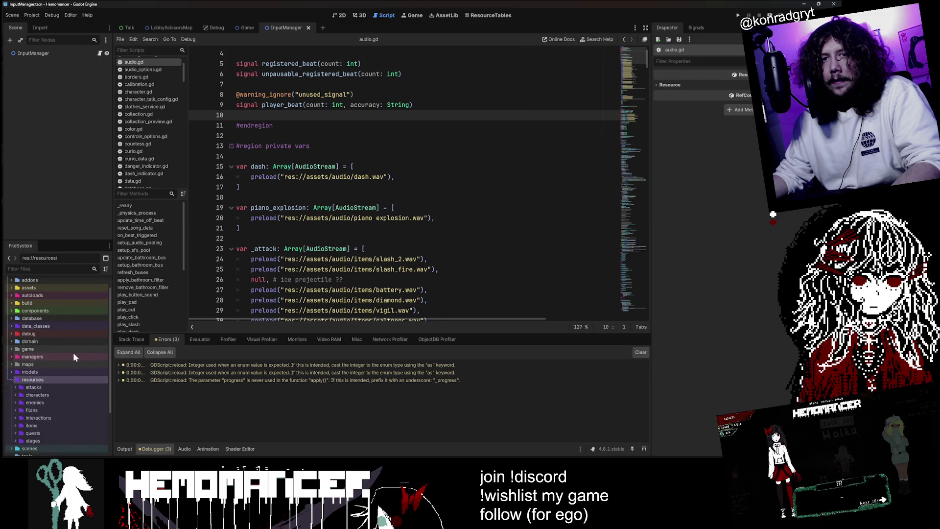
{"action": "scroll", "coordinate": [71, 358], "scroll_direction": "down", "scroll_amount": 3}
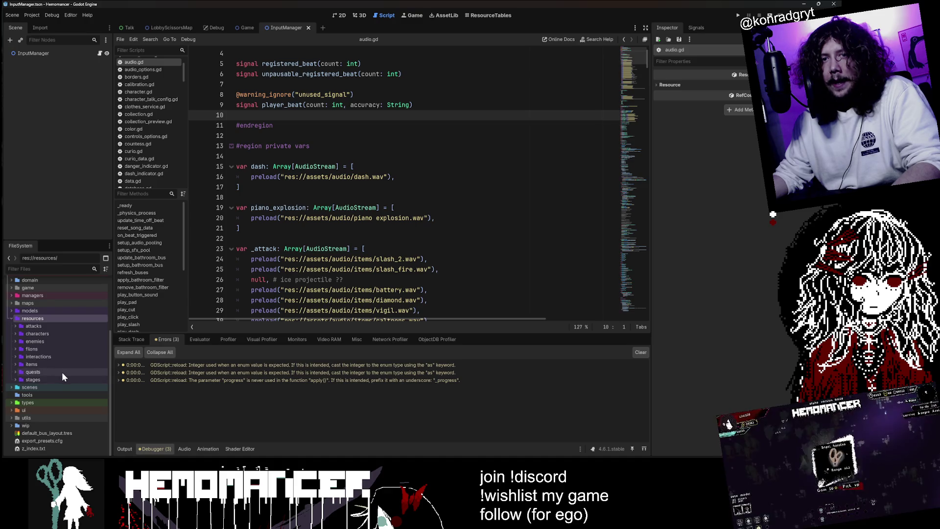
{"action": "left_click", "coordinate": [60, 370]}
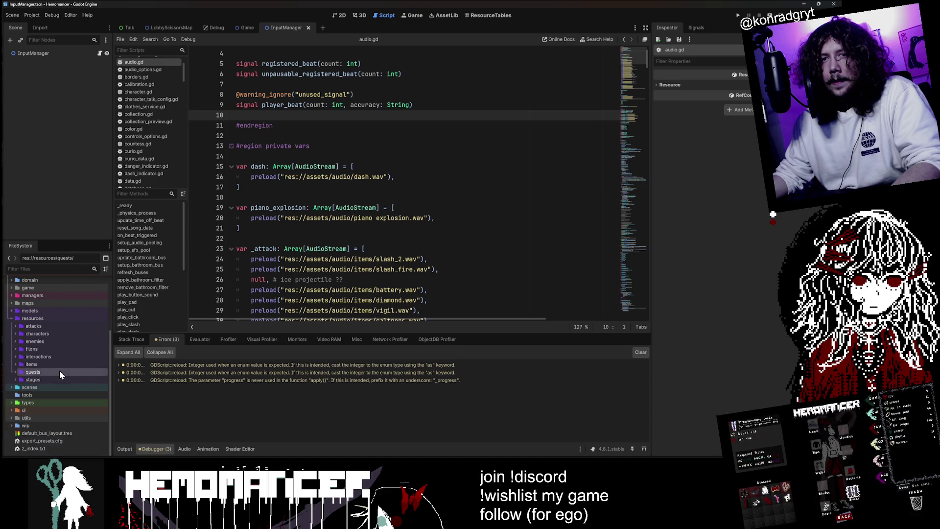
{"action": "scroll", "coordinate": [64, 328], "scroll_direction": "up", "scroll_amount": 5}
Step: Expand the autoloads folder and open data.gd in the script editor
{"action": "double_click", "coordinate": [64, 303]}
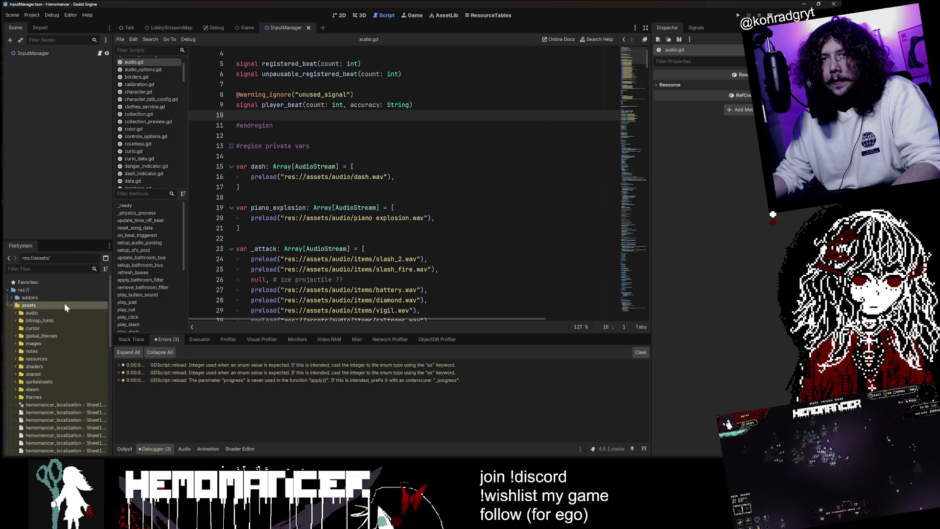
{"action": "double_click", "coordinate": [63, 302]}
{"action": "double_click", "coordinate": [57, 312]}
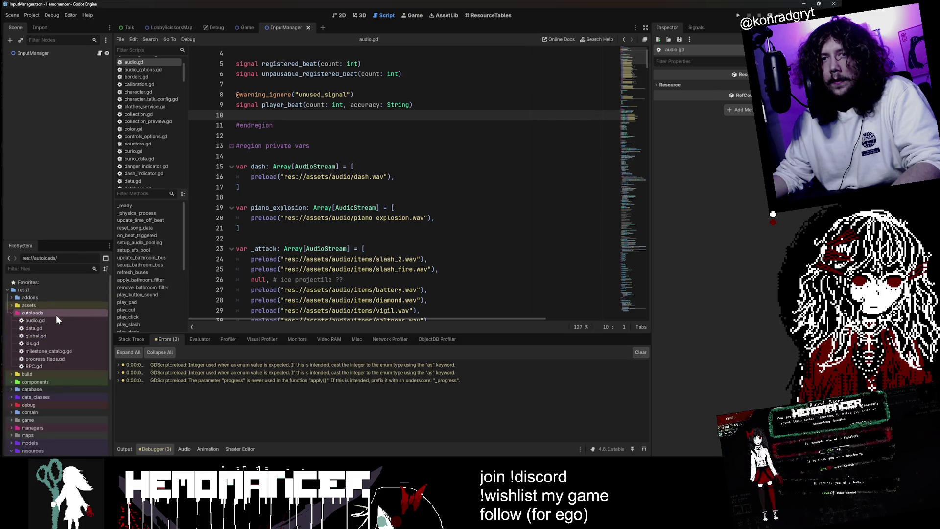
{"action": "double_click", "coordinate": [51, 328]}
{"action": "scroll", "coordinate": [392, 186], "scroll_direction": "up", "scroll_amount": 10}
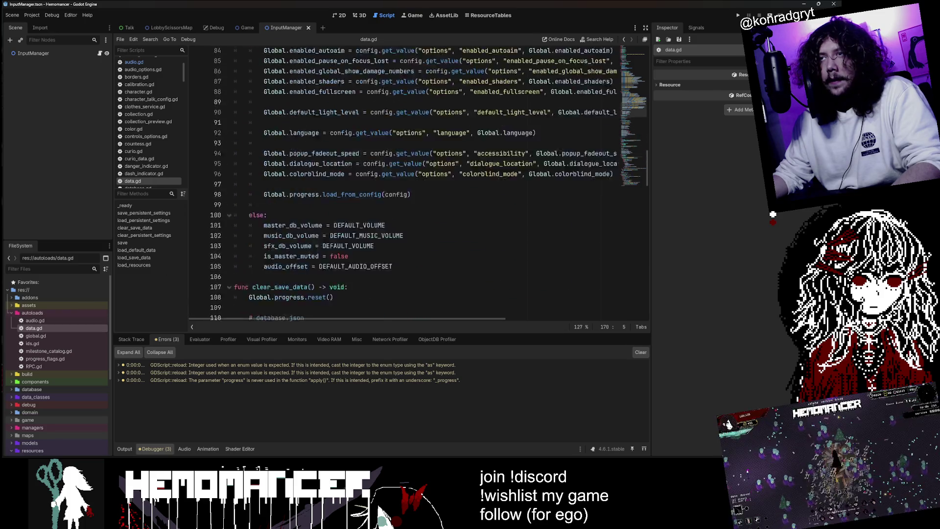
Step: Append "quests" to the paths array on line 14 of data.gd and save
{"action": "scroll", "coordinate": [392, 186], "scroll_direction": "up", "scroll_amount": 20}
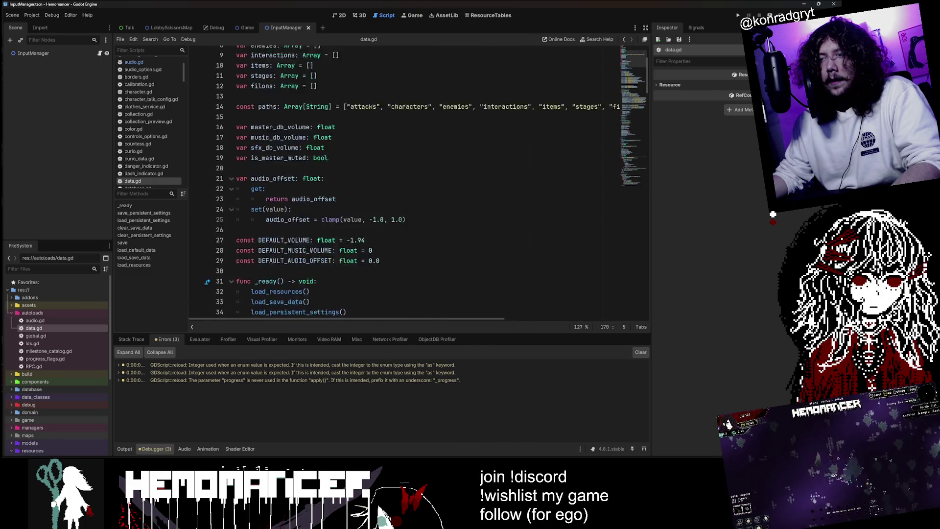
{"action": "scroll", "coordinate": [391, 186], "scroll_direction": "up", "scroll_amount": 3}
{"action": "left_click_drag", "start_coordinate": [436, 318], "coordinate": [475, 314]}
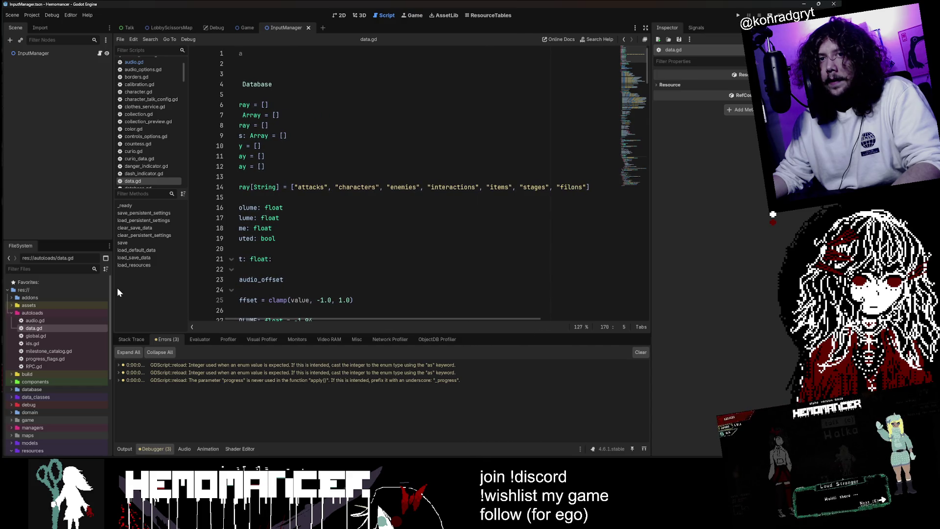
{"action": "double_click", "coordinate": [61, 313]}
{"action": "scroll", "coordinate": [69, 360], "scroll_direction": "down", "scroll_amount": 3}
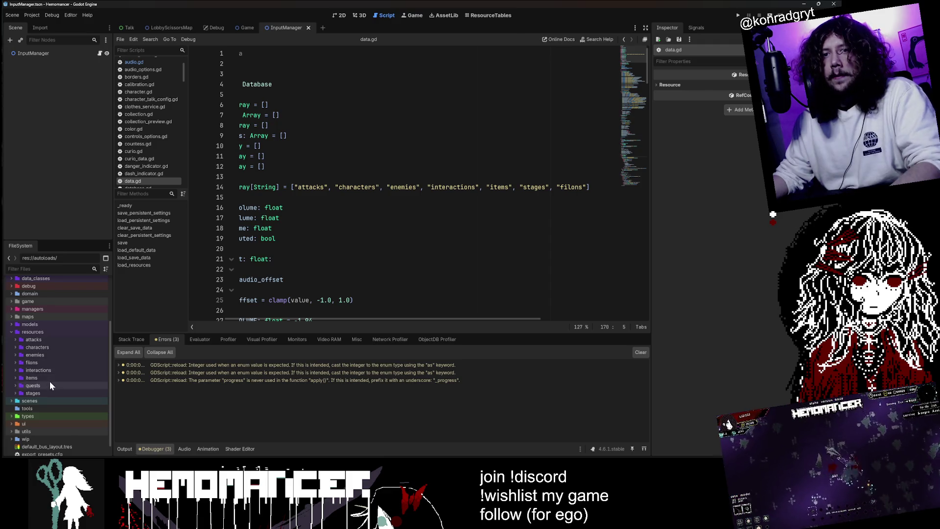
{"action": "left_click", "coordinate": [587, 186]}
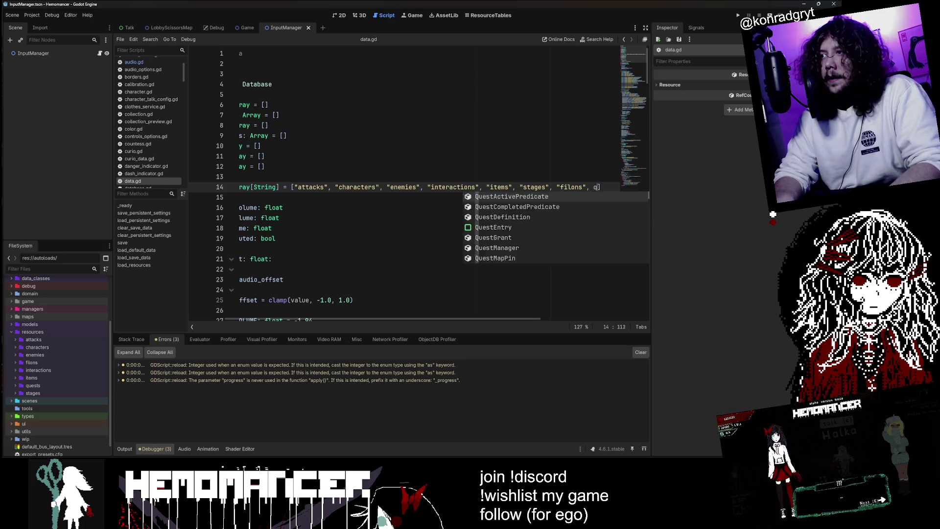
{"action": "type", "text": "\"quests\""}
{"action": "key", "text": "Return"}
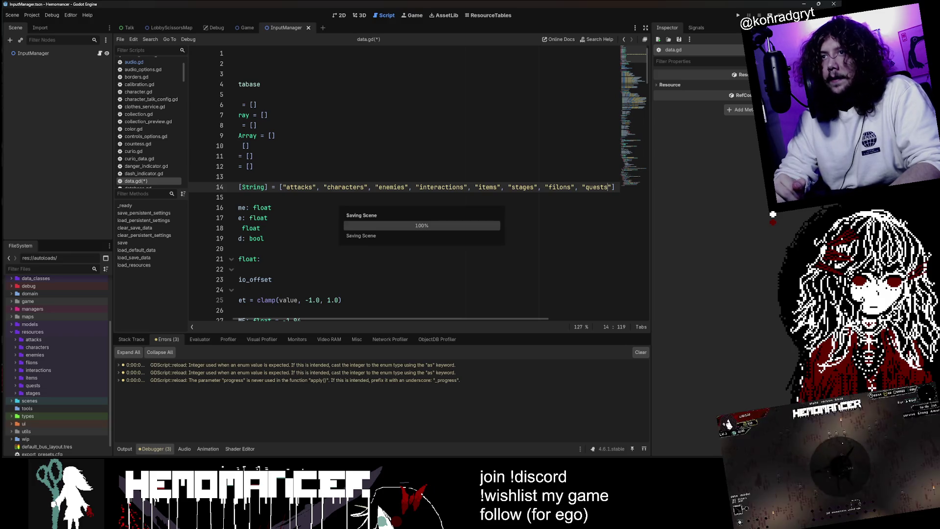
{"action": "left_click", "coordinate": [269, 186]}
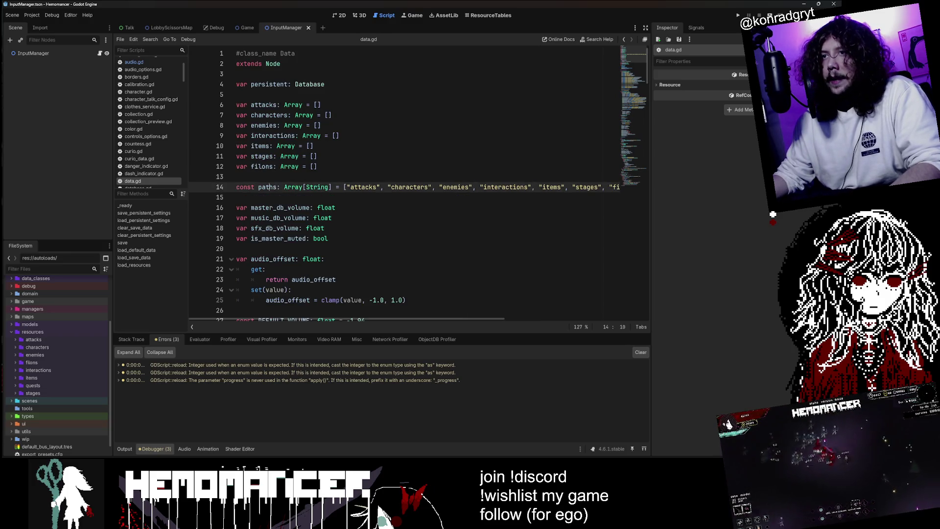
Step: Scroll down to load_resources and place the caret on line 203
{"action": "double_click", "coordinate": [270, 187]}
{"action": "scroll", "coordinate": [270, 187], "scroll_direction": "down", "scroll_amount": 8}
{"action": "scroll", "coordinate": [404, 186], "scroll_direction": "up", "scroll_amount": 8}
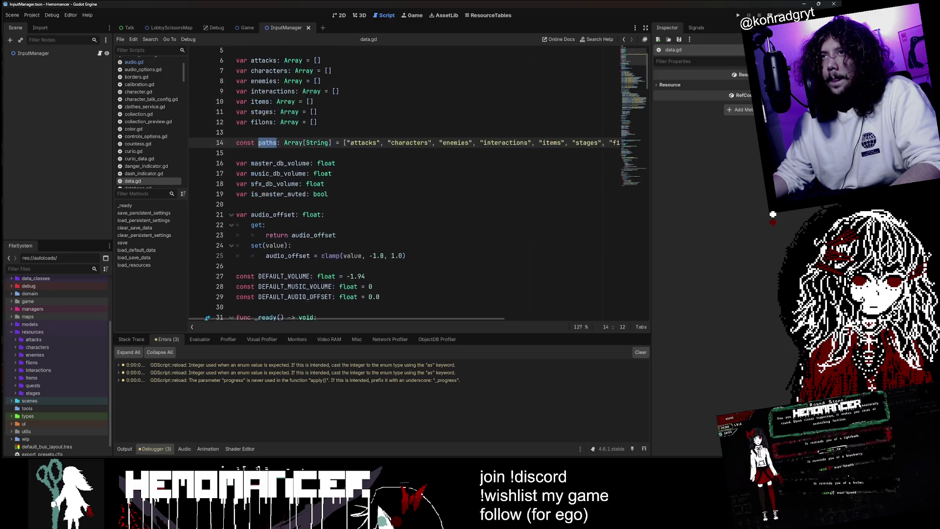
{"action": "scroll", "coordinate": [404, 186], "scroll_direction": "down", "scroll_amount": 11}
{"action": "scroll", "coordinate": [404, 186], "scroll_direction": "down", "scroll_amount": 20}
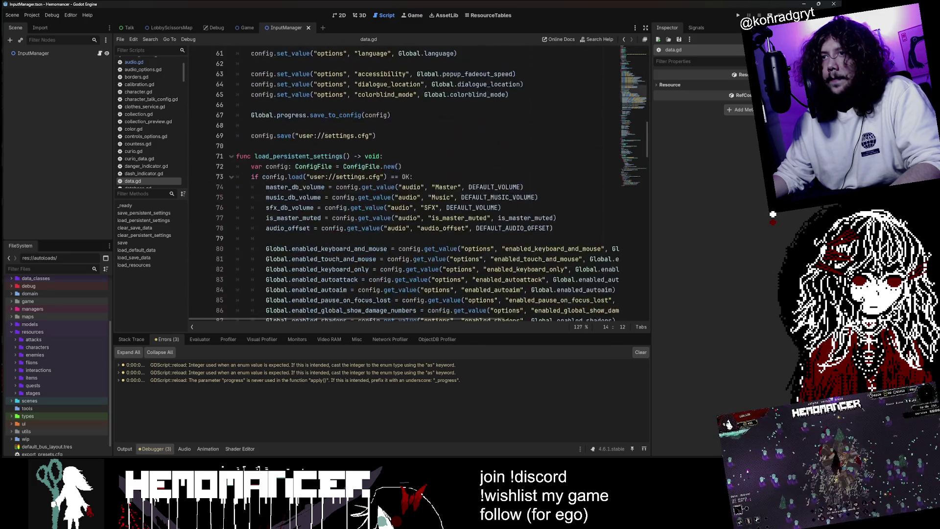
{"action": "scroll", "coordinate": [404, 186], "scroll_direction": "down", "scroll_amount": 19}
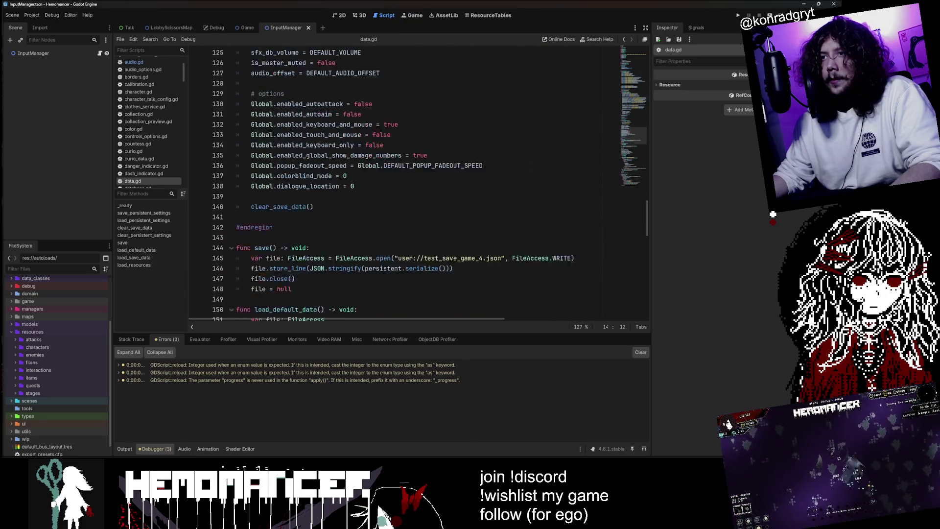
{"action": "scroll", "coordinate": [405, 186], "scroll_direction": "down", "scroll_amount": 3}
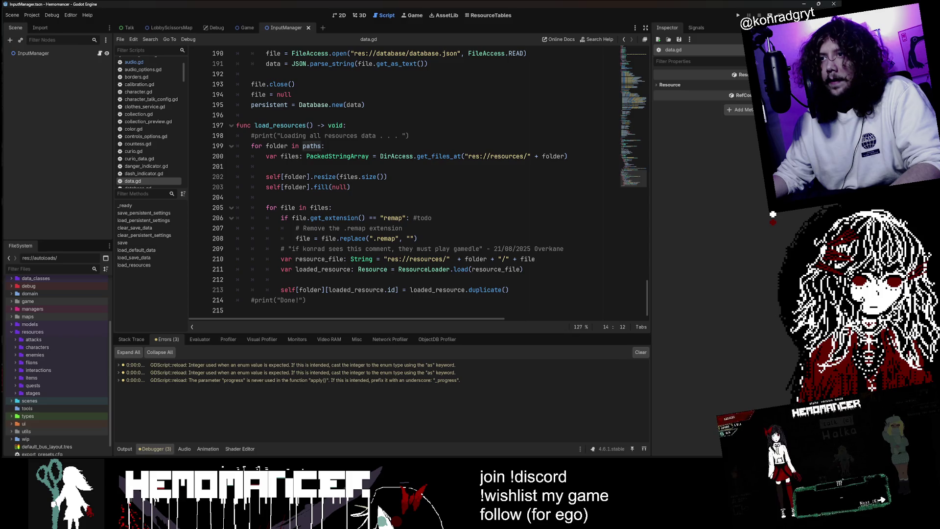
{"action": "left_click", "coordinate": [383, 187]}
{"action": "key", "text": "F5"}
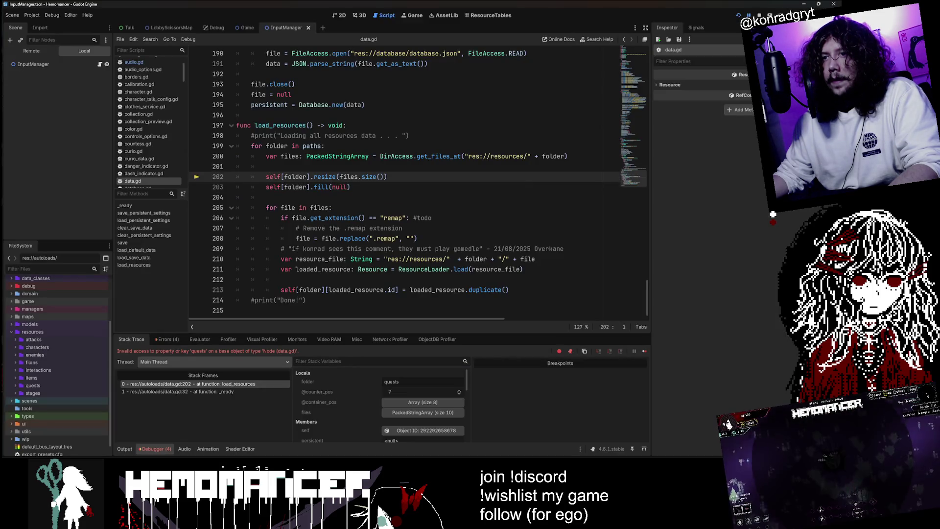
{"action": "double_click", "coordinate": [41, 385]}
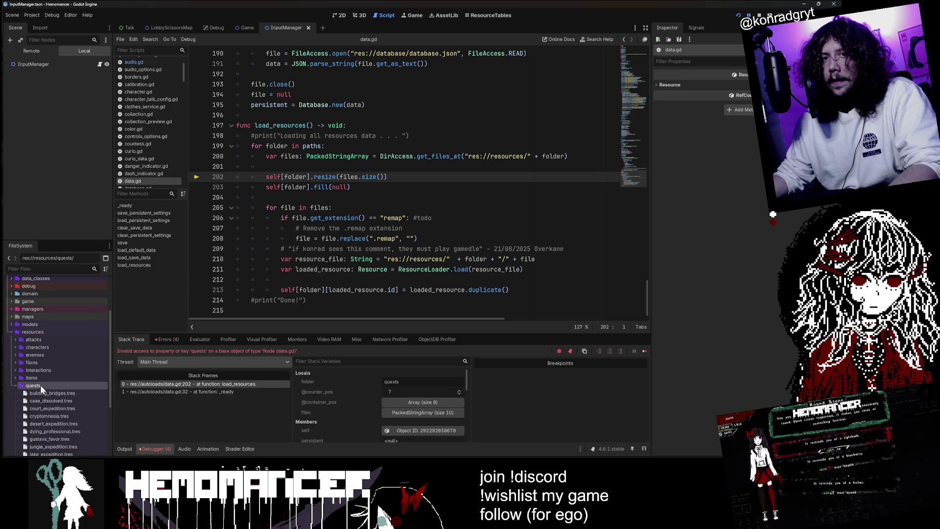
{"action": "scroll", "coordinate": [46, 381], "scroll_direction": "down", "scroll_amount": 5}
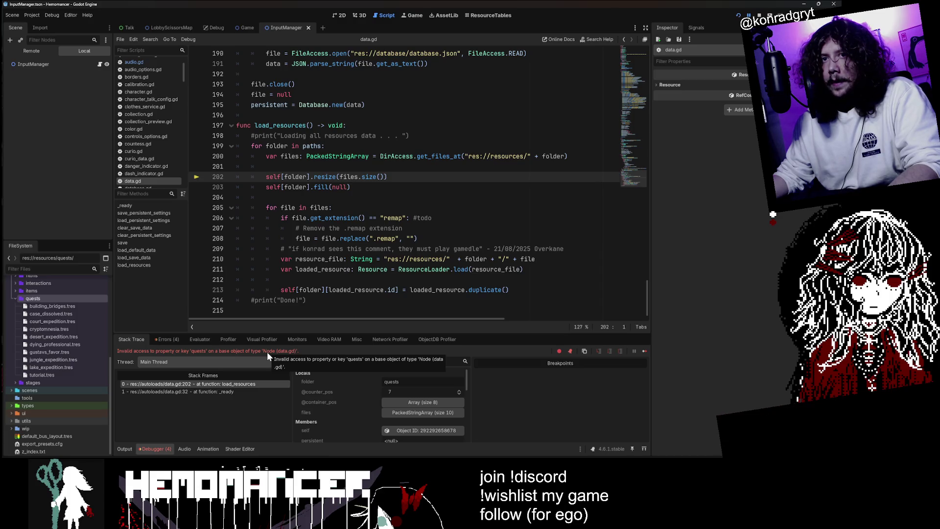
{"action": "left_click", "coordinate": [40, 292]}
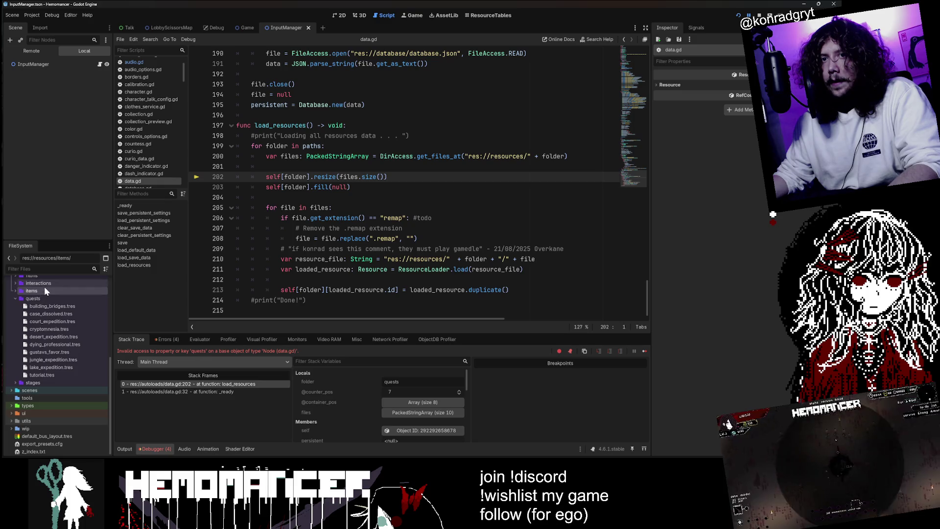
{"action": "double_click", "coordinate": [43, 289]}
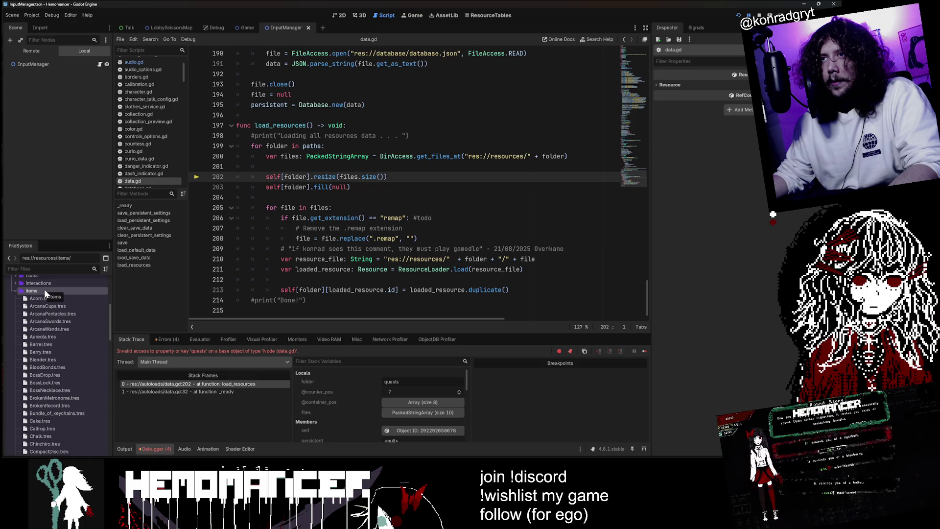
{"action": "double_click", "coordinate": [42, 287]}
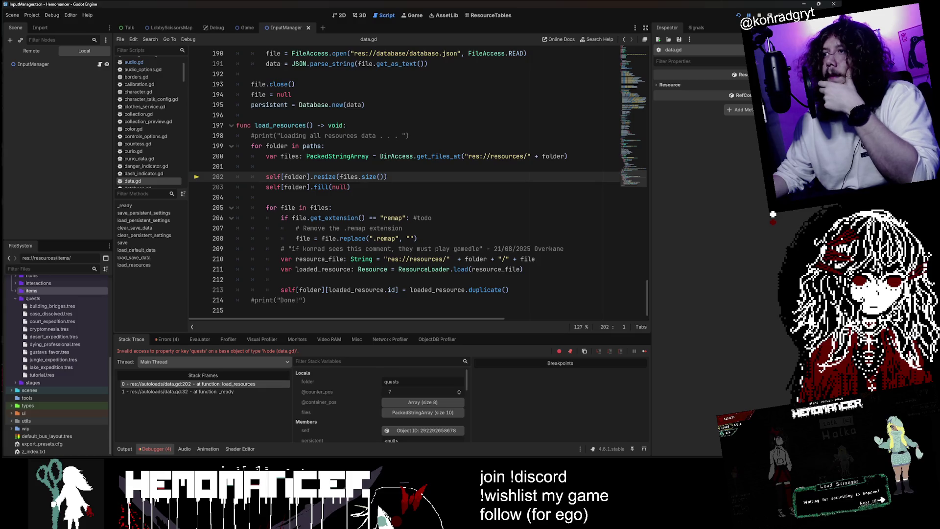
{"action": "scroll", "coordinate": [402, 186], "scroll_direction": "up", "scroll_amount": 2}
{"action": "scroll", "coordinate": [404, 185], "scroll_direction": "down", "scroll_amount": 2}
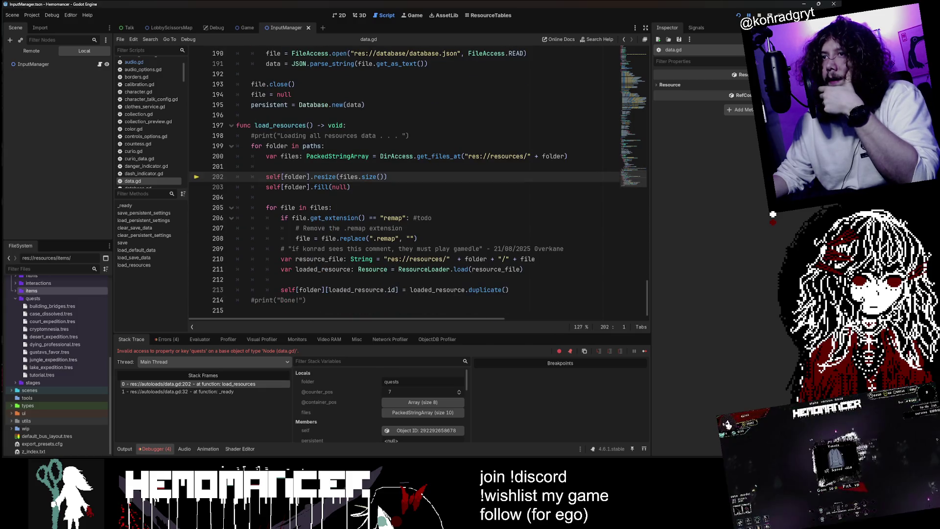
{"action": "scroll", "coordinate": [402, 186], "scroll_direction": "up", "scroll_amount": 17}
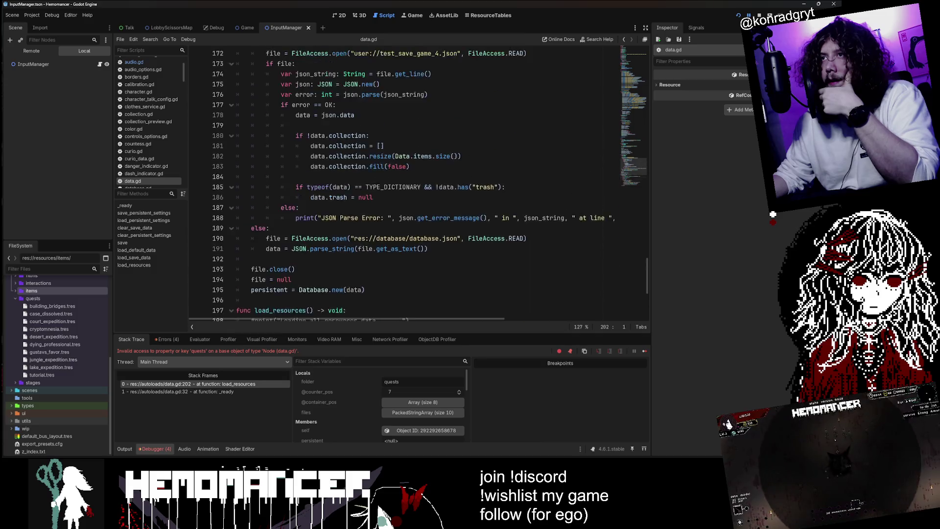
{"action": "scroll", "coordinate": [402, 186], "scroll_direction": "down", "scroll_amount": 17}
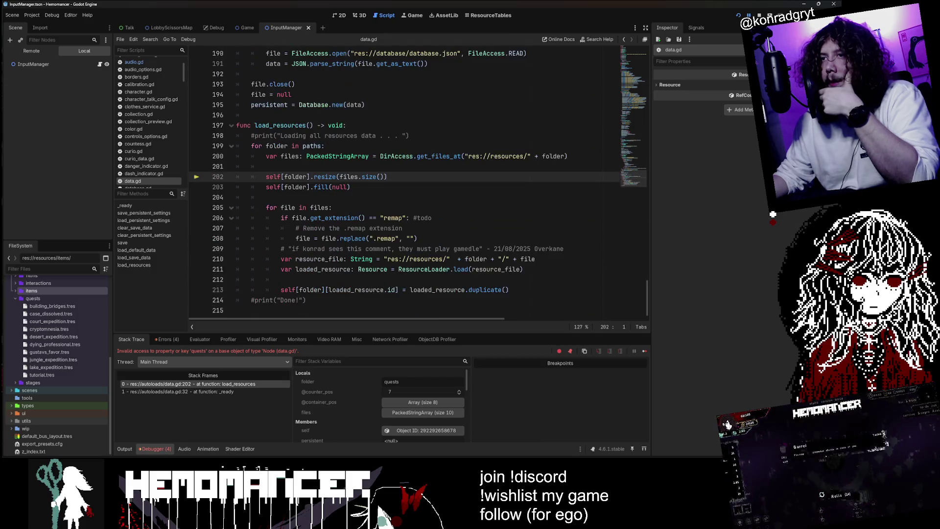
{"action": "mouse_move", "coordinate": [293, 156]}
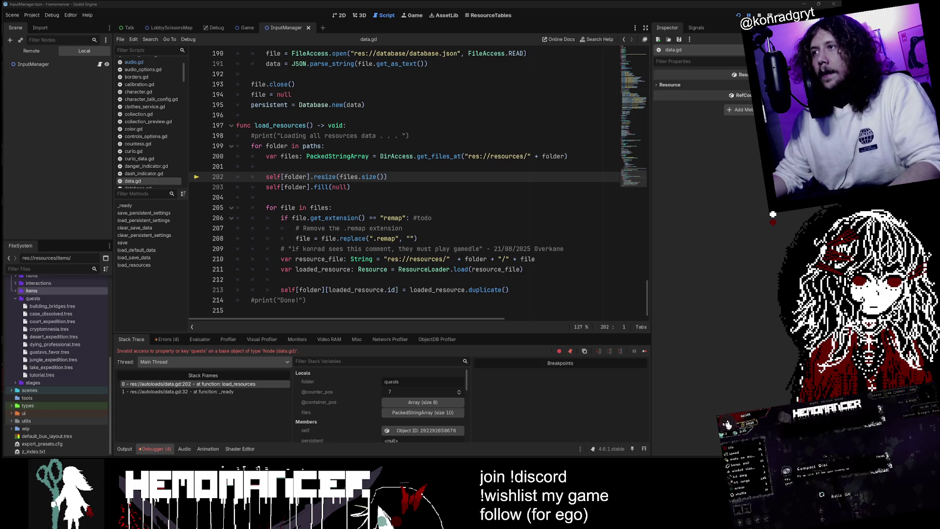
{"action": "mouse_move", "coordinate": [553, 156]}
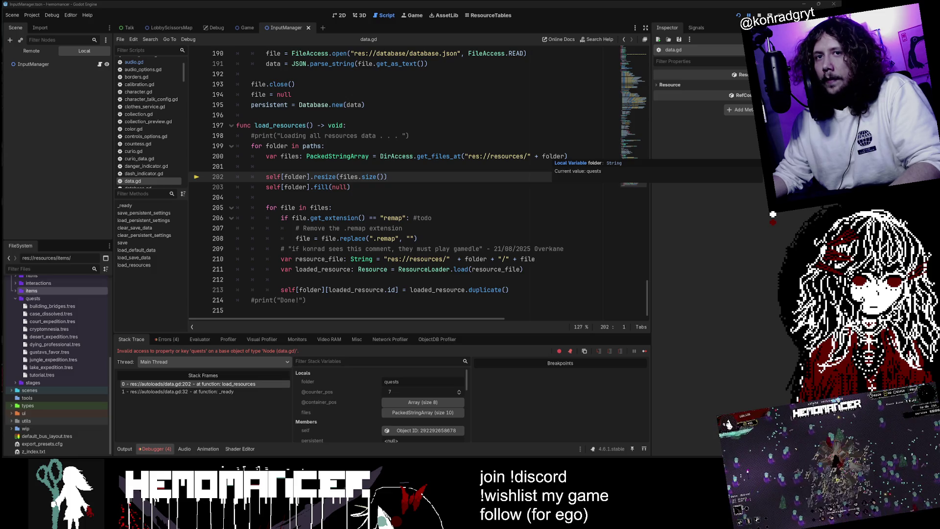
{"action": "left_click", "coordinate": [49, 314]}
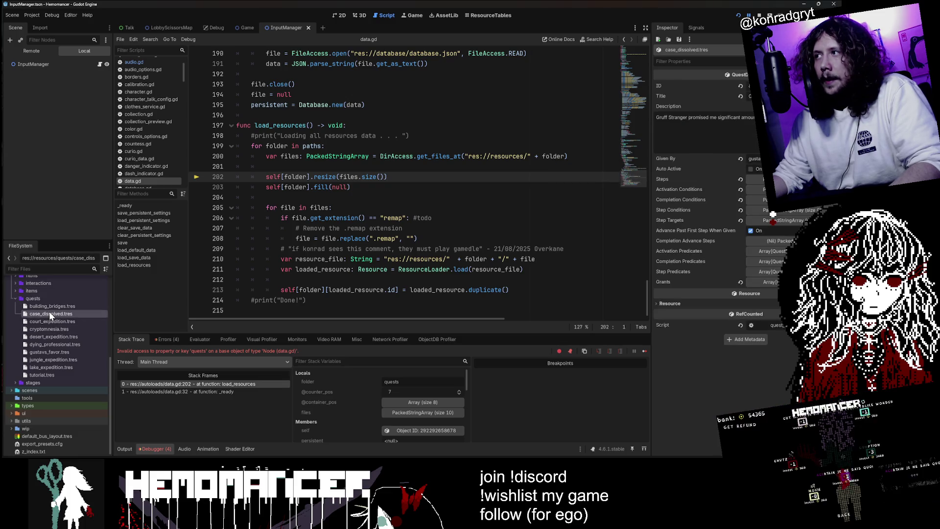
Step: Inspect the court_expedition, cryptomnesia and desert_expedition quest resources, then collapse the quests folder
{"action": "left_click", "coordinate": [48, 321]}
{"action": "left_click", "coordinate": [47, 329]}
{"action": "left_click", "coordinate": [45, 336]}
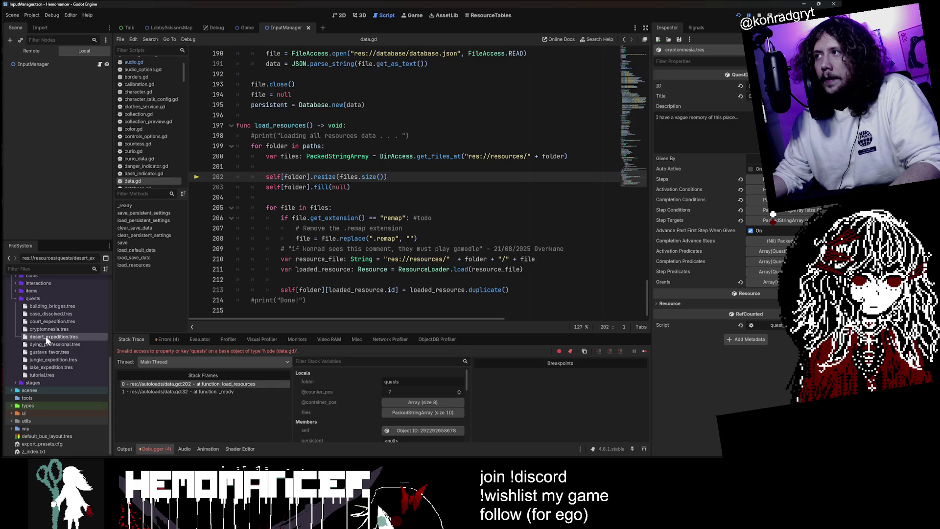
{"action": "double_click", "coordinate": [46, 298]}
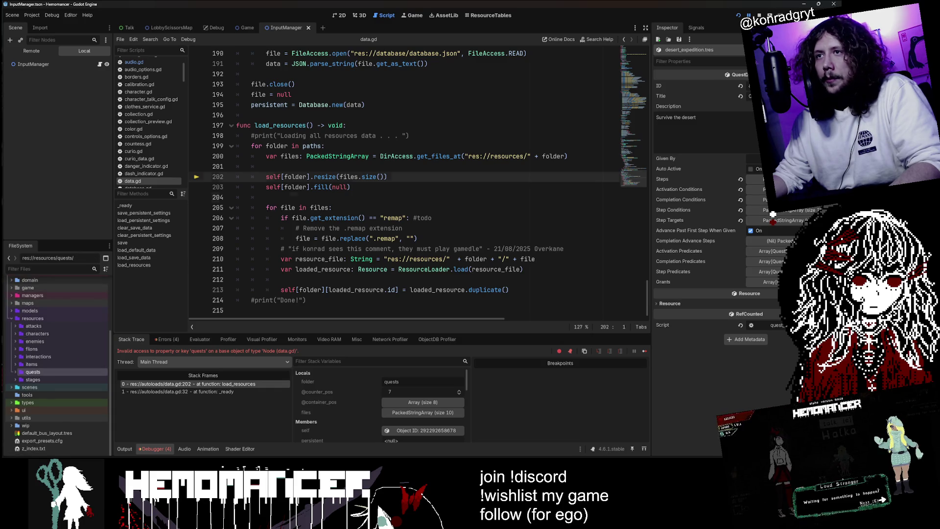
Step: Scroll data.gd from line 204 back up to the top of the script
{"action": "left_click", "coordinate": [266, 197]}
{"action": "mouse_move", "coordinate": [297, 176]}
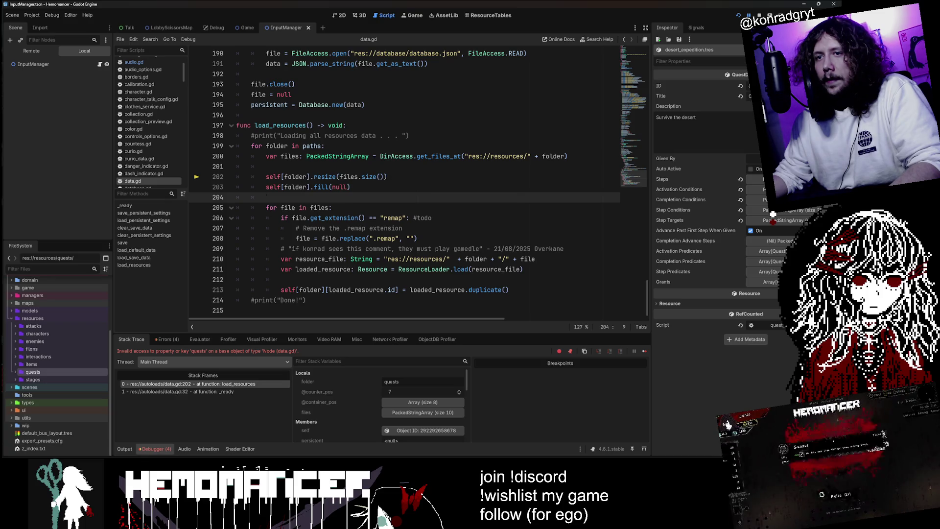
{"action": "mouse_move", "coordinate": [274, 188]}
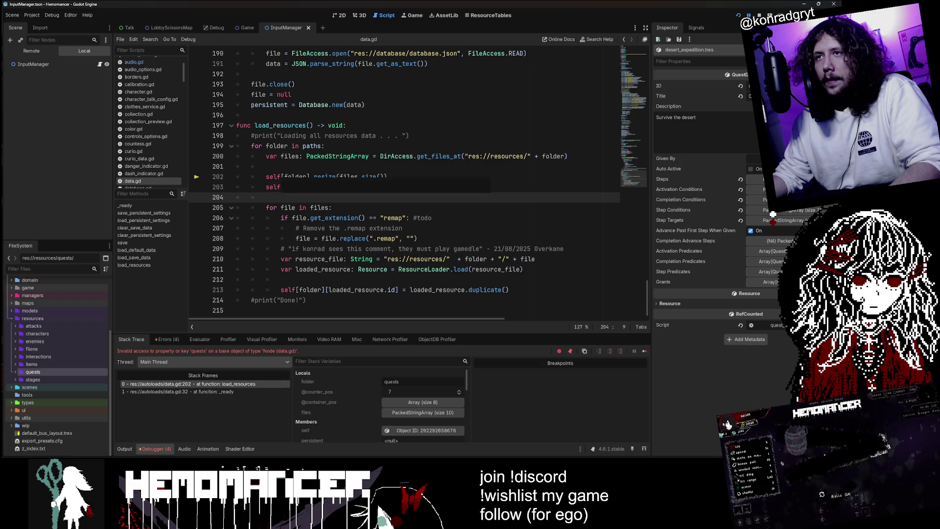
{"action": "scroll", "coordinate": [274, 187], "scroll_direction": "up", "scroll_amount": 4}
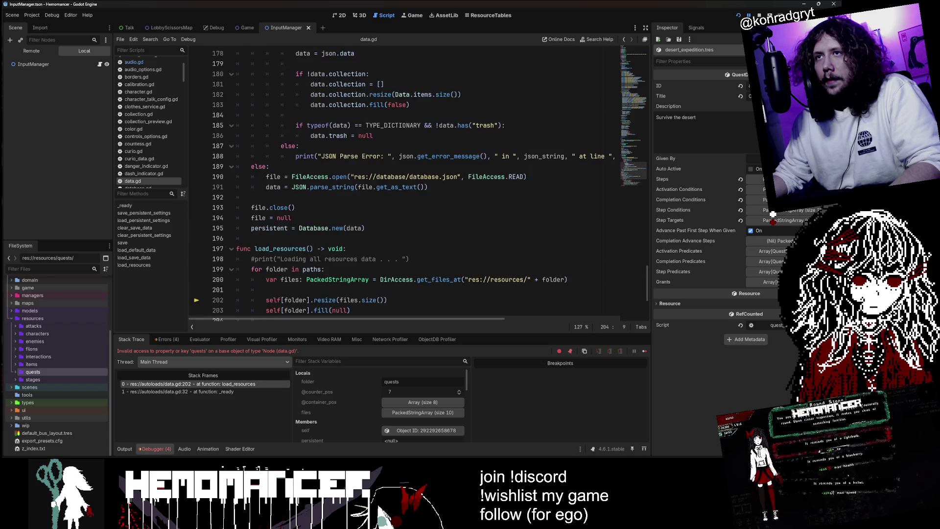
{"action": "scroll", "coordinate": [274, 187], "scroll_direction": "up", "scroll_amount": 20}
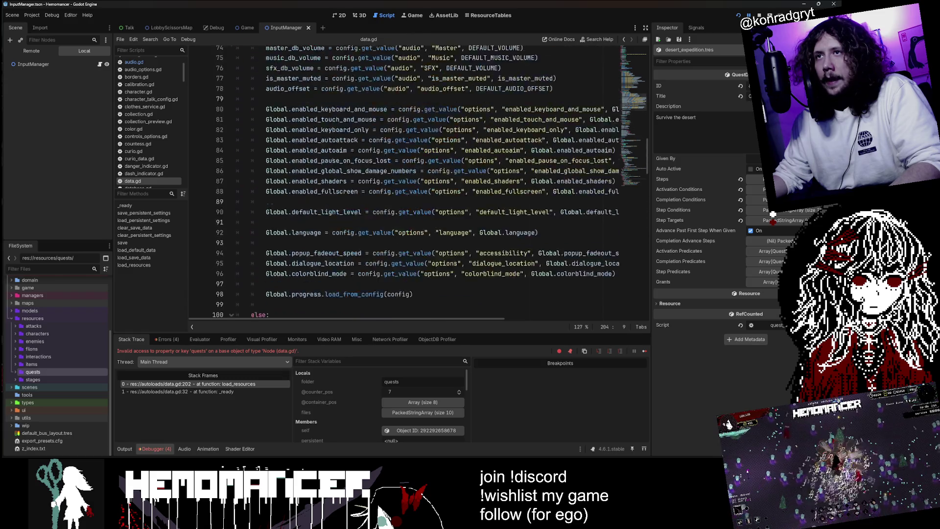
{"action": "scroll", "coordinate": [275, 187], "scroll_direction": "up", "scroll_amount": 10}
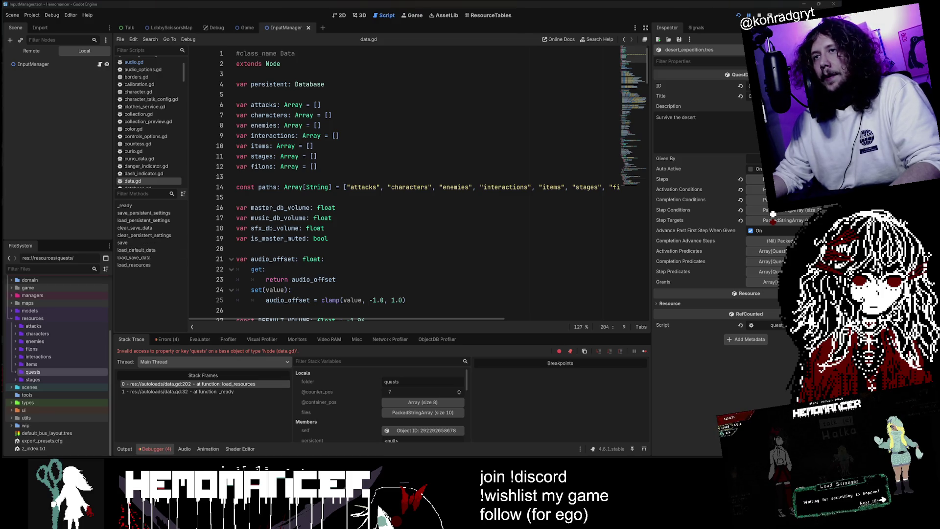
Step: Duplicate the filons array declaration, rename the copy to quests, and rerun the game
{"action": "left_click", "coordinate": [318, 167]}
{"action": "key", "text": "ctrl+shift+d"}
{"action": "double_click", "coordinate": [262, 177]}
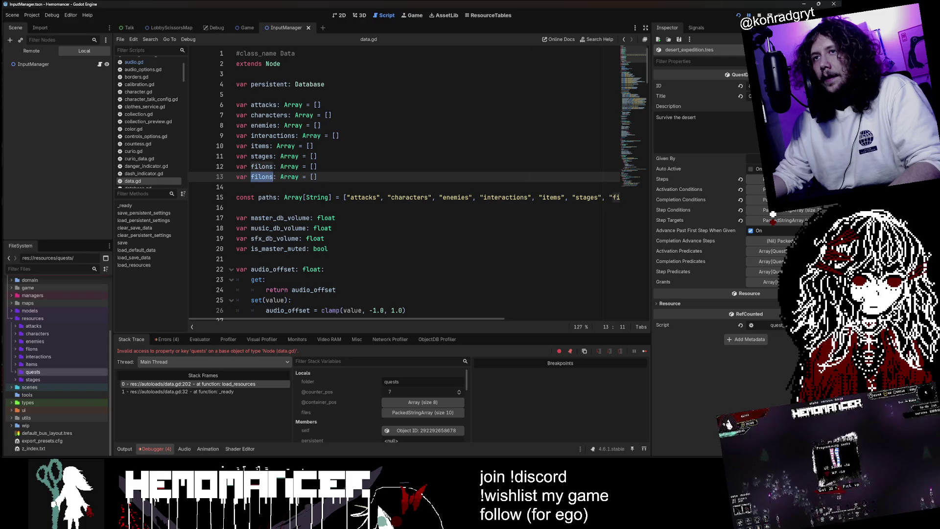
{"action": "type", "text": "ques"}
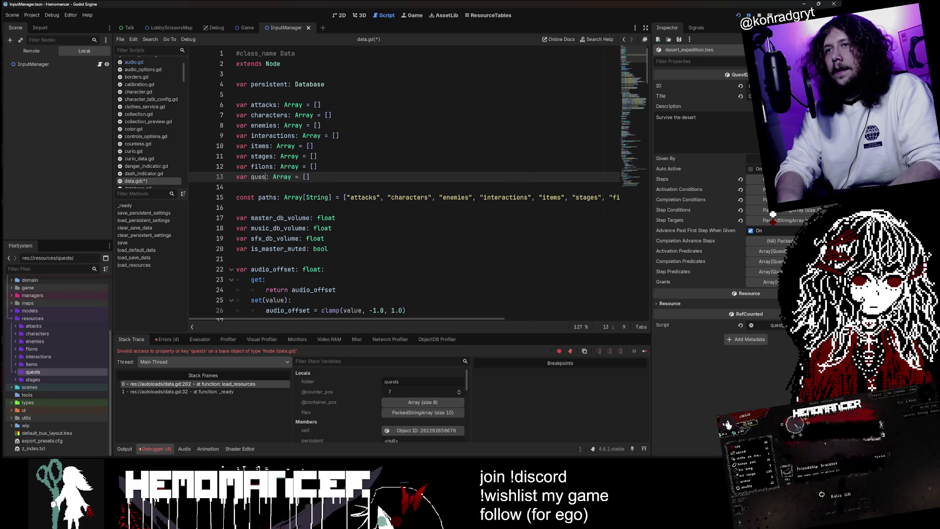
{"action": "type", "text": "ts"}
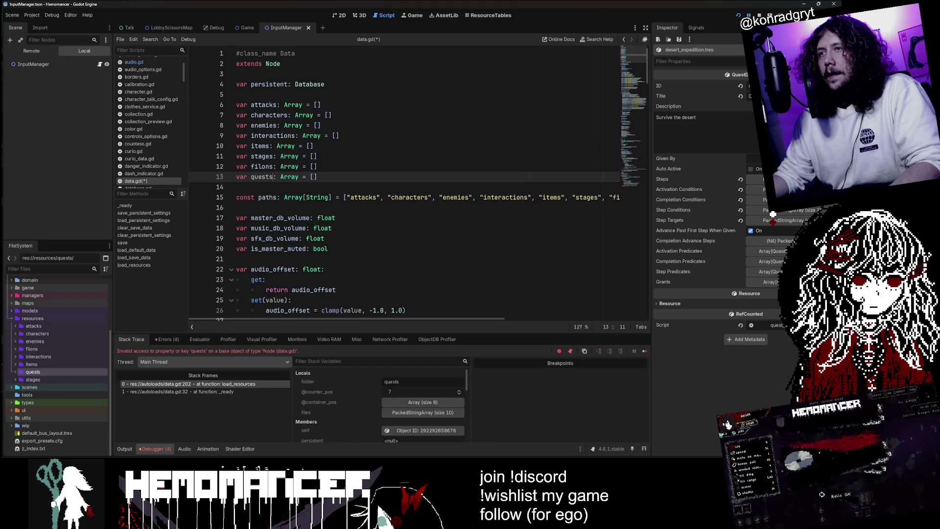
{"action": "key", "text": "F5"}
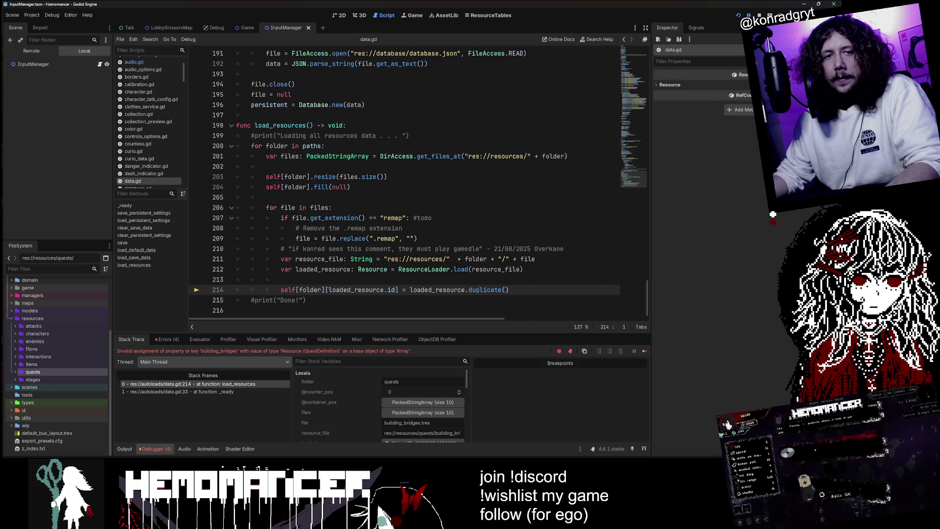
Step: Show the debugger Errors list and jump to the load_resources assignment error
{"action": "scroll", "coordinate": [417, 179], "scroll_direction": "up", "scroll_amount": 2}
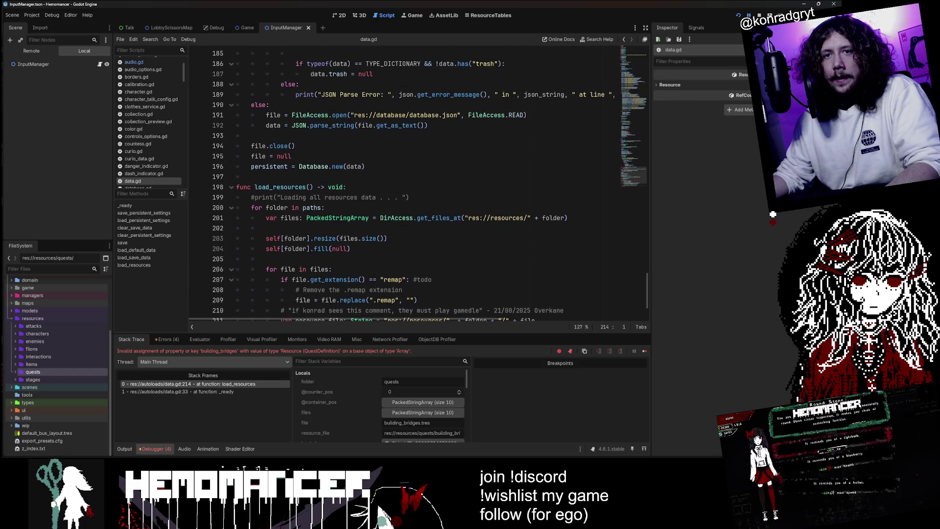
{"action": "scroll", "coordinate": [636, 161], "scroll_direction": "down", "scroll_amount": 2}
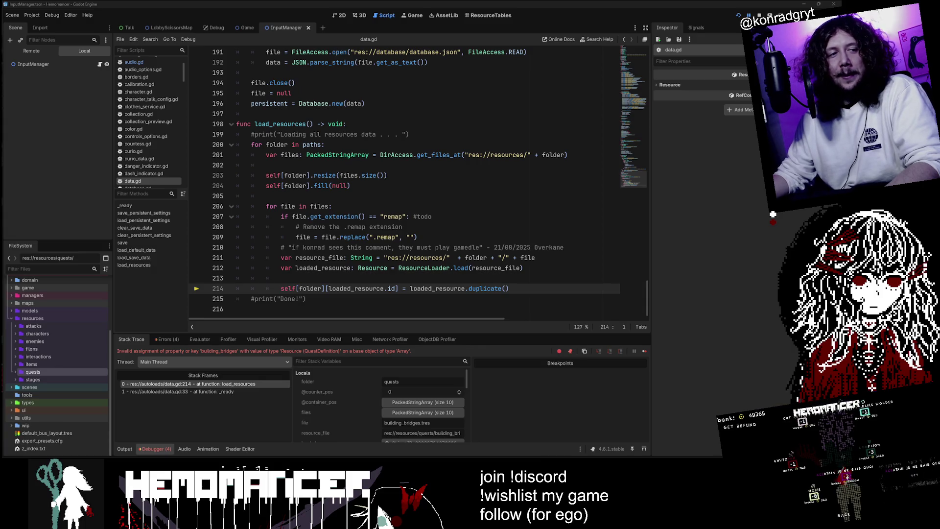
{"action": "left_click", "coordinate": [162, 339]}
{"action": "left_click", "coordinate": [210, 386]}
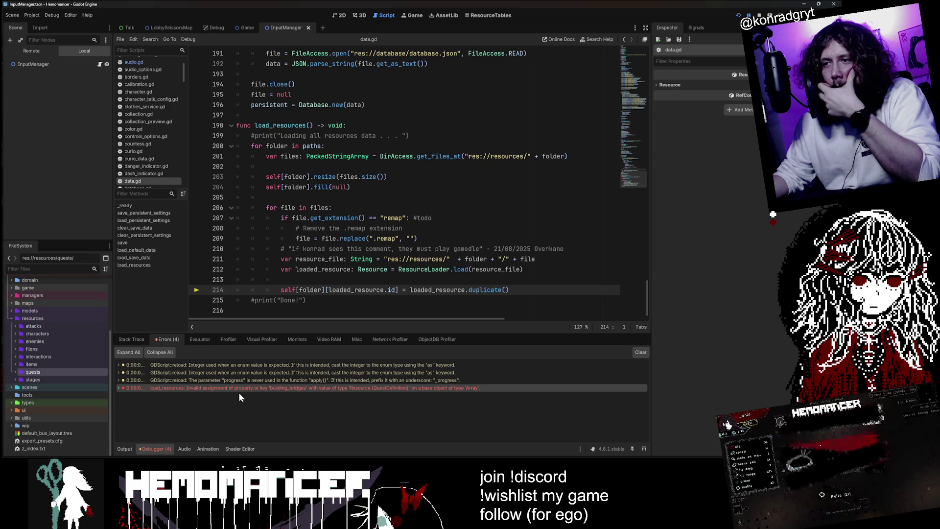
Step: Inspect the building_bridges quest resource in the quests folder, then collapse the resources folders
{"action": "double_click", "coordinate": [51, 371]}
{"action": "left_click", "coordinate": [52, 378]}
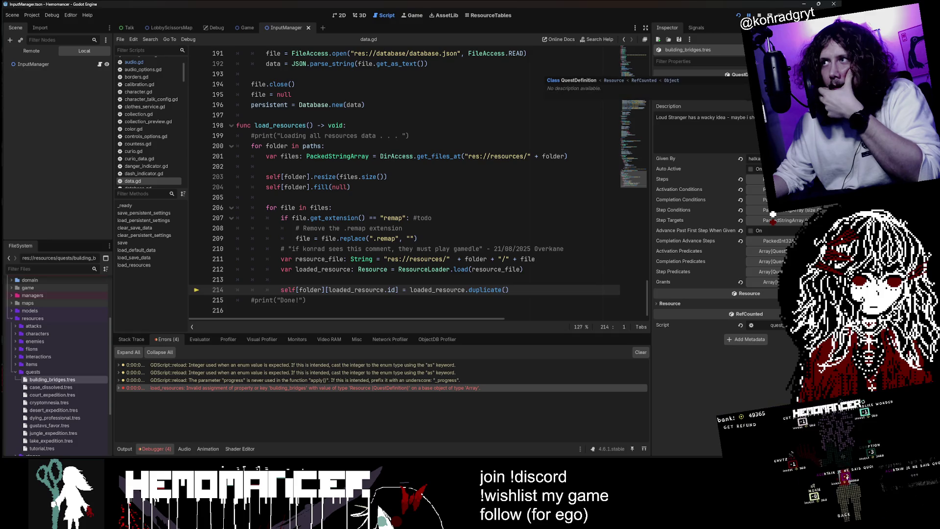
{"action": "left_click", "coordinate": [48, 364]}
{"action": "left_click", "coordinate": [50, 371]}
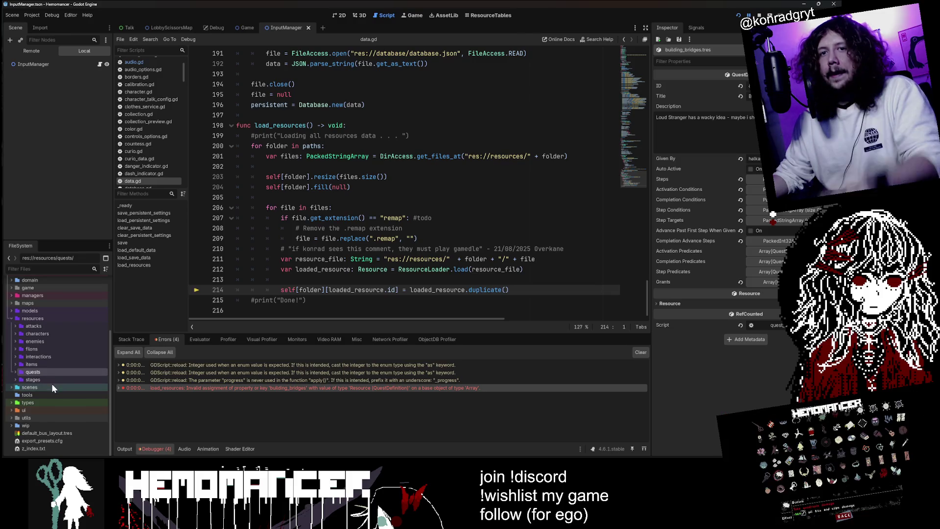
{"action": "double_click", "coordinate": [52, 372]}
{"action": "left_click", "coordinate": [53, 354]}
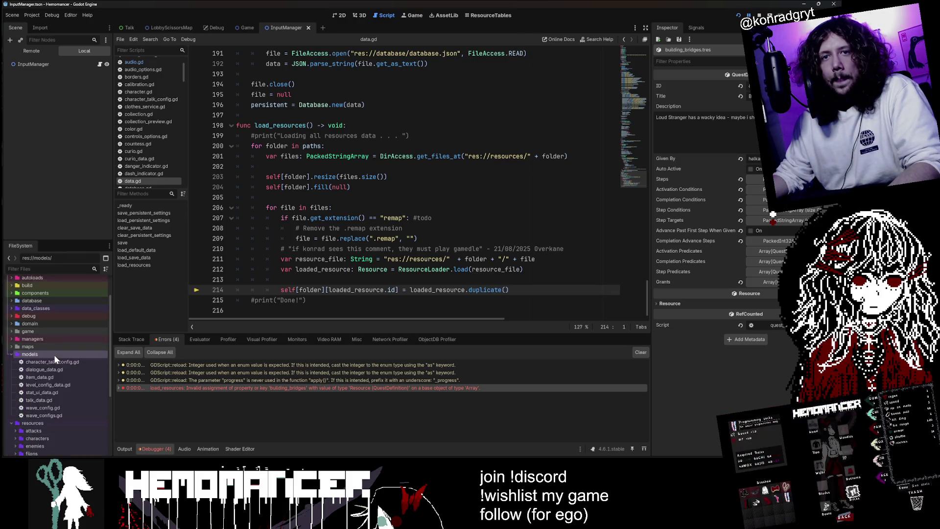
{"action": "double_click", "coordinate": [55, 361]}
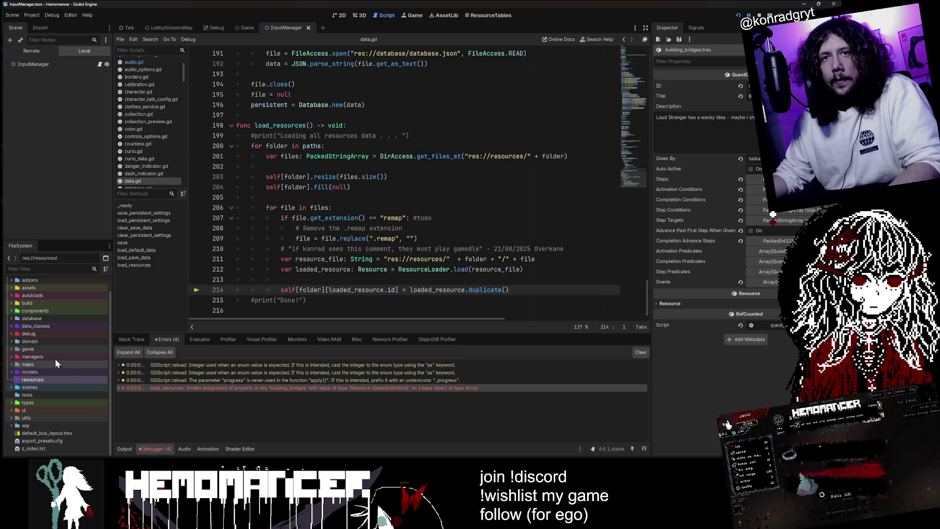
Step: Open quest_definition.gd from the data_classes folder in FileSystem
{"action": "double_click", "coordinate": [54, 326]}
{"action": "double_click", "coordinate": [56, 334]}
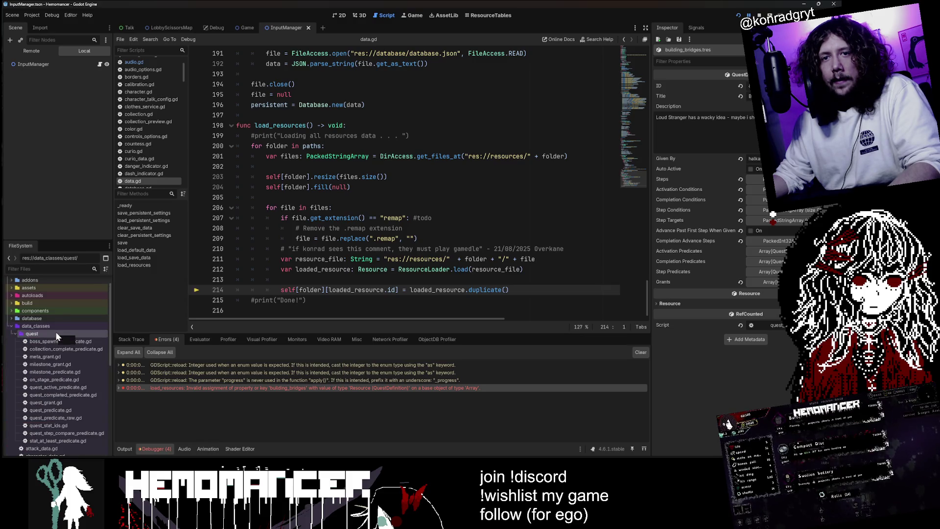
{"action": "double_click", "coordinate": [55, 331]}
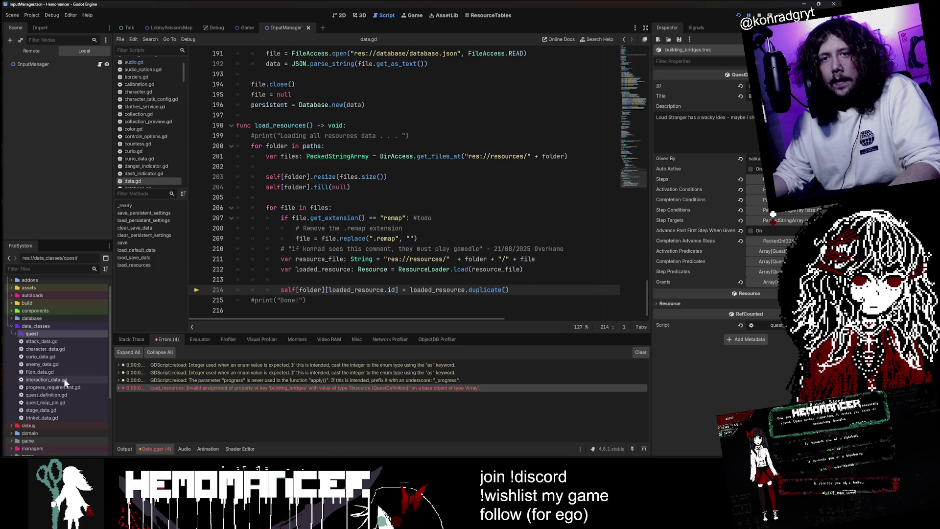
{"action": "double_click", "coordinate": [68, 396]}
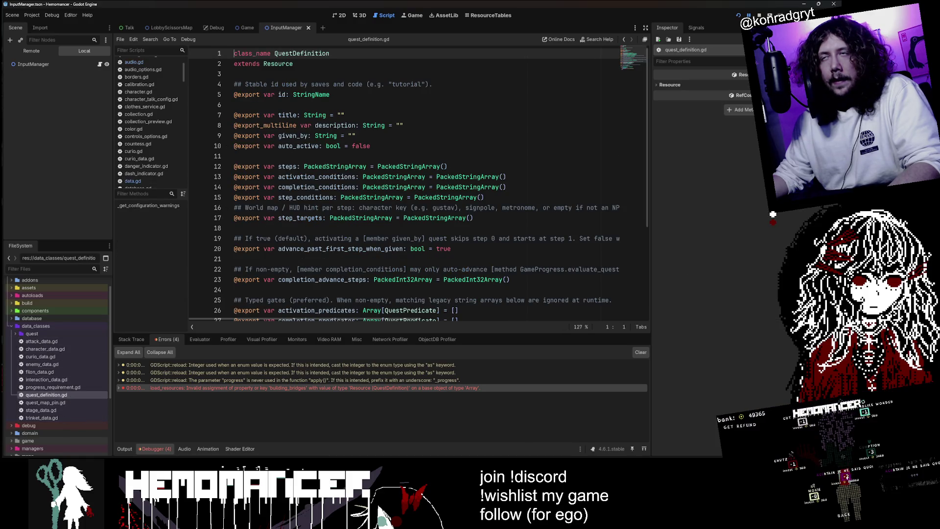
Step: Jump to the error line in data.gd and review the load_resources array-resizing code
{"action": "left_click", "coordinate": [240, 27]}
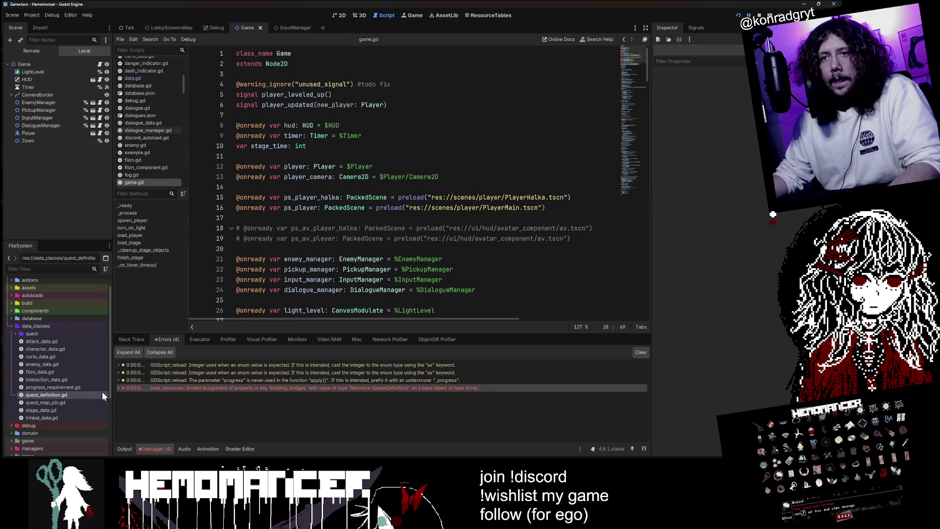
{"action": "double_click", "coordinate": [239, 387]}
{"action": "left_click", "coordinate": [294, 247]}
{"action": "left_click", "coordinate": [294, 195]}
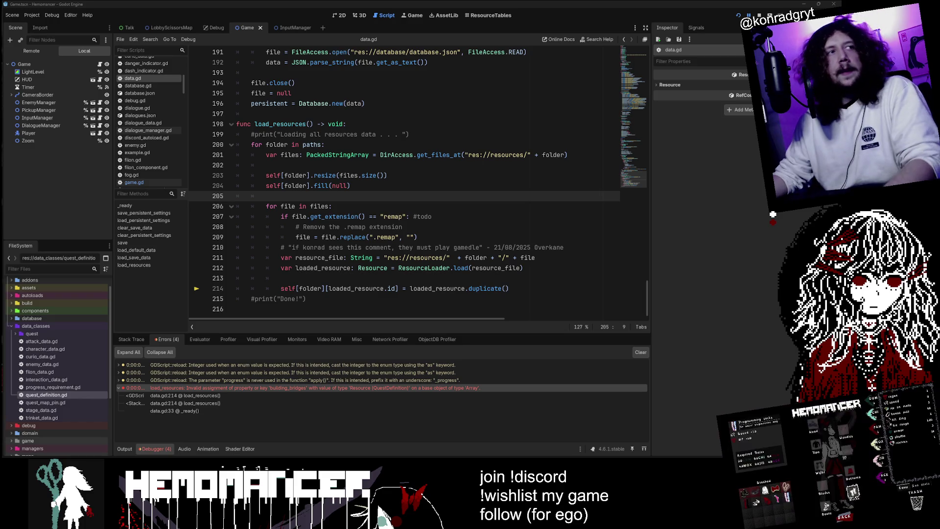
{"action": "left_click", "coordinate": [387, 175]}
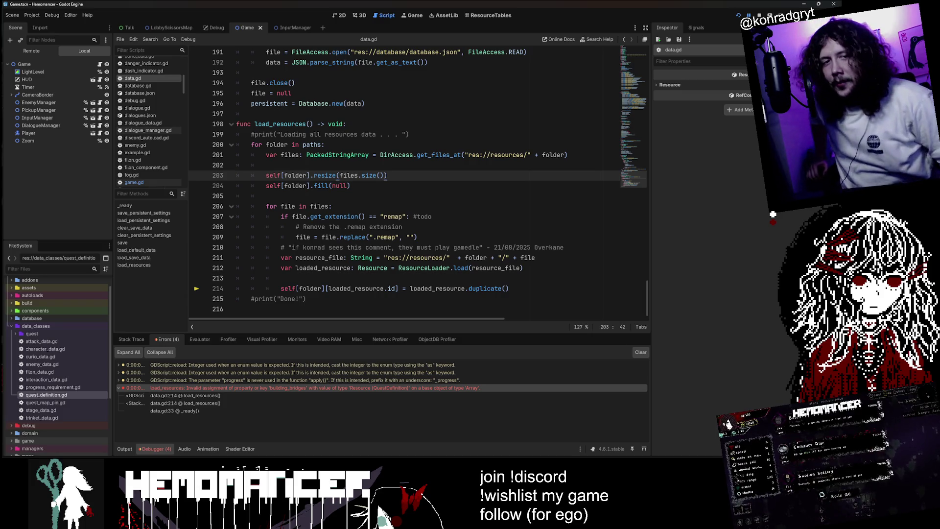
Step: Scroll to the top of data.gd to review its array declarations, then open the Project menu
{"action": "scroll", "coordinate": [404, 181], "scroll_direction": "up", "scroll_amount": 1}
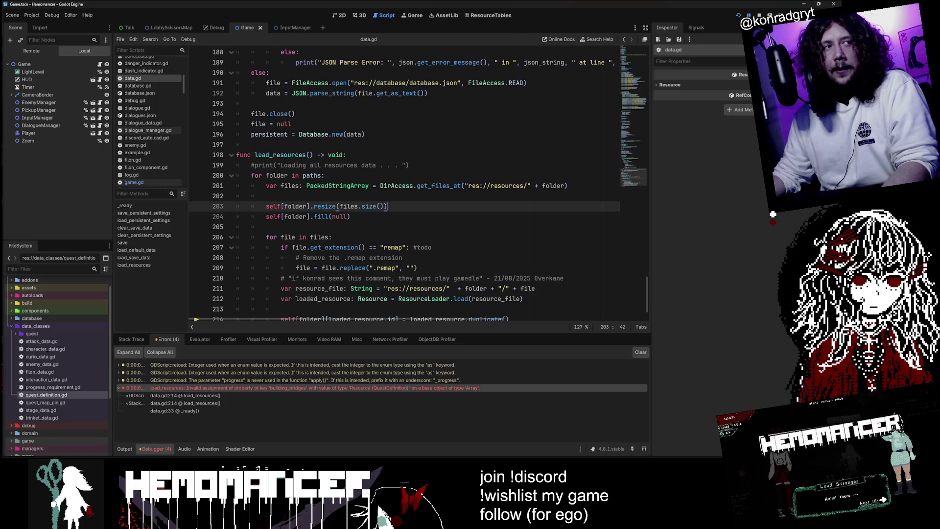
{"action": "left_click_drag", "start_coordinate": [638, 181], "coordinate": [642, 46]}
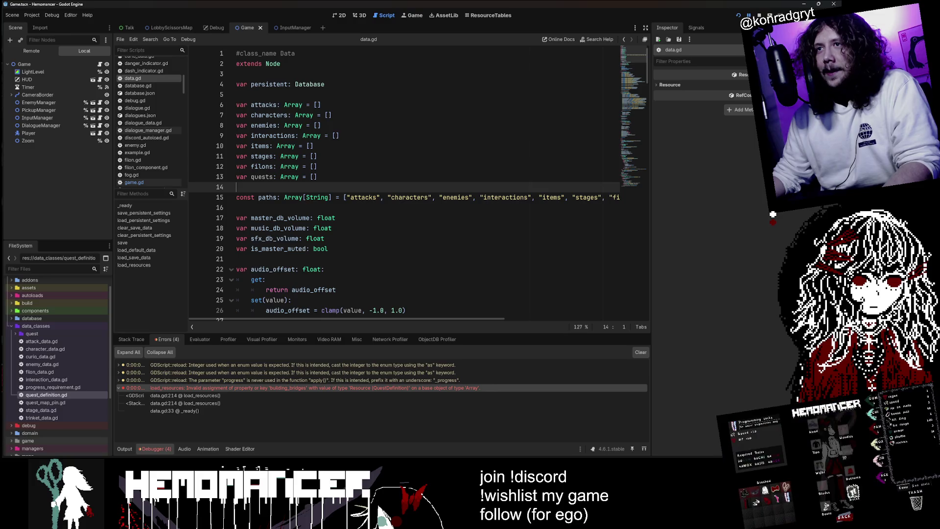
{"action": "left_click", "coordinate": [339, 135]}
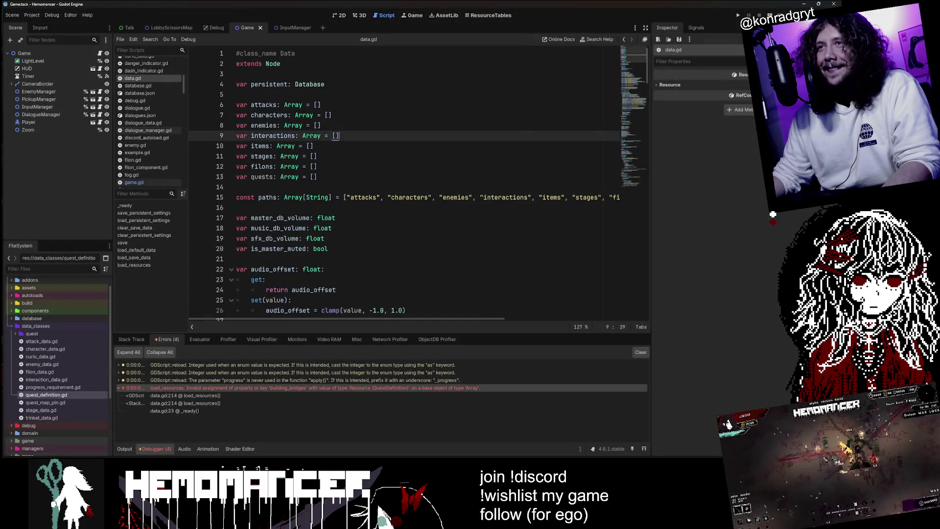
{"action": "left_click", "coordinate": [34, 15]}
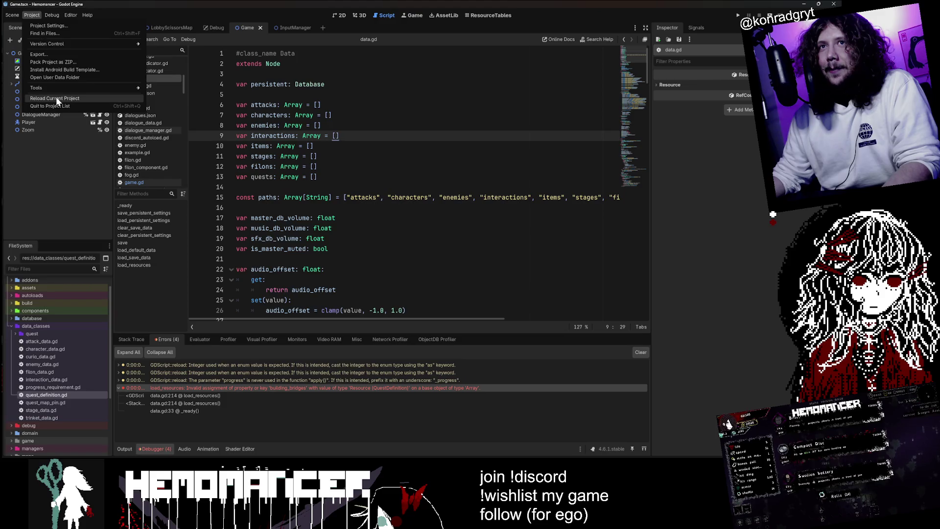
Step: Reload the current project, maximize the editor, and rerun the game with F5
{"action": "left_click", "coordinate": [55, 96]}
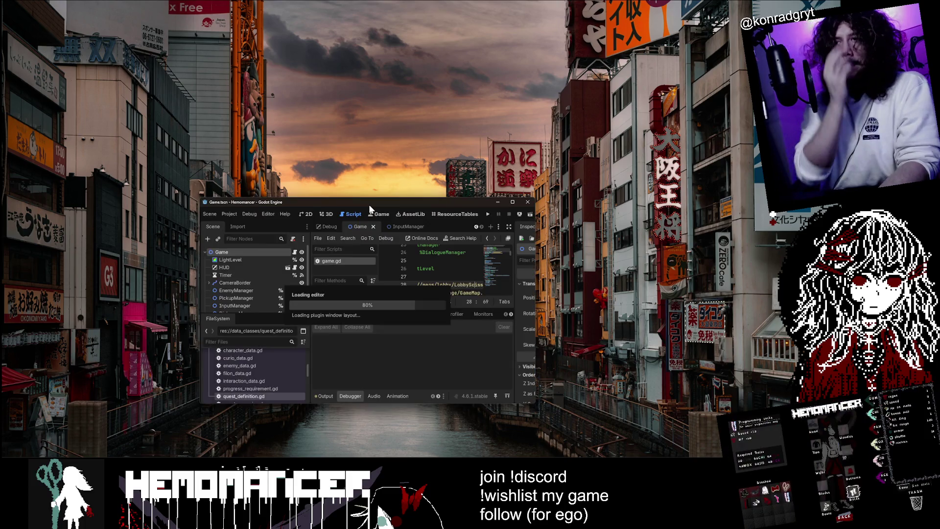
{"action": "left_click", "coordinate": [512, 201]}
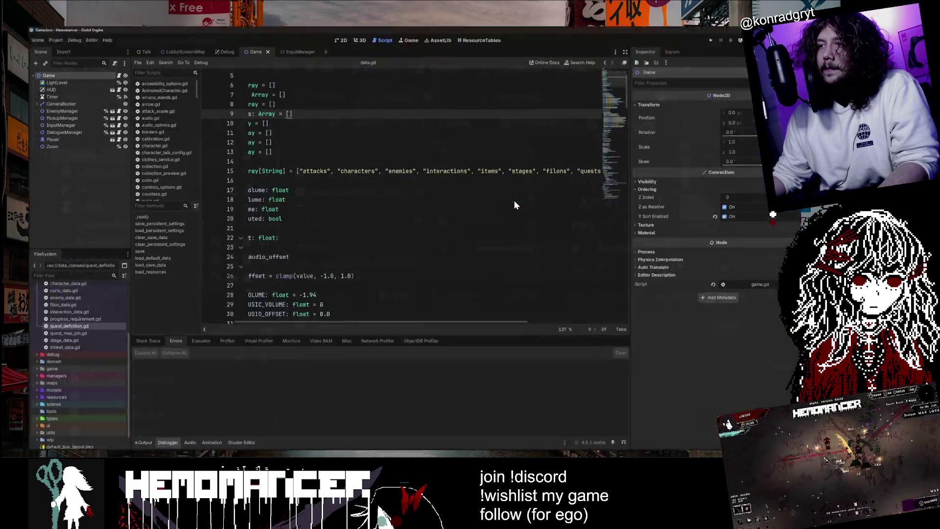
{"action": "left_click", "coordinate": [342, 218]}
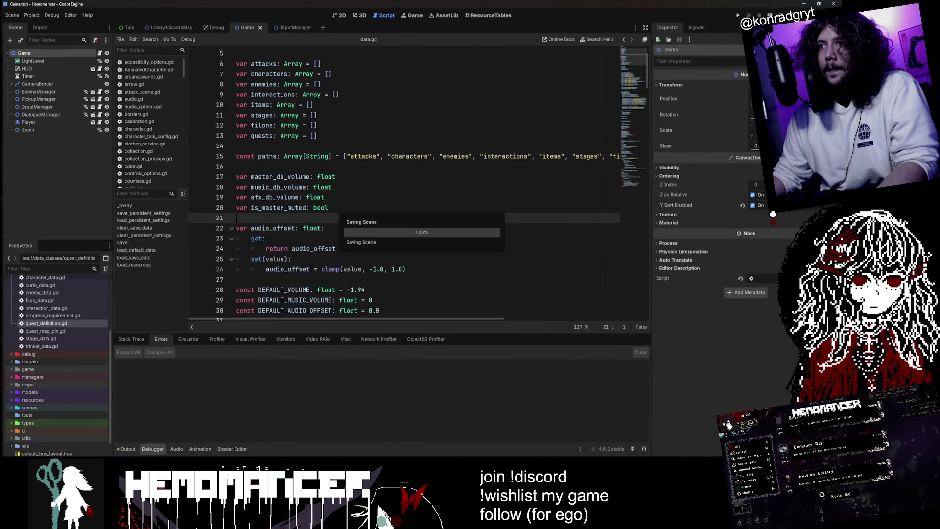
{"action": "scroll", "coordinate": [343, 218], "scroll_direction": "down", "scroll_amount": 4}
{"action": "left_click", "coordinate": [364, 219]}
{"action": "key", "text": "F5"}
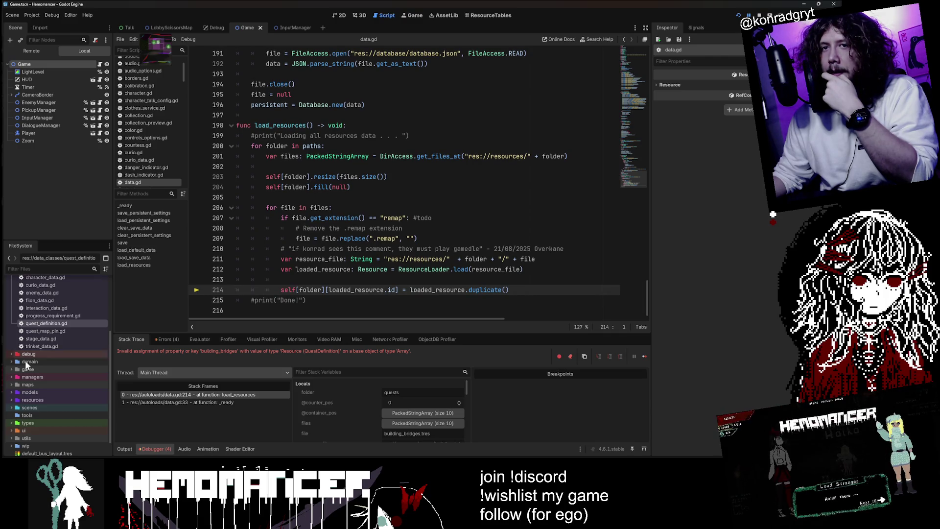
Step: Collapse the data_classes folders and briefly browse the database folder
{"action": "scroll", "coordinate": [63, 336], "scroll_direction": "up", "scroll_amount": 3}
{"action": "left_click", "coordinate": [48, 307]}
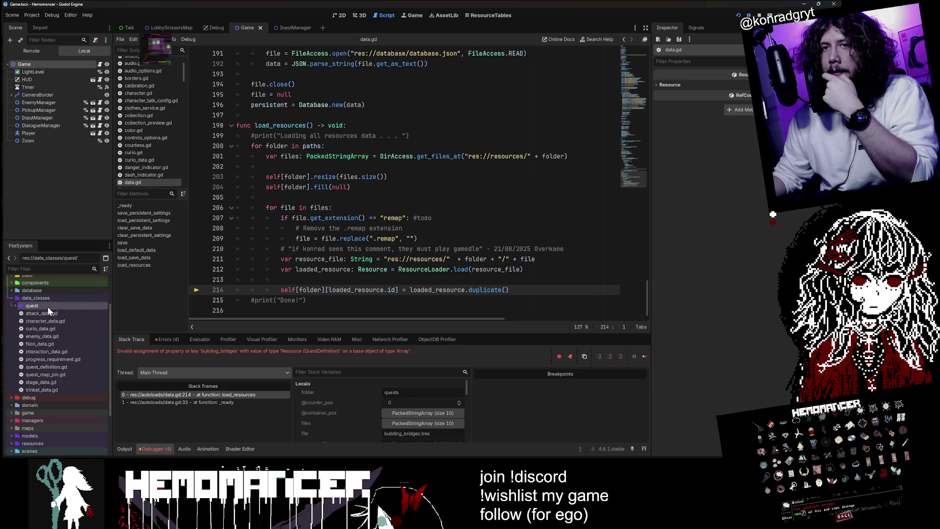
{"action": "double_click", "coordinate": [48, 299]}
{"action": "double_click", "coordinate": [43, 335]}
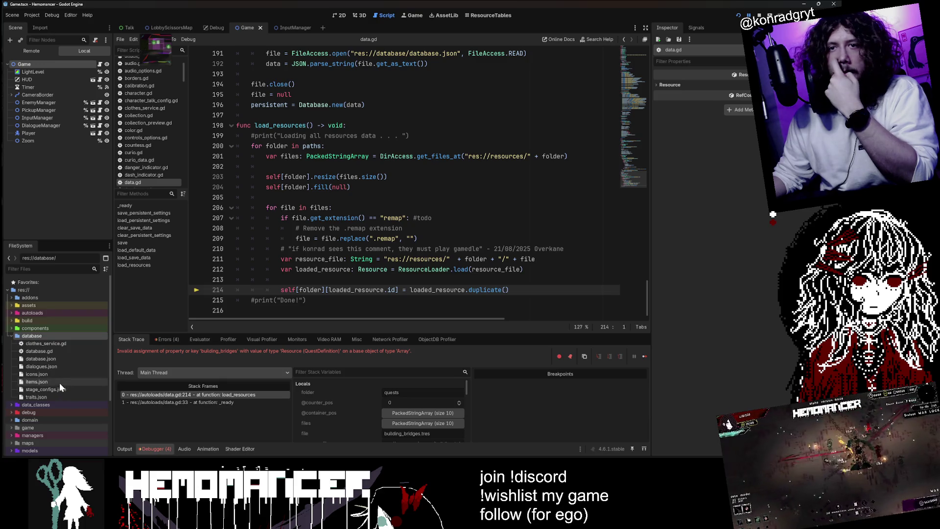
{"action": "double_click", "coordinate": [55, 333]}
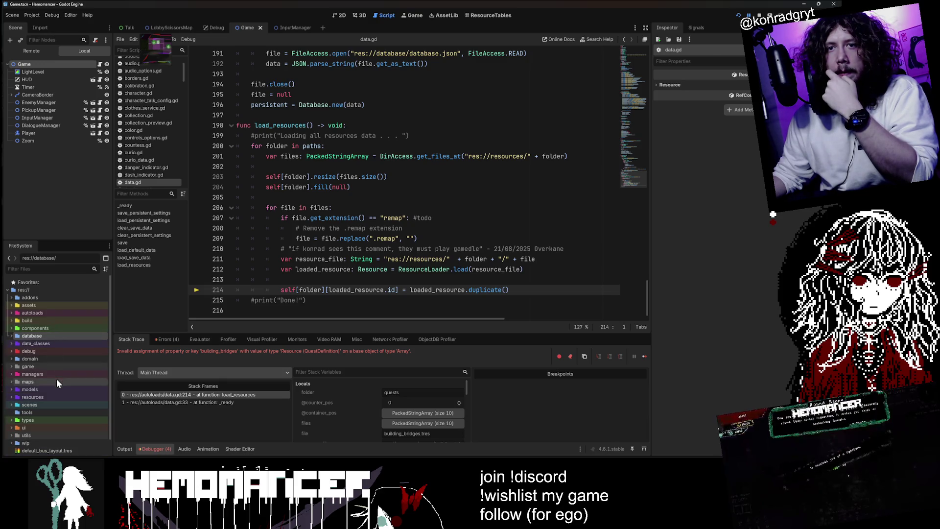
Step: Expand resources > quests to list files like building_bridges.tres, checking items along the way
{"action": "double_click", "coordinate": [55, 394]}
{"action": "scroll", "coordinate": [56, 394], "scroll_direction": "down", "scroll_amount": 3}
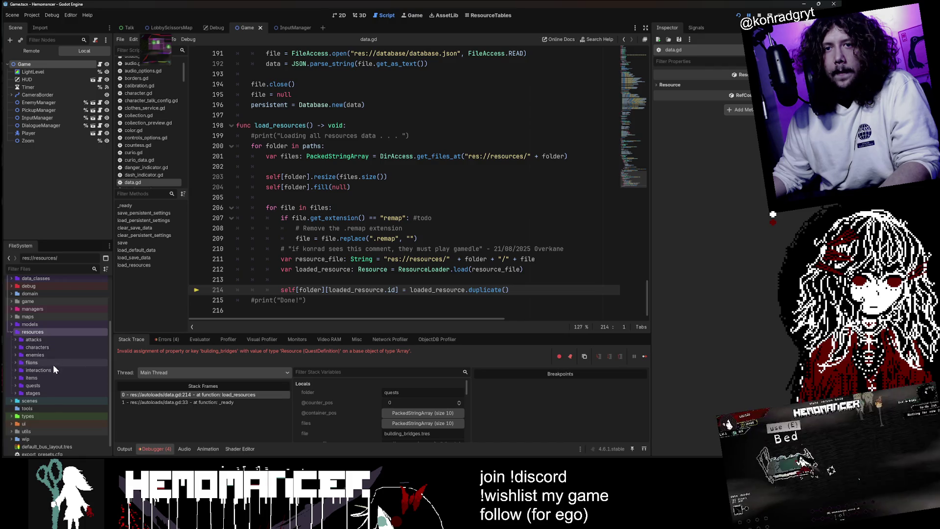
{"action": "double_click", "coordinate": [55, 385]}
{"action": "scroll", "coordinate": [57, 385], "scroll_direction": "down", "scroll_amount": 1}
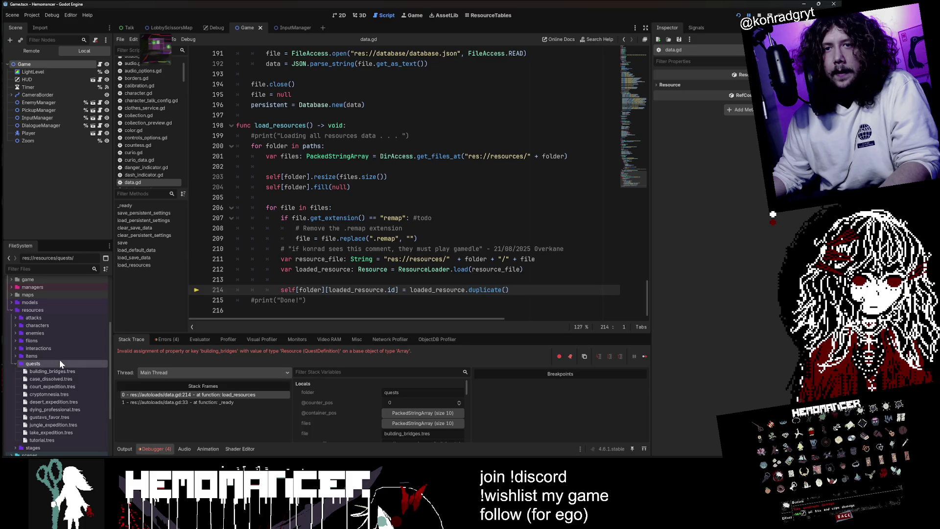
{"action": "double_click", "coordinate": [59, 359]}
{"action": "double_click", "coordinate": [57, 363]}
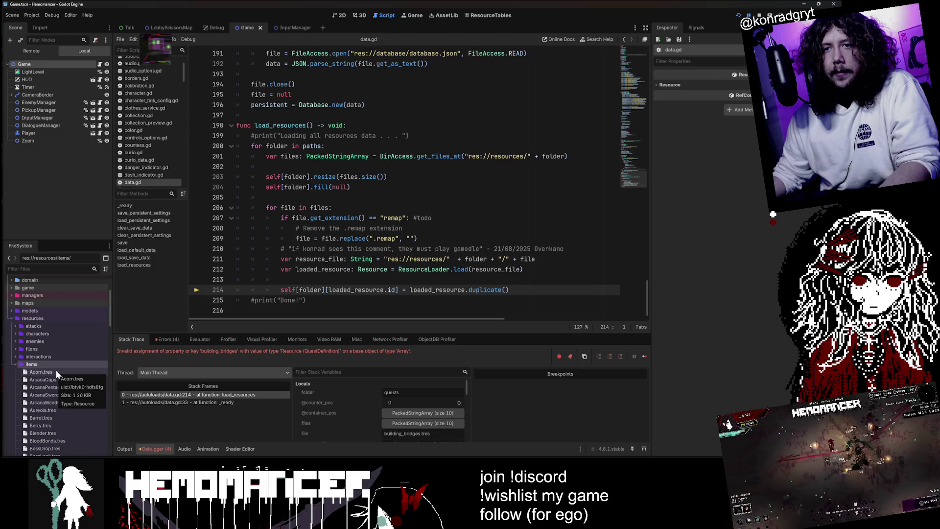
{"action": "double_click", "coordinate": [58, 363]}
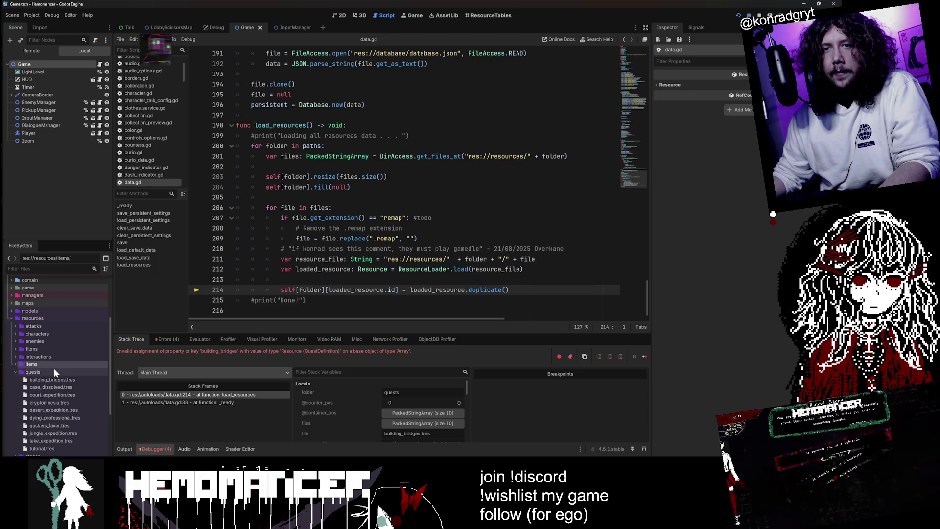
{"action": "double_click", "coordinate": [54, 371]}
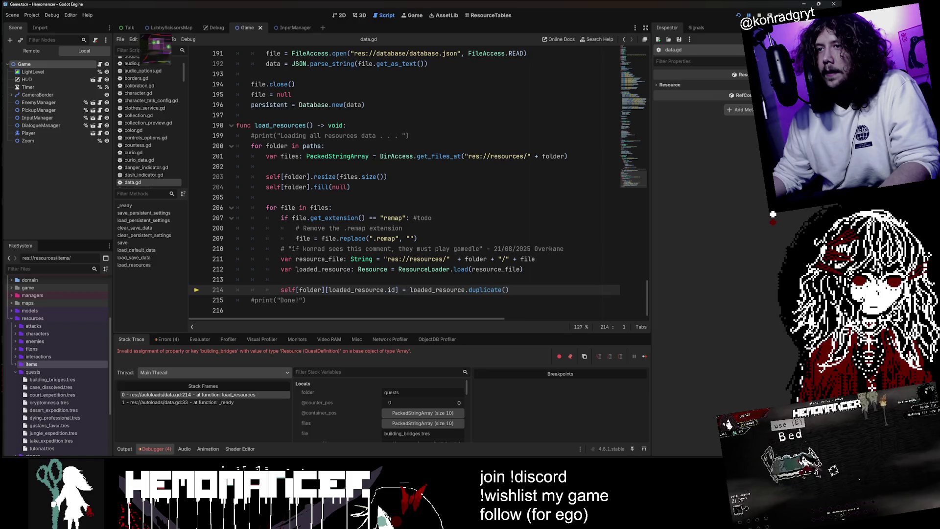
Step: Enlarge the debugger panel and show the loaded_resource QuestDefinition properties in the Inspector
{"action": "mouse_move", "coordinate": [392, 290]}
{"action": "double_click", "coordinate": [323, 269]}
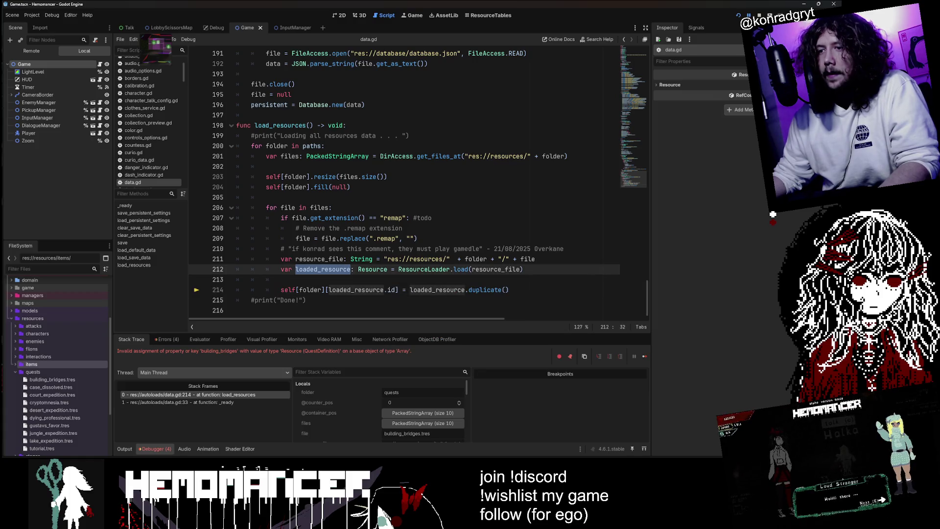
{"action": "left_click_drag", "start_coordinate": [384, 333], "coordinate": [383, 218]}
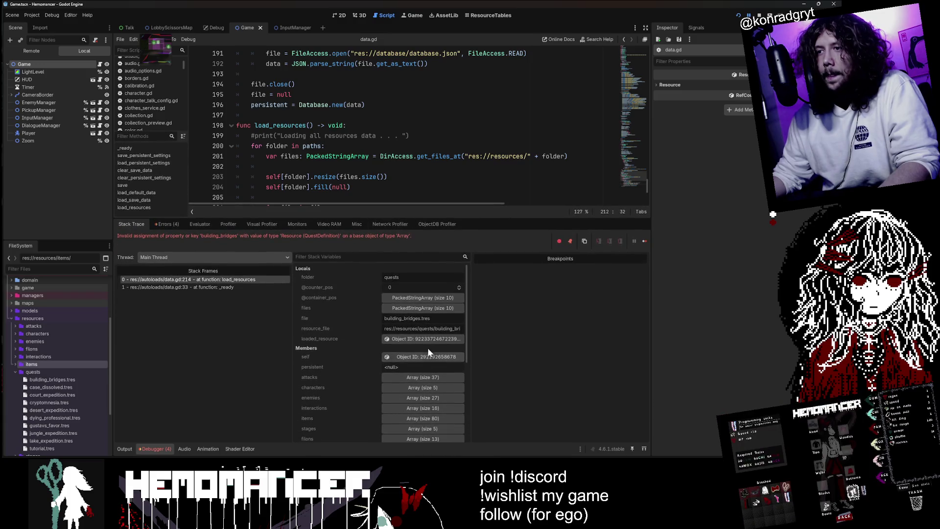
{"action": "left_click", "coordinate": [424, 342]}
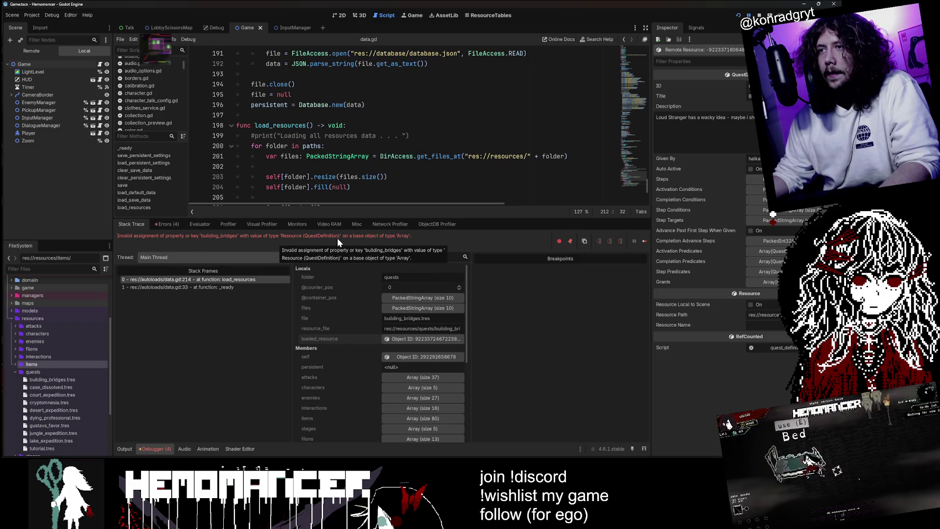
Step: Skim through data.gd from the top down
{"action": "left_click_drag", "start_coordinate": [621, 175], "coordinate": [625, 42]}
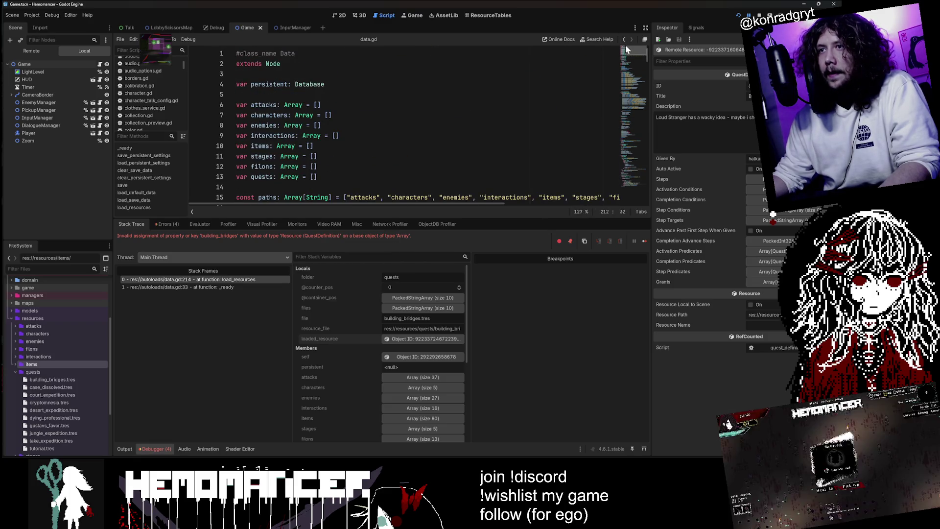
{"action": "mouse_move", "coordinate": [625, 51]}
{"action": "left_mouse_down"}
{"action": "mouse_move", "coordinate": [613, 157]}
{"action": "mouse_move", "coordinate": [621, 49]}
{"action": "left_mouse_up"}
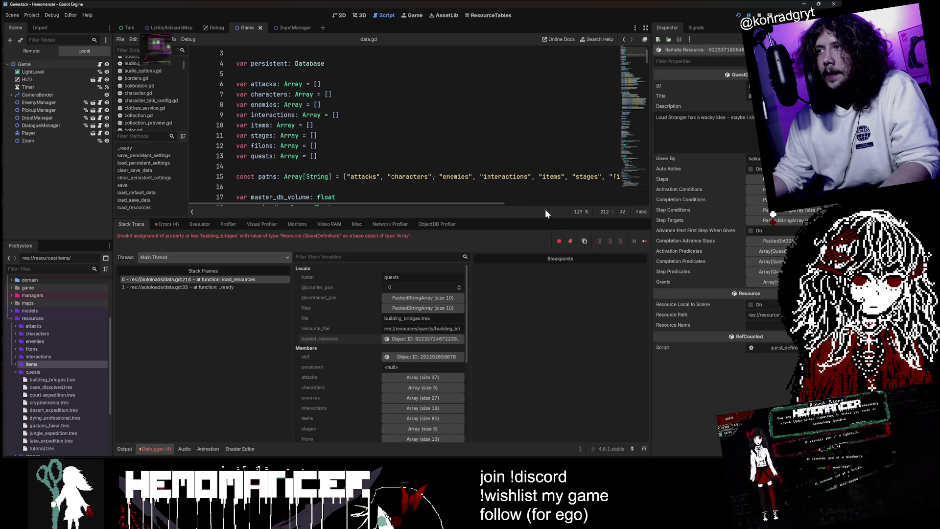
{"action": "mouse_move", "coordinate": [532, 218]}
{"action": "left_mouse_down"}
{"action": "mouse_move", "coordinate": [534, 298]}
{"action": "mouse_move", "coordinate": [592, 280]}
{"action": "mouse_move", "coordinate": [442, 275]}
{"action": "left_mouse_up"}
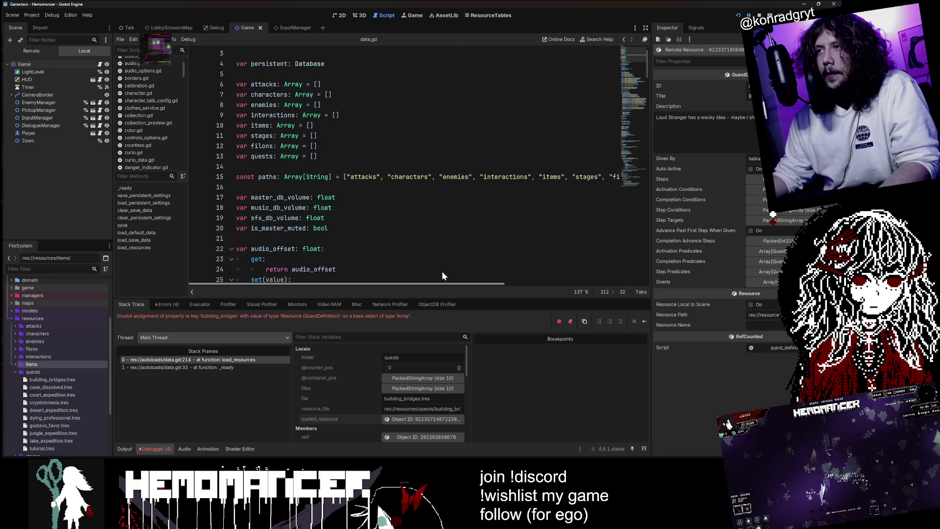
{"action": "scroll", "coordinate": [433, 268], "scroll_direction": "down", "scroll_amount": 10}
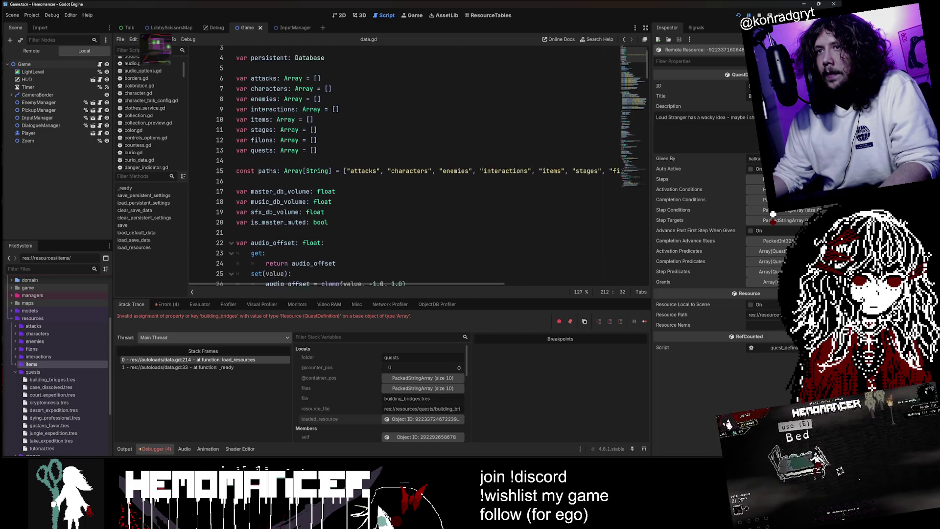
{"action": "scroll", "coordinate": [432, 268], "scroll_direction": "down", "scroll_amount": 12}
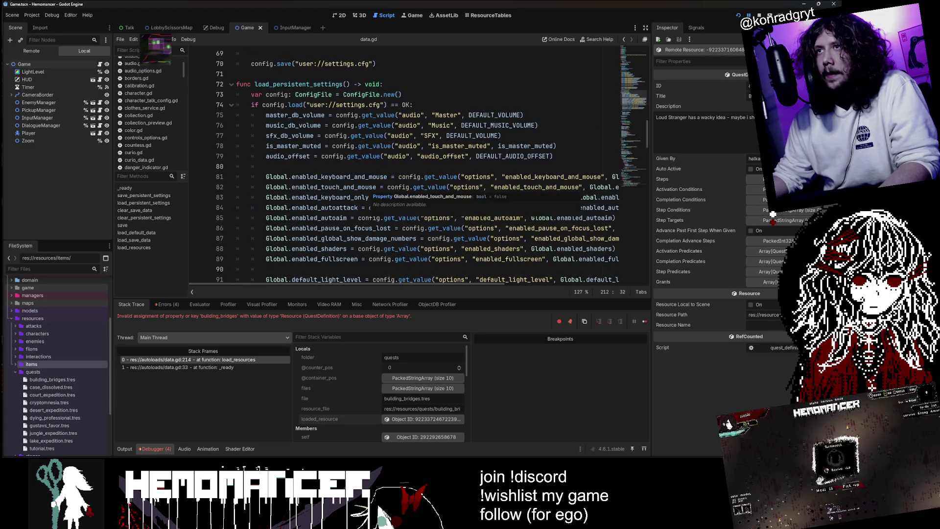
{"action": "scroll", "coordinate": [392, 198], "scroll_direction": "down", "scroll_amount": 7}
{"action": "scroll", "coordinate": [392, 197], "scroll_direction": "down", "scroll_amount": 9}
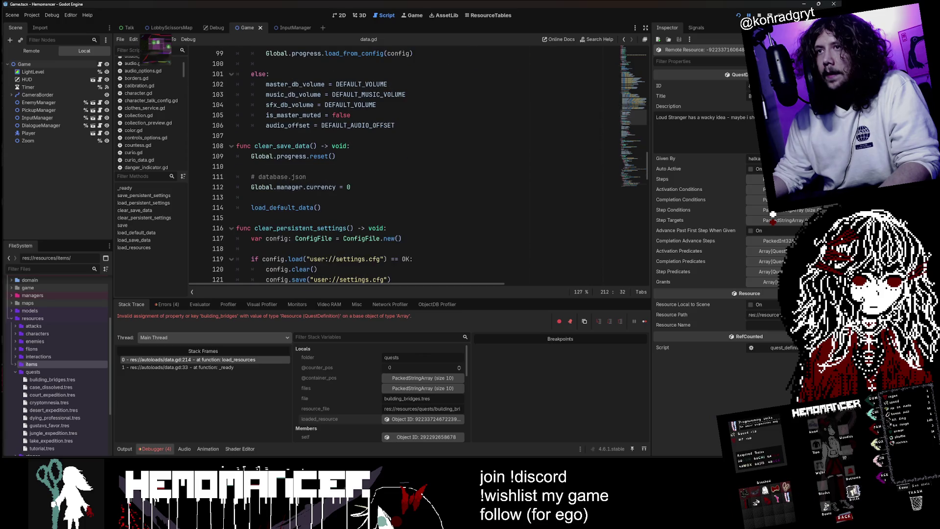
{"action": "scroll", "coordinate": [416, 166], "scroll_direction": "down", "scroll_amount": 7}
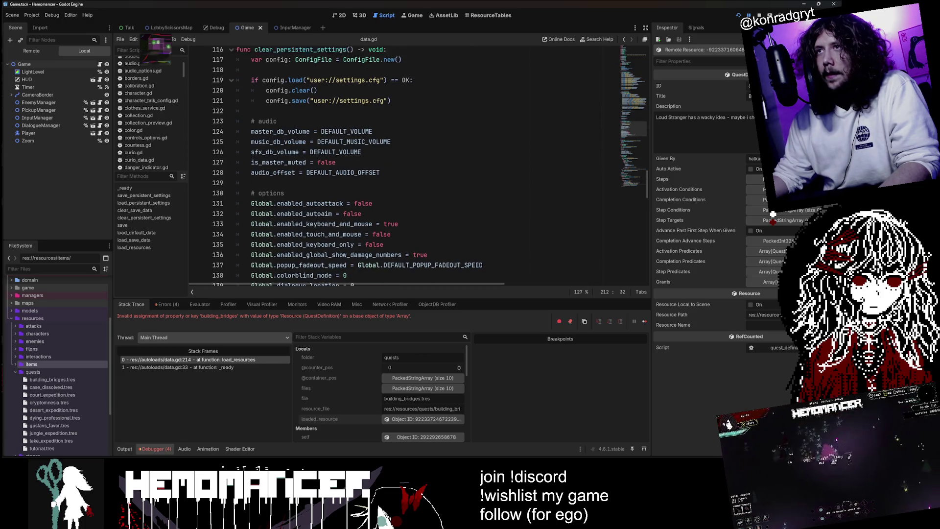
{"action": "scroll", "coordinate": [391, 166], "scroll_direction": "down", "scroll_amount": 10}
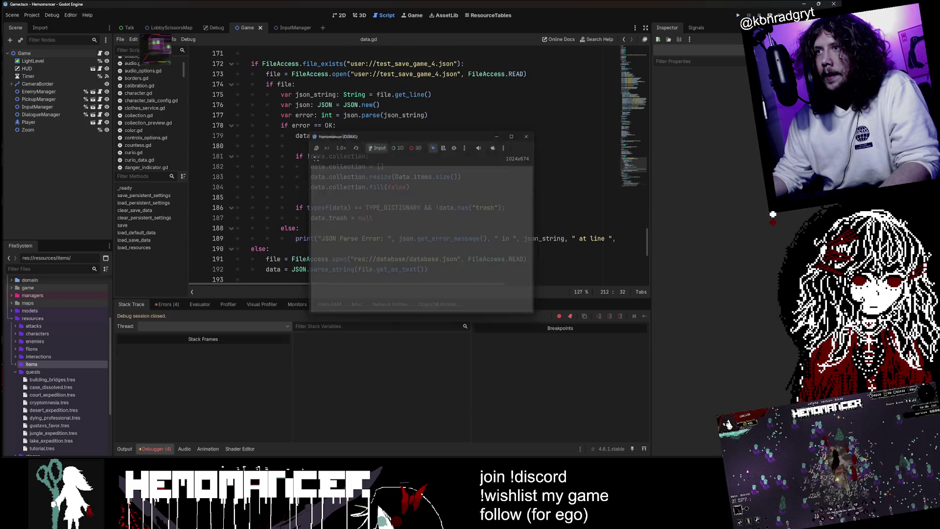
Step: Stop the debug session, collapse the quests folder, and switch to VS Code
{"action": "left_click", "coordinate": [429, 115]}
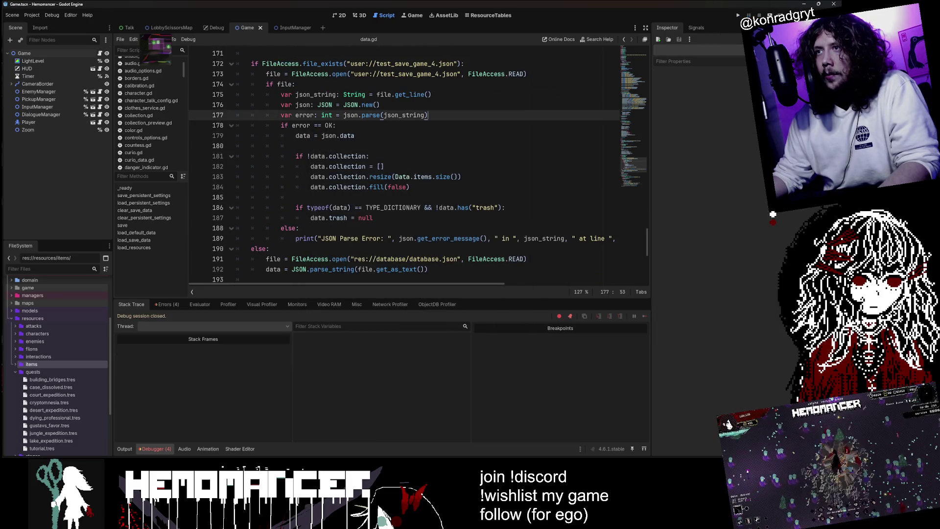
{"action": "double_click", "coordinate": [39, 372]}
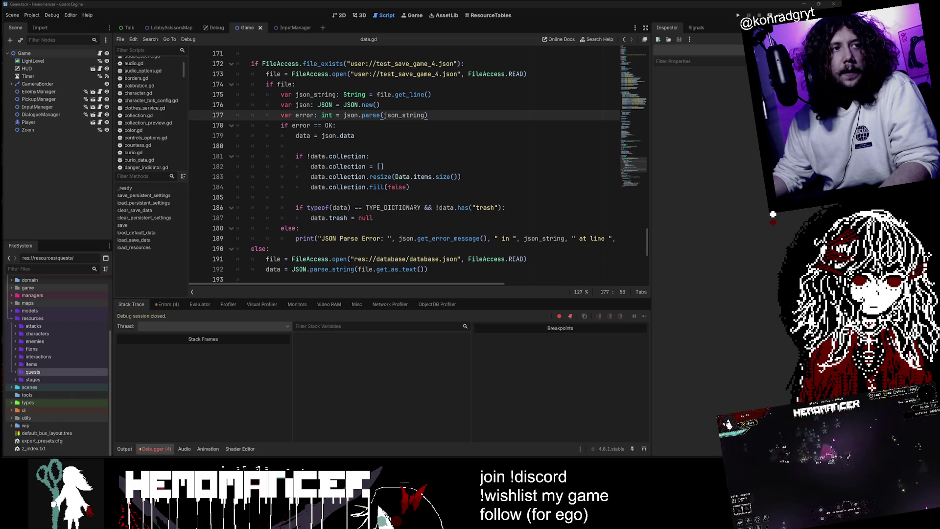
{"action": "key", "text": "alt+Tab"}
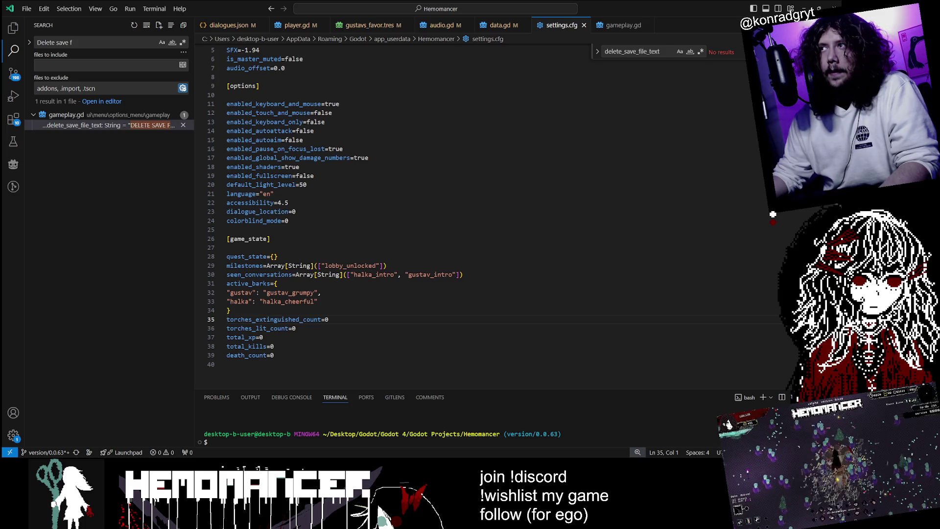
Step: Close the settings.cfg tab and return to the Godot editor showing data.gd
{"action": "left_click", "coordinate": [583, 25]}
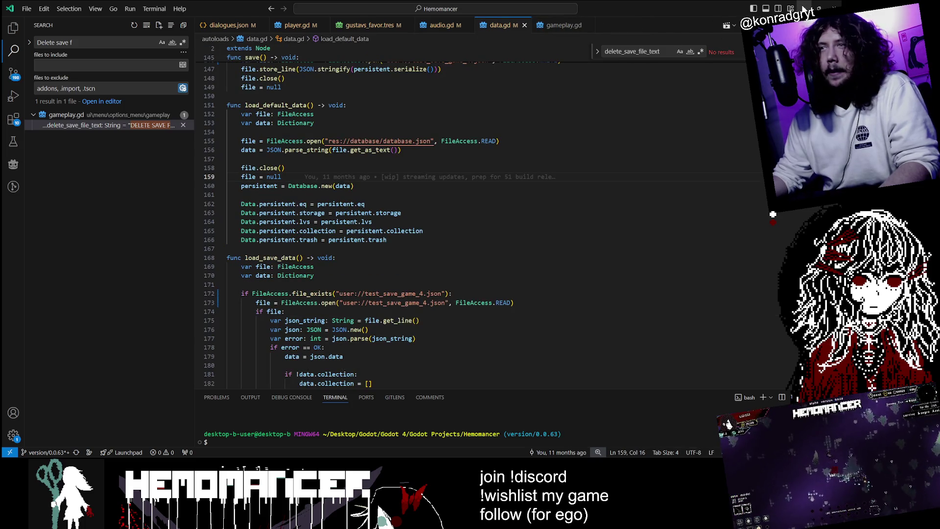
{"action": "key", "text": "alt+Tab"}
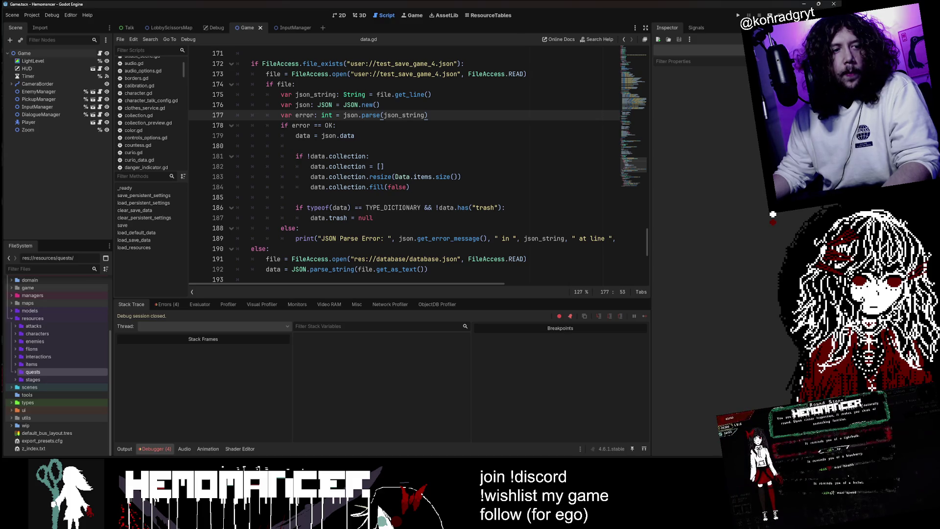
Step: Run the game, comment out line 214 with #, rerun, then stop the debugger
{"action": "left_click", "coordinate": [354, 136]}
{"action": "key", "text": "F5"}
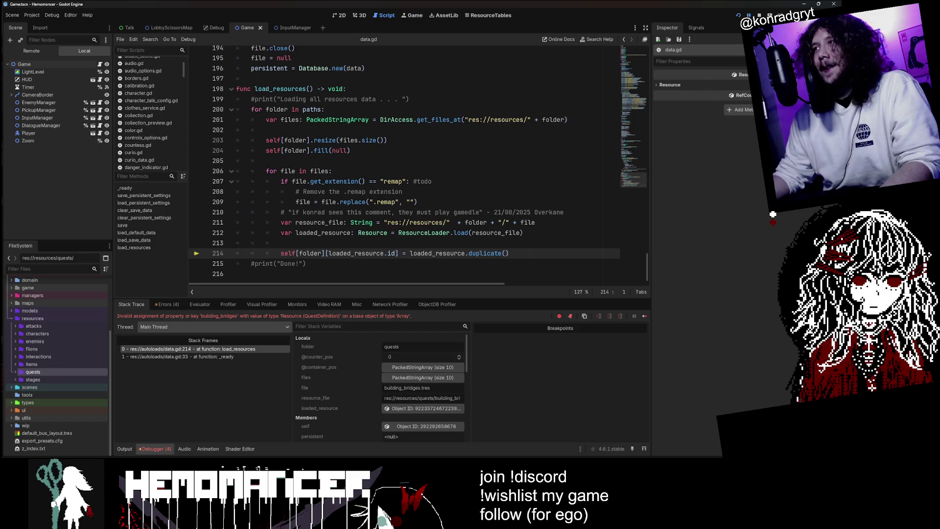
{"action": "left_click", "coordinate": [280, 254]}
{"action": "type", "text": "#"}
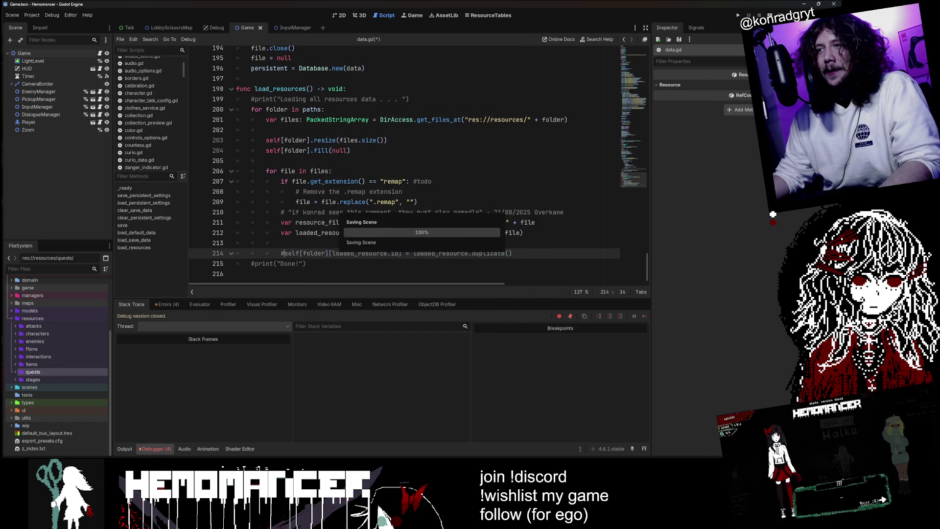
{"action": "key", "text": "F5"}
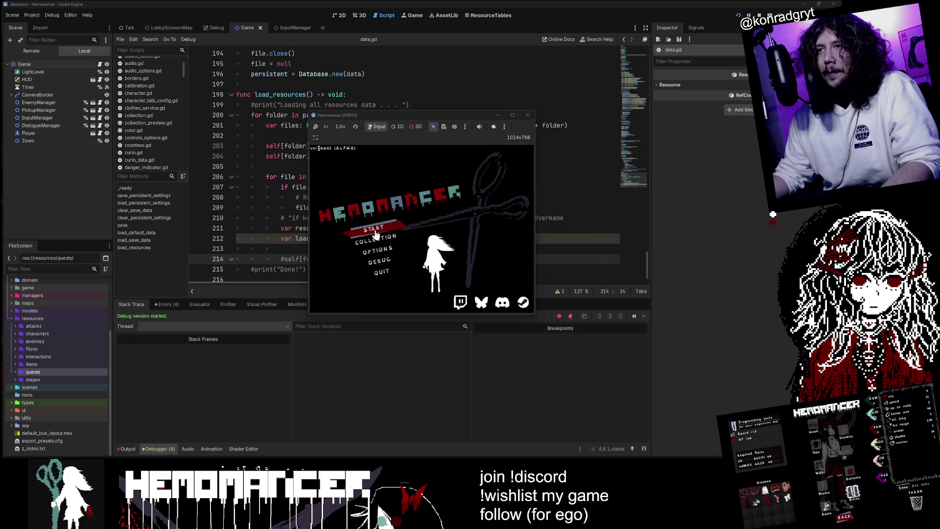
{"action": "key", "text": "F8"}
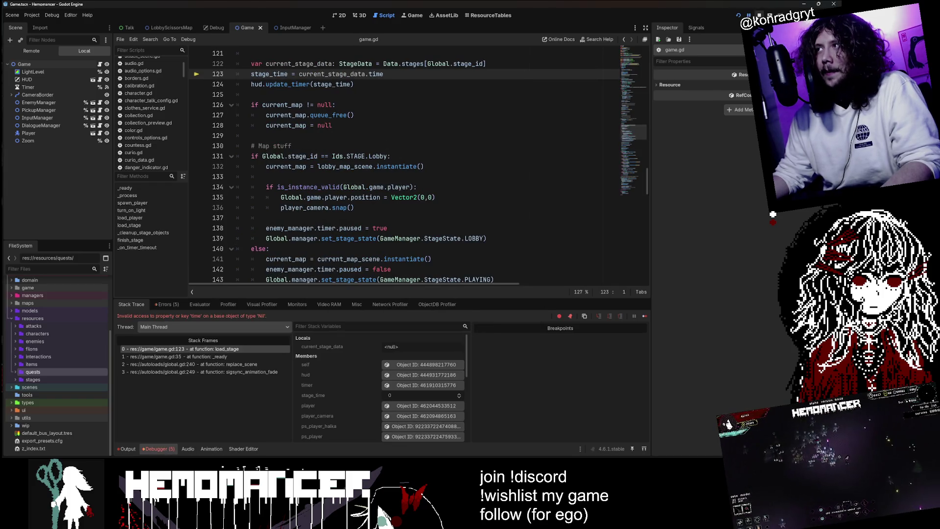
Step: Browse the database, data_classes and resources folders in FileSystem
{"action": "scroll", "coordinate": [45, 371], "scroll_direction": "up", "scroll_amount": 3}
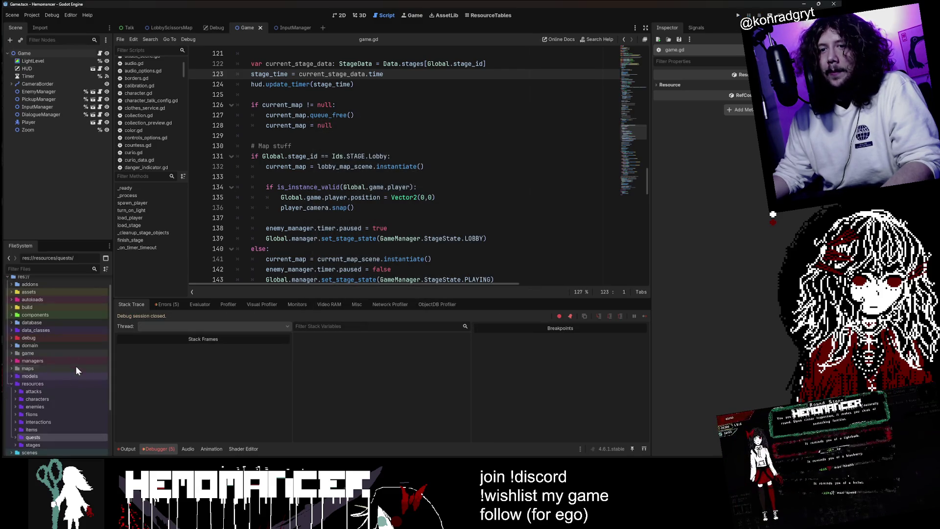
{"action": "double_click", "coordinate": [42, 323]}
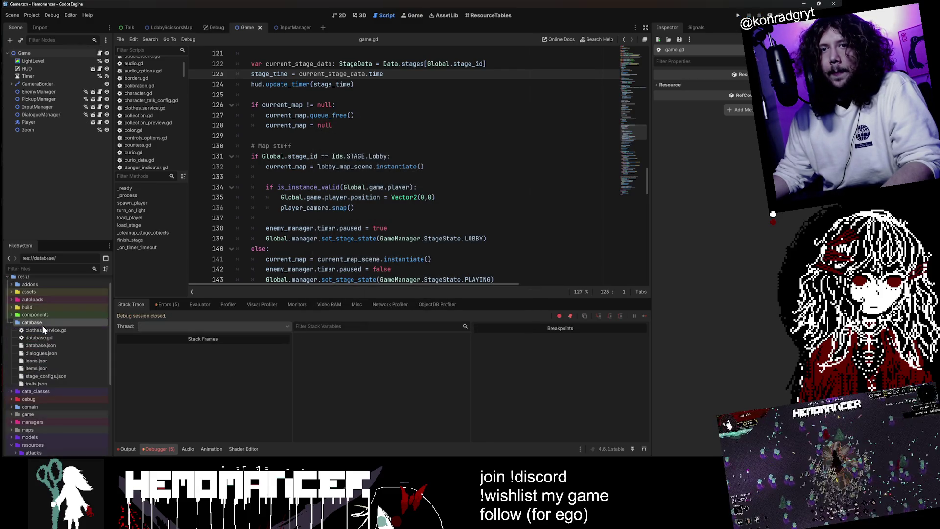
{"action": "double_click", "coordinate": [55, 324]}
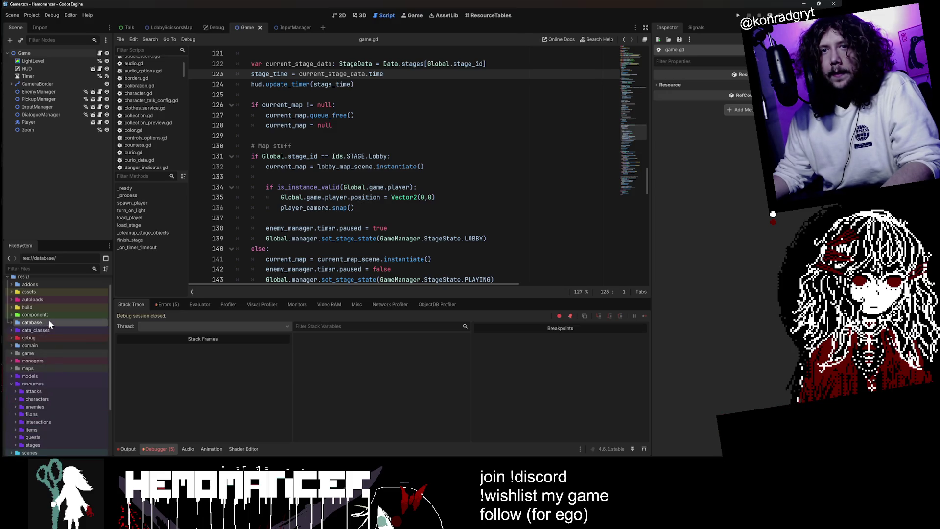
{"action": "double_click", "coordinate": [48, 330]}
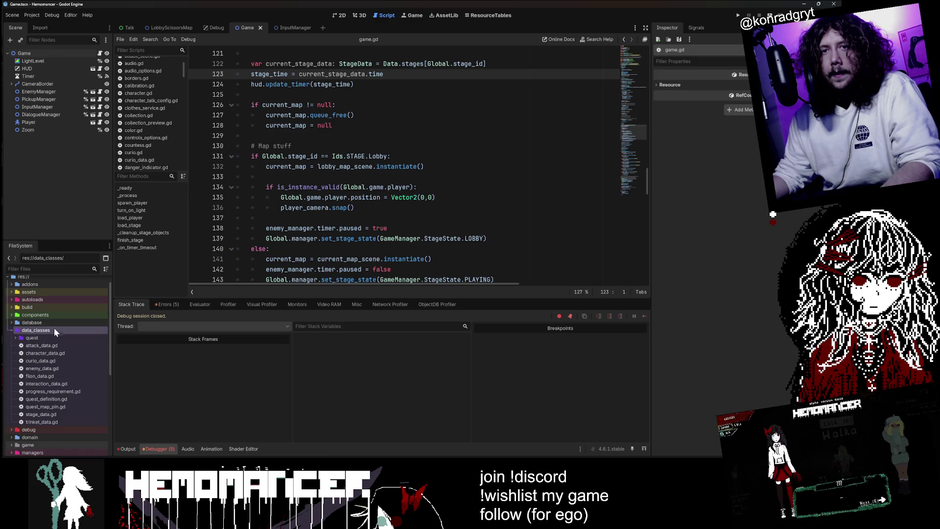
{"action": "double_click", "coordinate": [53, 329]}
{"action": "double_click", "coordinate": [46, 385]}
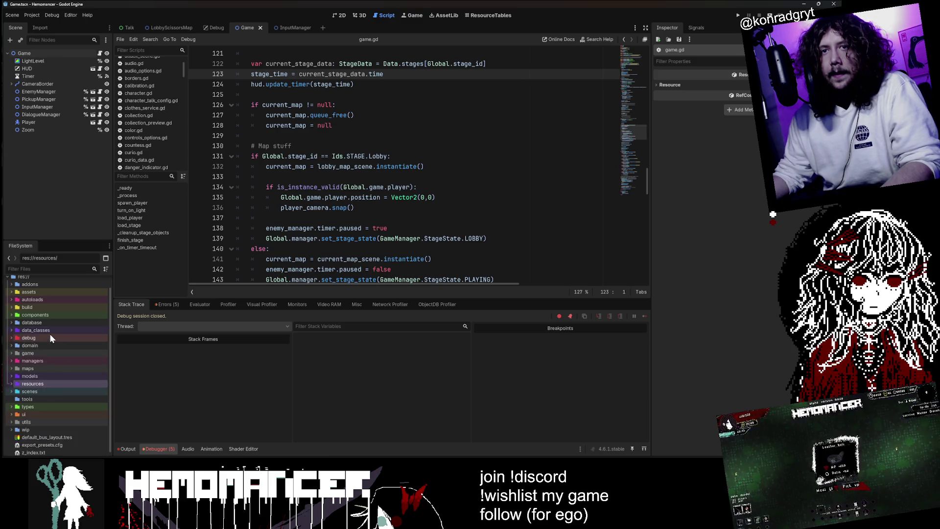
{"action": "double_click", "coordinate": [48, 383]}
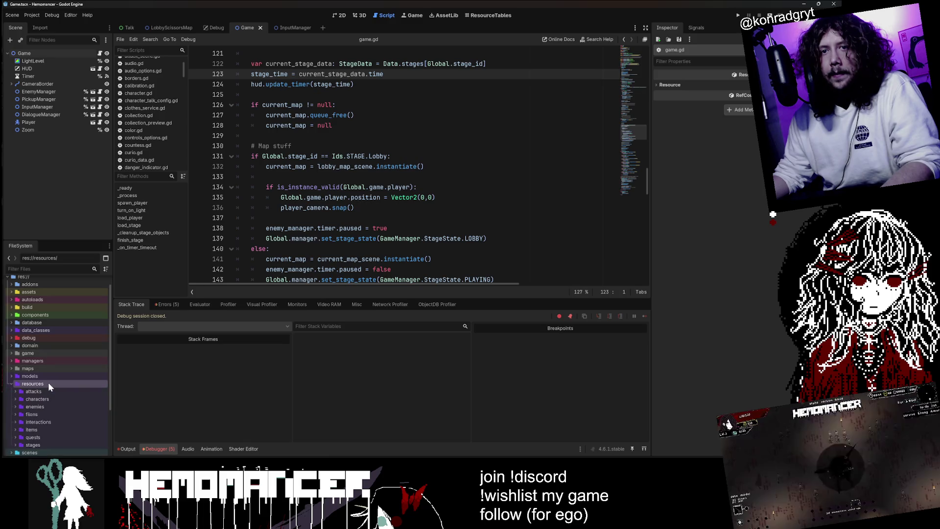
{"action": "double_click", "coordinate": [48, 384]}
Step: Reopen data.gd from the autoloads folder and give the code editor more vertical room
{"action": "double_click", "coordinate": [54, 300]}
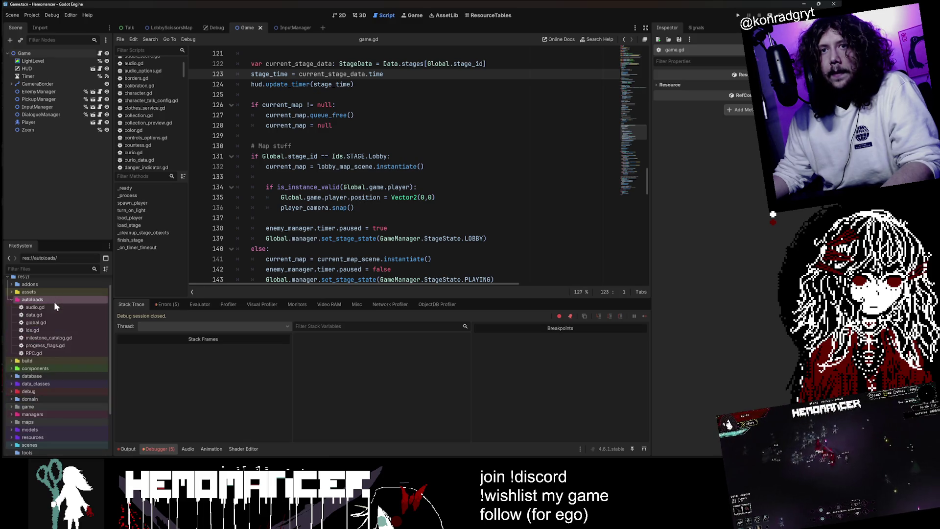
{"action": "double_click", "coordinate": [53, 315]}
{"action": "scroll", "coordinate": [391, 245], "scroll_direction": "down", "scroll_amount": 1}
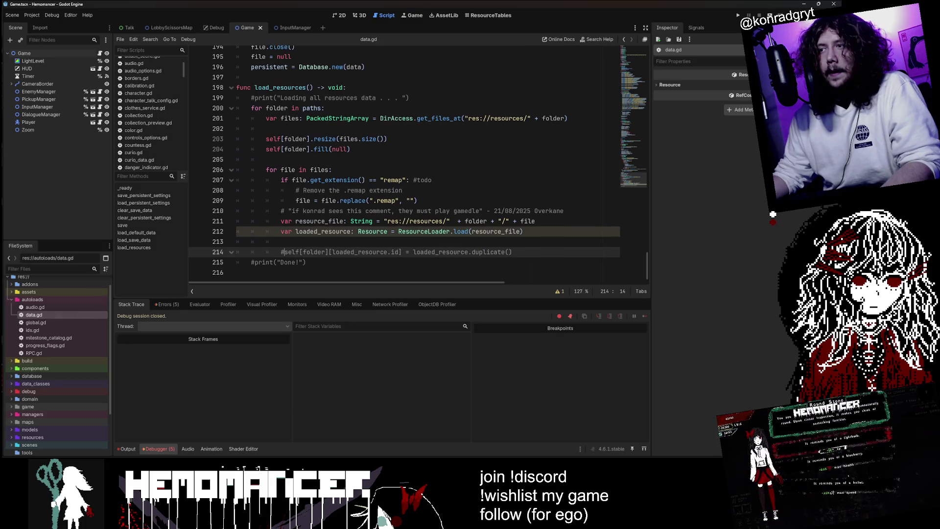
{"action": "left_click_drag", "start_coordinate": [390, 300], "coordinate": [390, 349]}
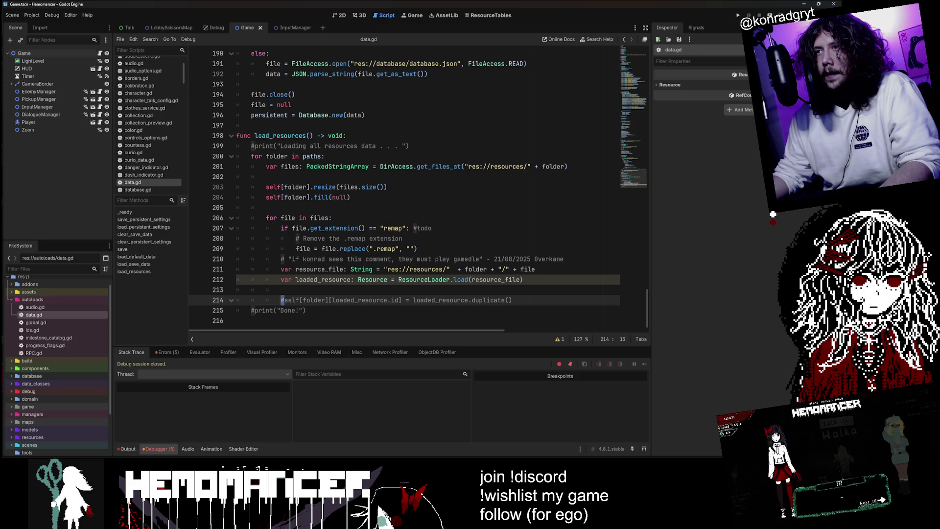
Step: Remove the # from line 214 and check the resources subfolders stages, items and attacks
{"action": "key", "text": "Delete"}
{"action": "left_click", "coordinate": [587, 166]}
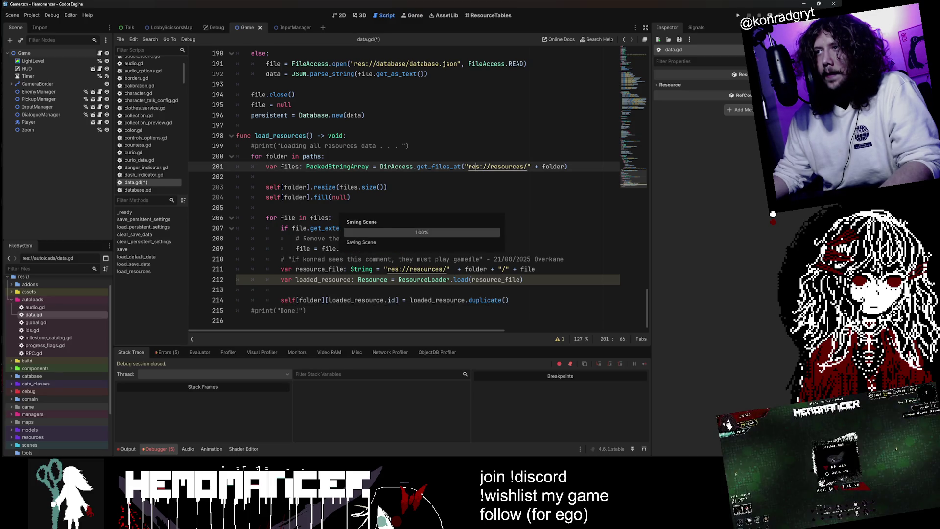
{"action": "double_click", "coordinate": [29, 299]}
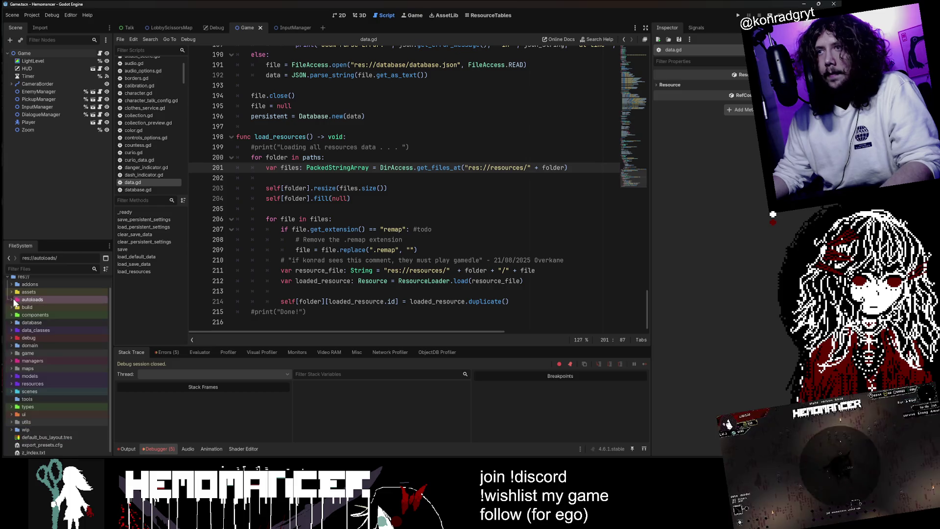
{"action": "double_click", "coordinate": [23, 383]}
{"action": "scroll", "coordinate": [34, 375], "scroll_direction": "down", "scroll_amount": 3}
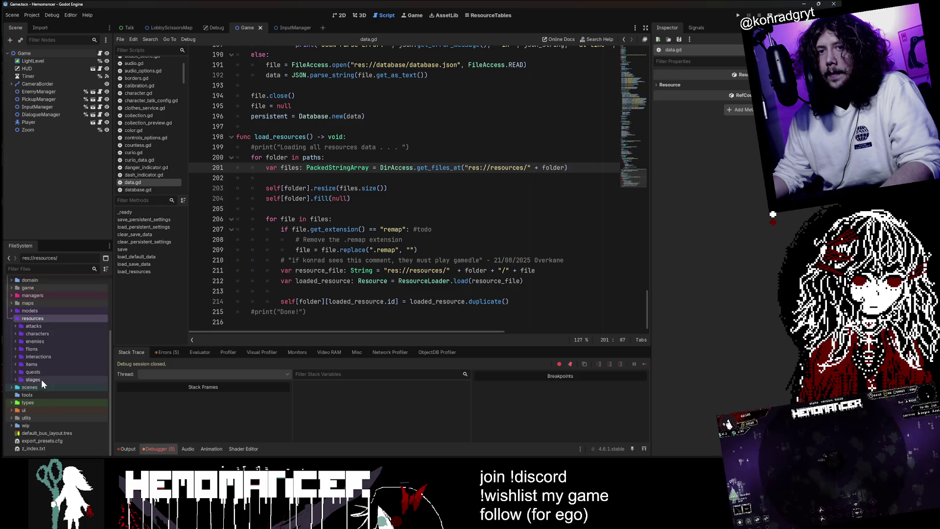
{"action": "double_click", "coordinate": [41, 378]}
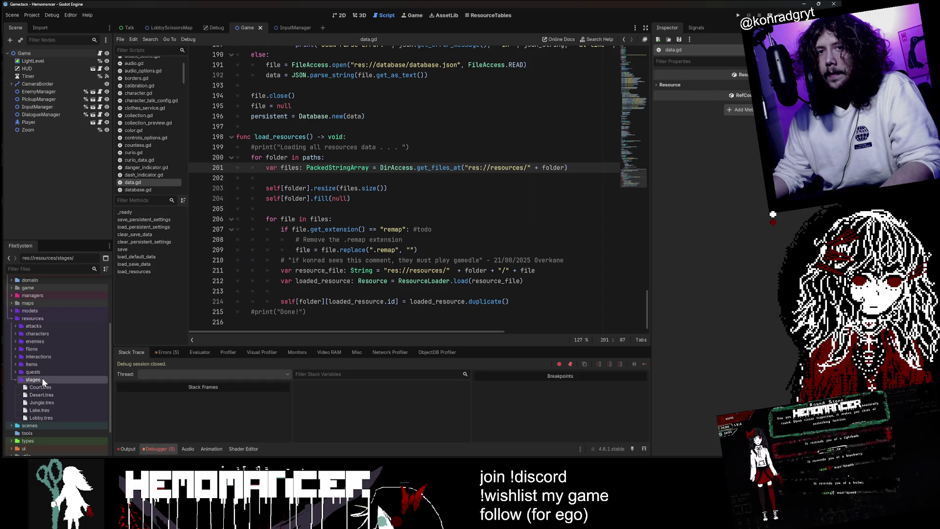
{"action": "double_click", "coordinate": [42, 377]}
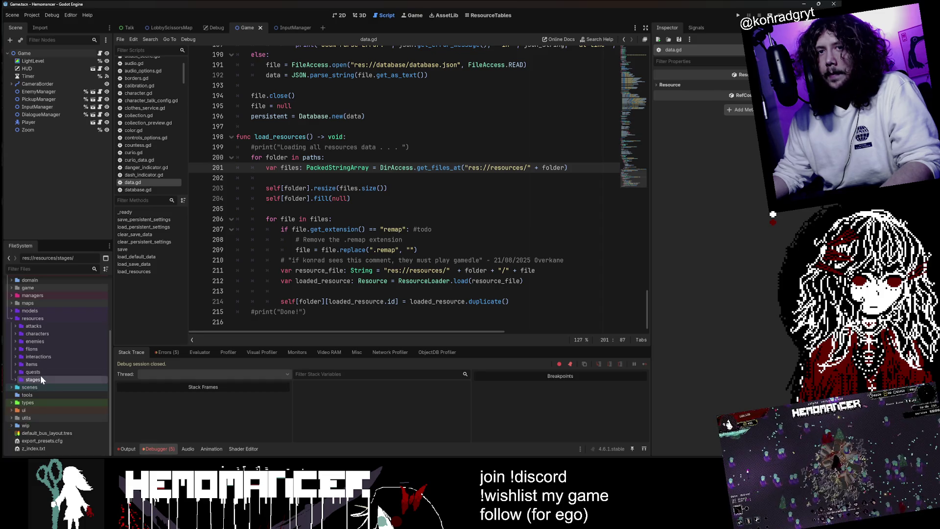
{"action": "left_click", "coordinate": [42, 365]}
{"action": "key", "text": "Up"}
{"action": "key", "text": "Up"}
{"action": "key", "text": "Up"}
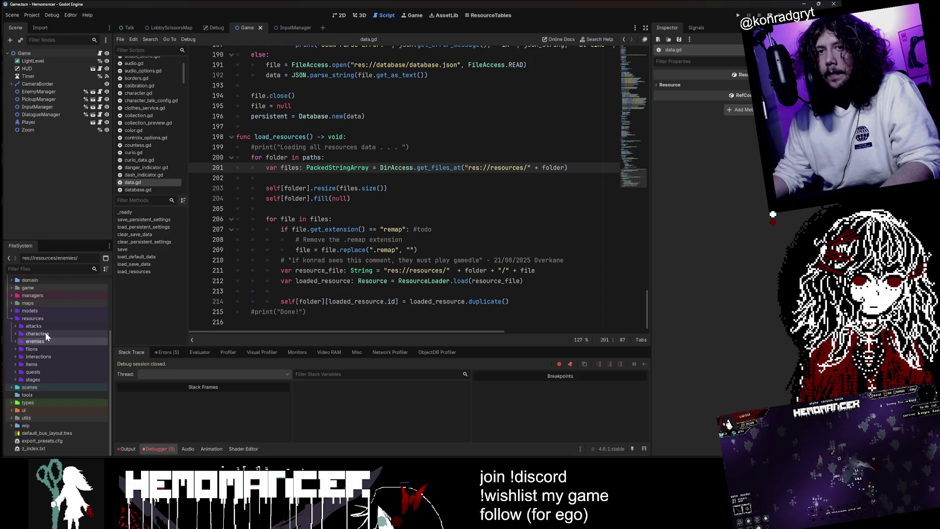
Step: Review the paths array on line 15 up to the quests entry, then run the game to the breakpoint
{"action": "scroll", "coordinate": [404, 196], "scroll_direction": "up", "scroll_amount": 7}
{"action": "scroll", "coordinate": [633, 117], "scroll_direction": "up", "scroll_amount": 15}
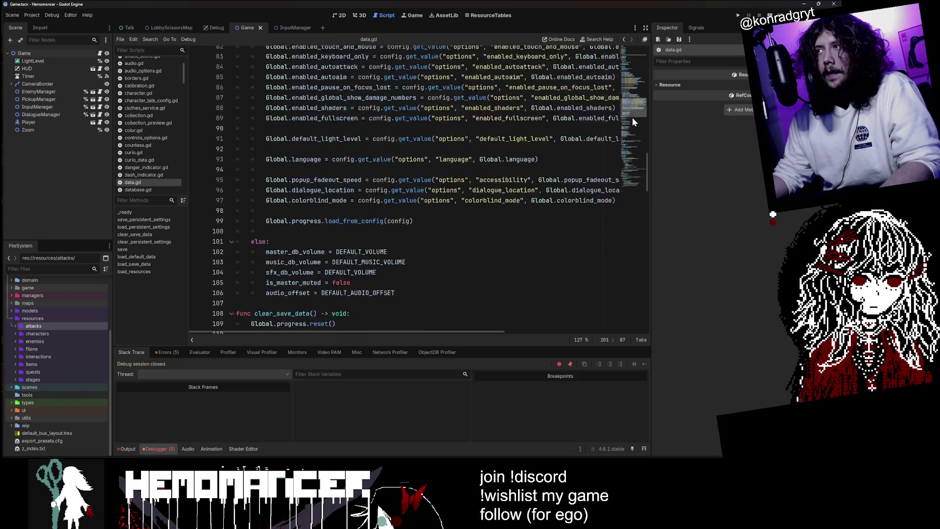
{"action": "scroll", "coordinate": [638, 56], "scroll_direction": "up", "scroll_amount": 14}
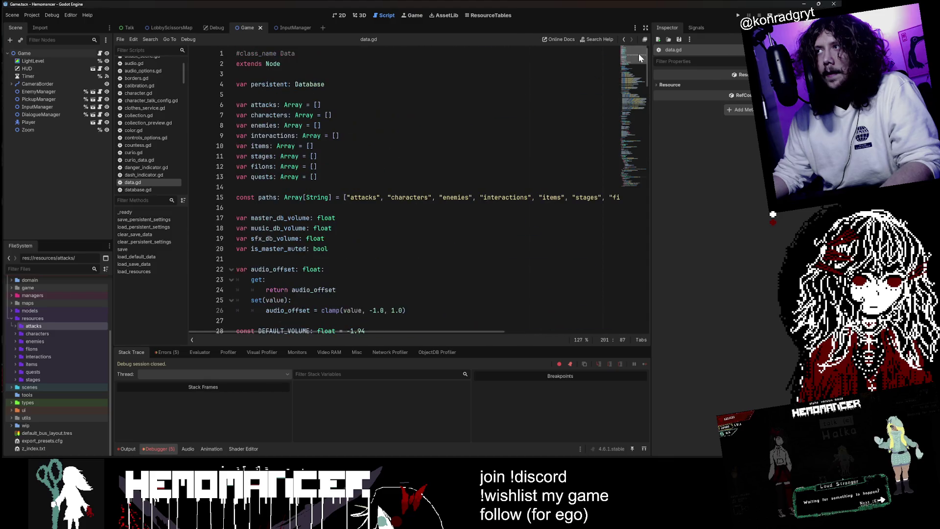
{"action": "left_click", "coordinate": [364, 197]}
{"action": "left_click", "coordinate": [398, 197]}
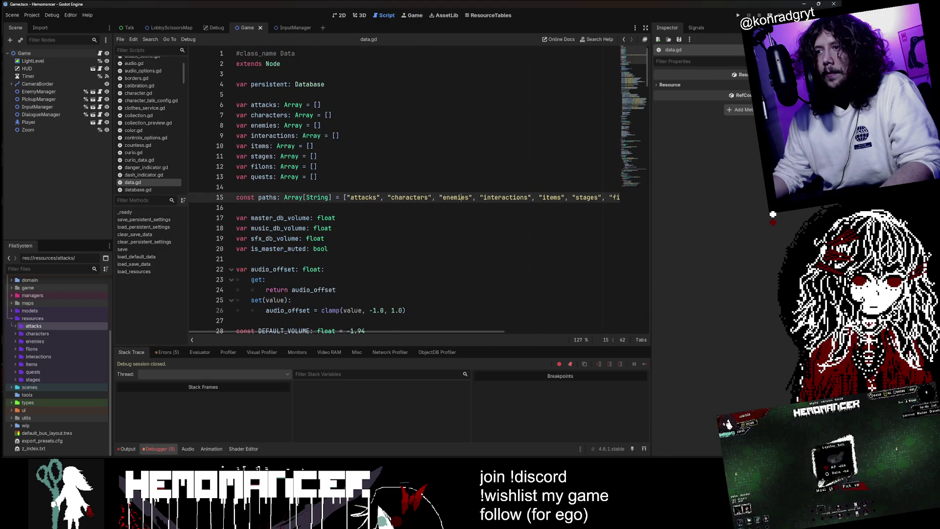
{"action": "left_click_drag", "start_coordinate": [462, 330], "coordinate": [559, 331]}
{"action": "left_click", "coordinate": [373, 197]}
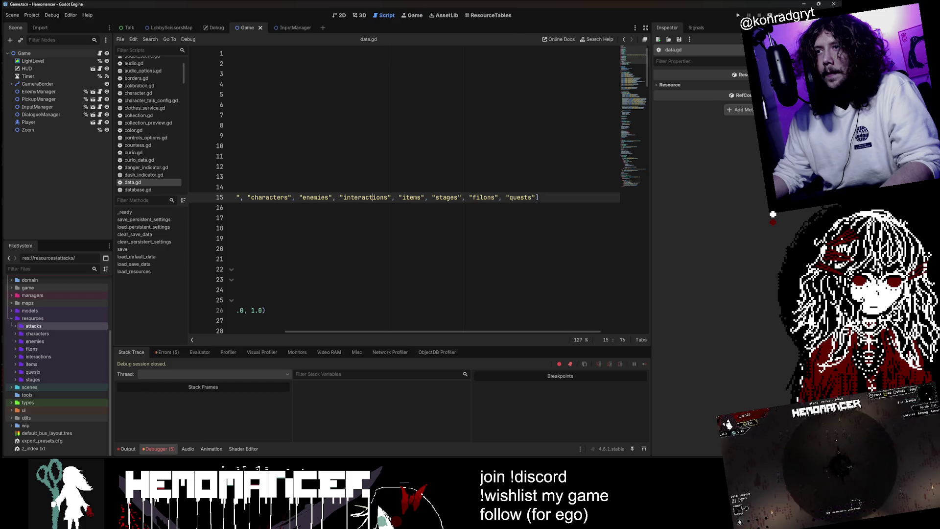
{"action": "left_click", "coordinate": [509, 198]}
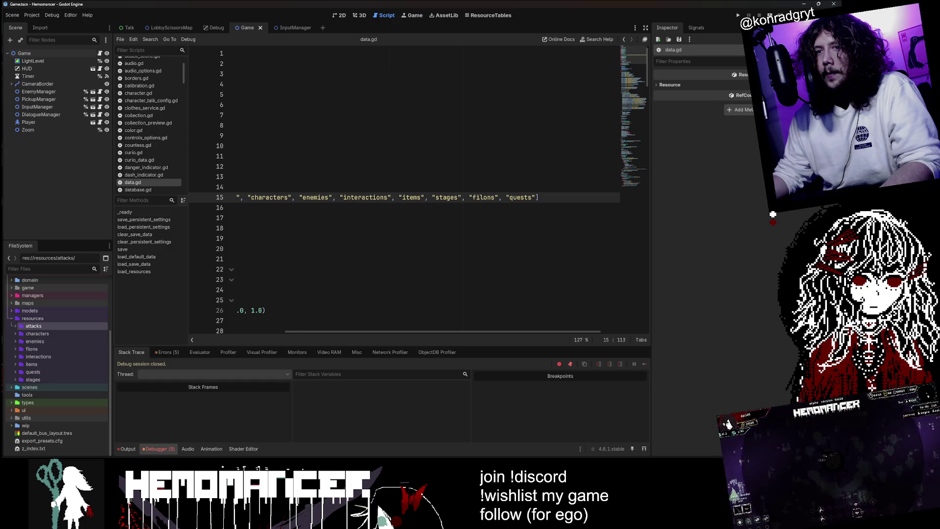
{"action": "left_click", "coordinate": [48, 371]}
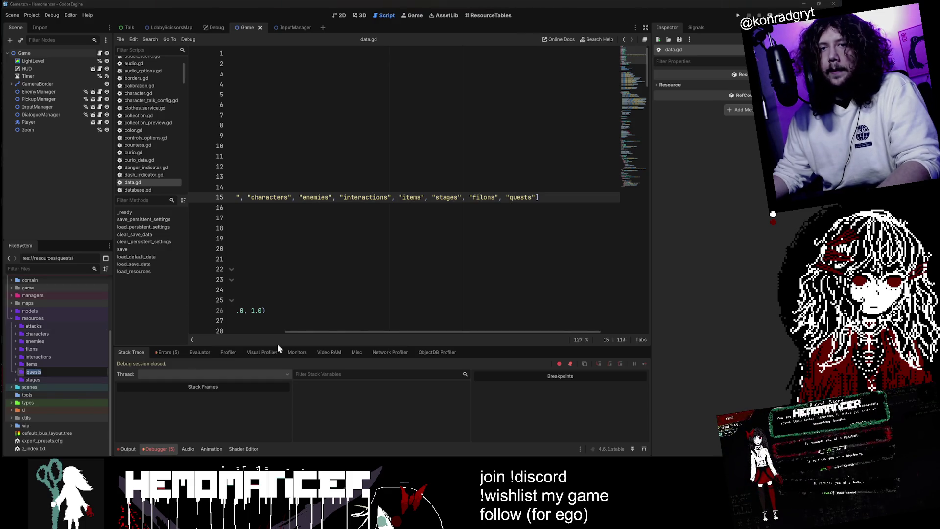
{"action": "double_click", "coordinate": [520, 197]}
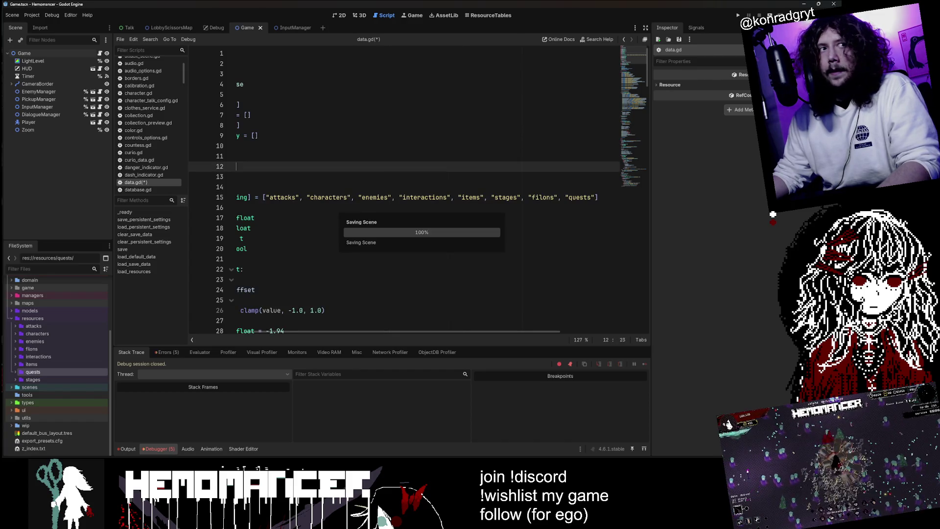
{"action": "scroll", "coordinate": [404, 196], "scroll_direction": "left", "scroll_amount": 3}
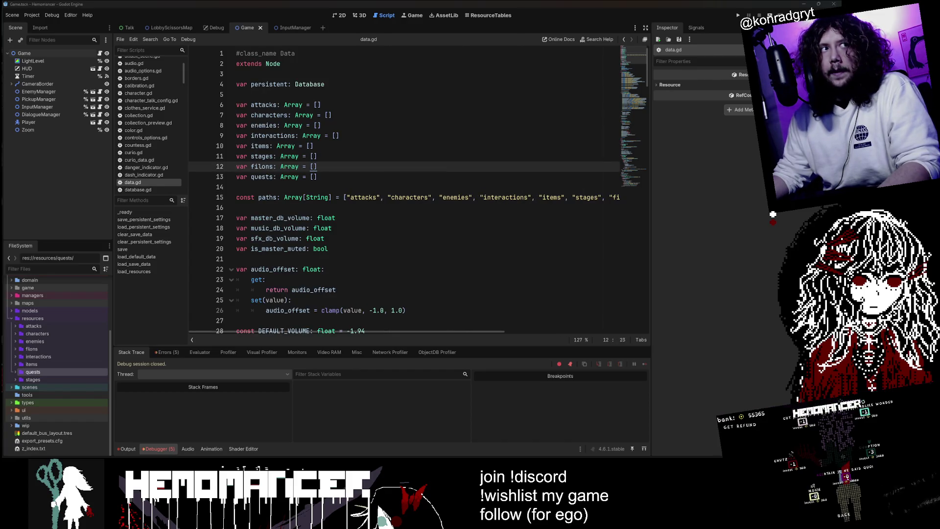
{"action": "key", "text": "F5"}
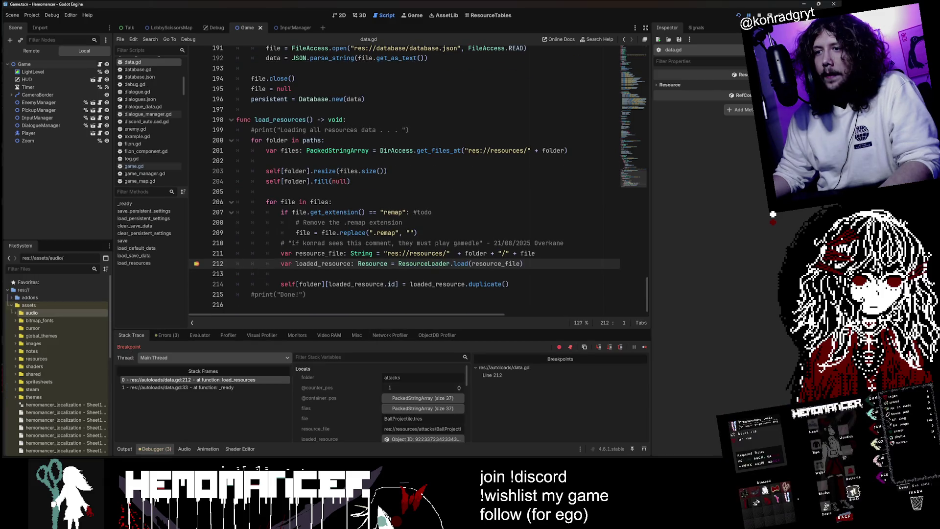
Step: Inspect BallProjectile's Attack properties, then stop the paused debug session with F8
{"action": "left_click", "coordinate": [417, 437]}
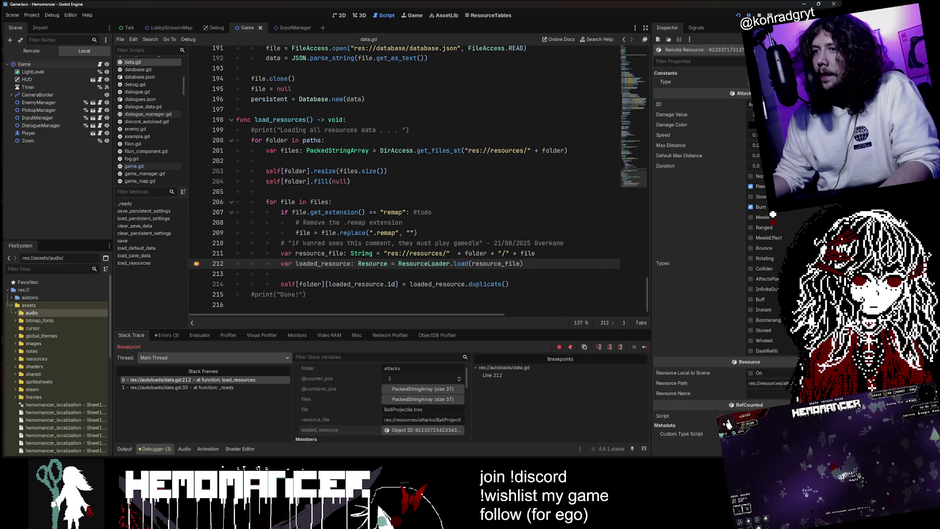
{"action": "left_click", "coordinate": [403, 283]}
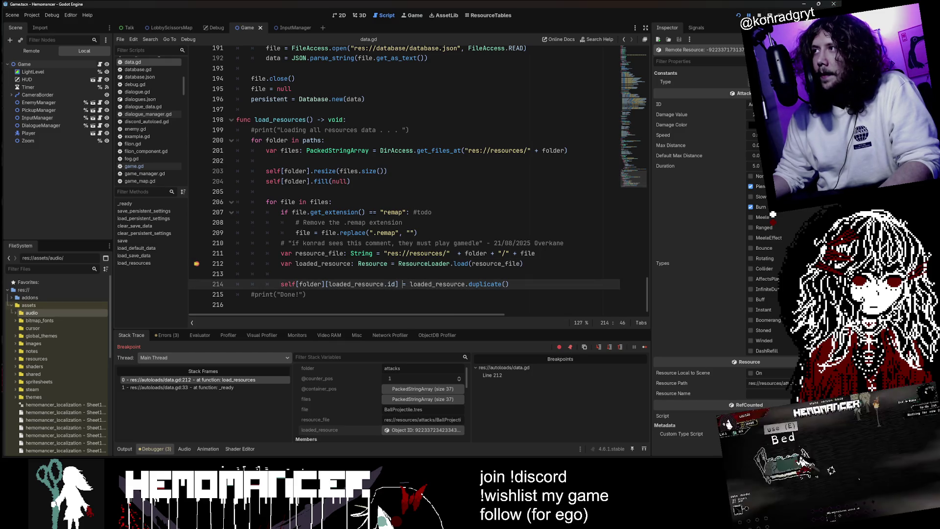
{"action": "key", "text": "F8"}
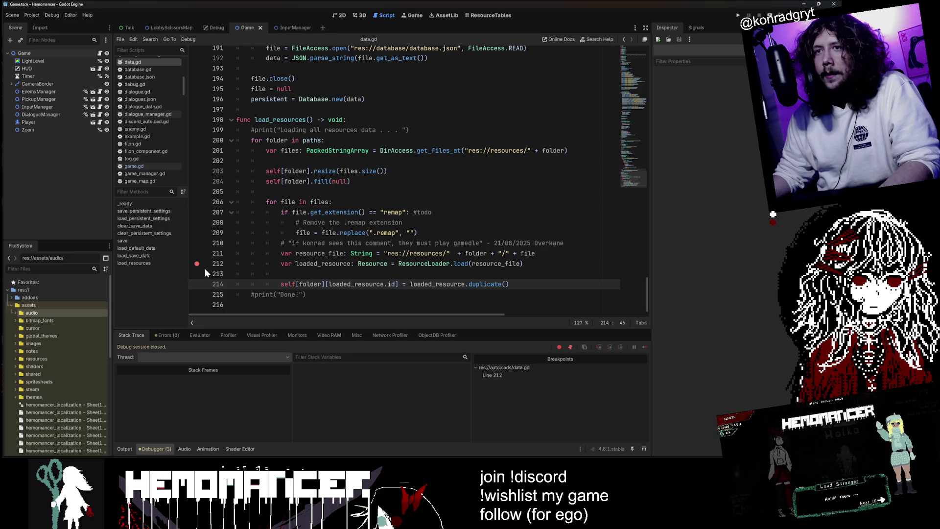
Step: Clear the line 212 breakpoint, add print(loaded_resource.id) on line 213, then save and run
{"action": "left_click", "coordinate": [197, 263]}
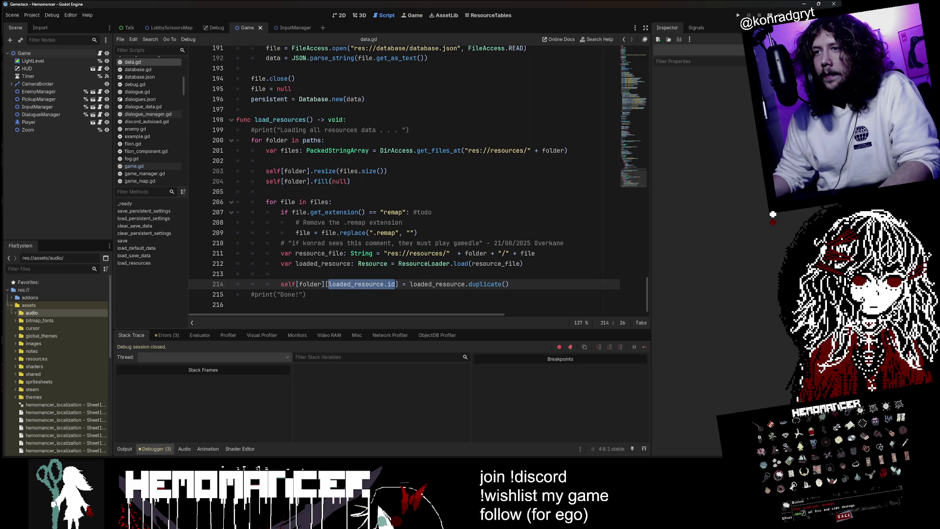
{"action": "left_click", "coordinate": [281, 274]}
{"action": "type", "text": "print(loaded_resource.id"}
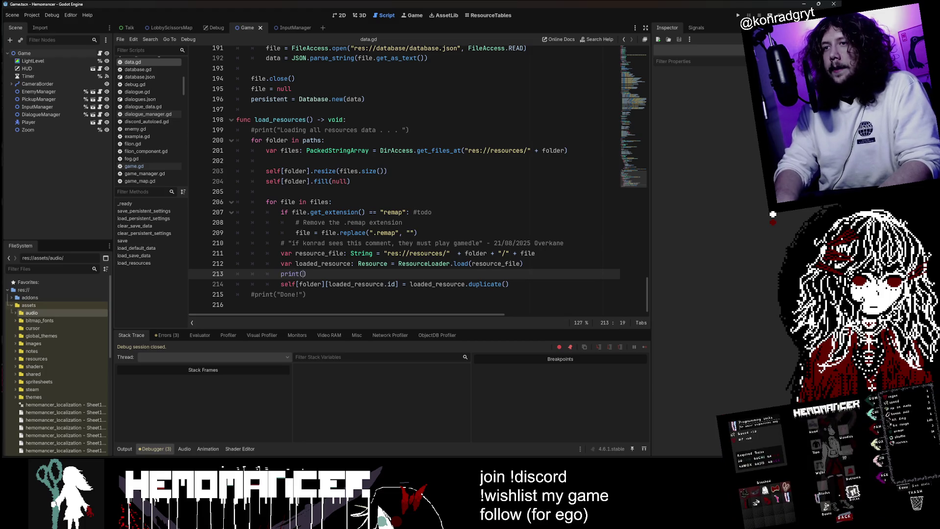
{"action": "key", "text": "ctrl+s"}
{"action": "left_click", "coordinate": [529, 141]}
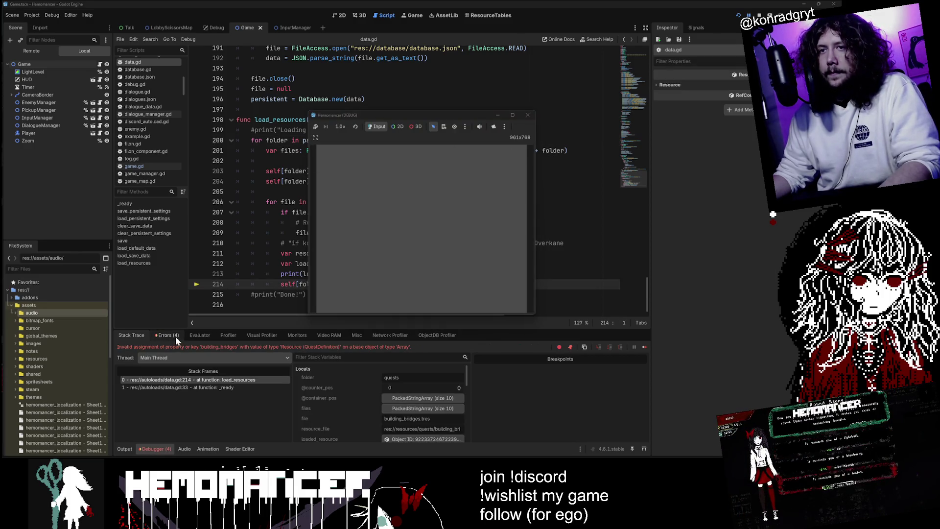
Step: Resume the game so each resource id prints to Output, then stop it and clear the log
{"action": "left_click", "coordinate": [125, 449]}
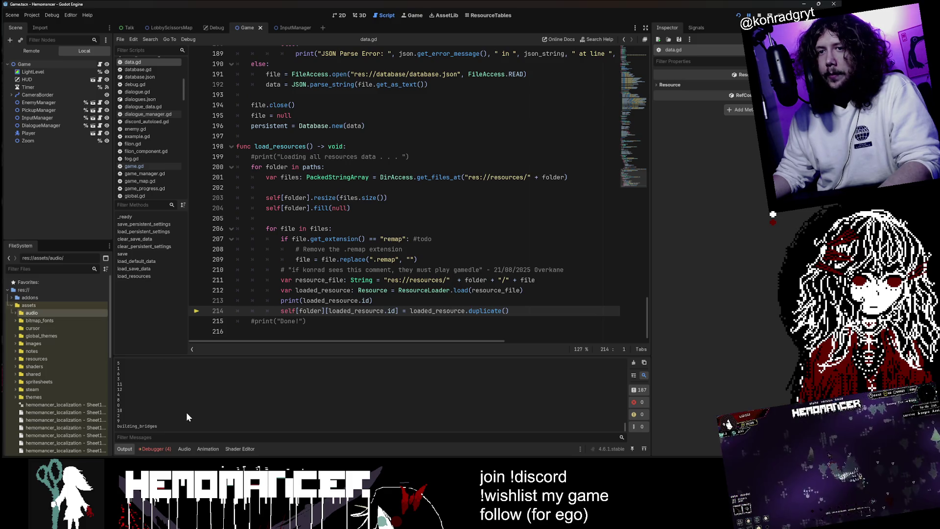
{"action": "key", "text": "F5"}
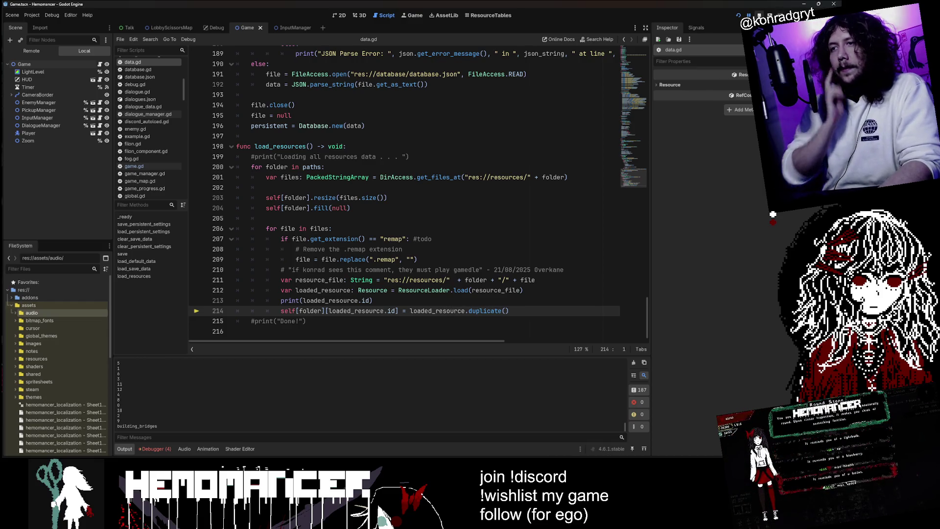
{"action": "key", "text": "F8"}
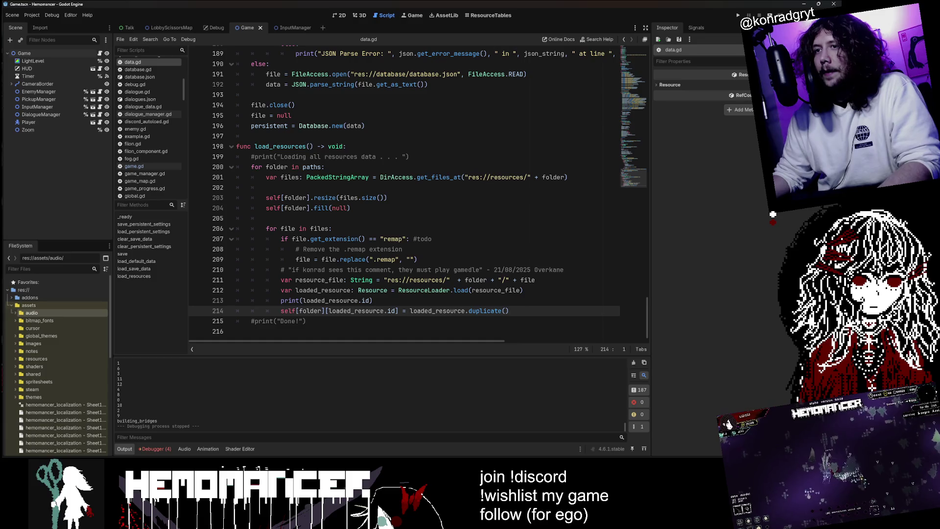
{"action": "left_click", "coordinate": [632, 364]}
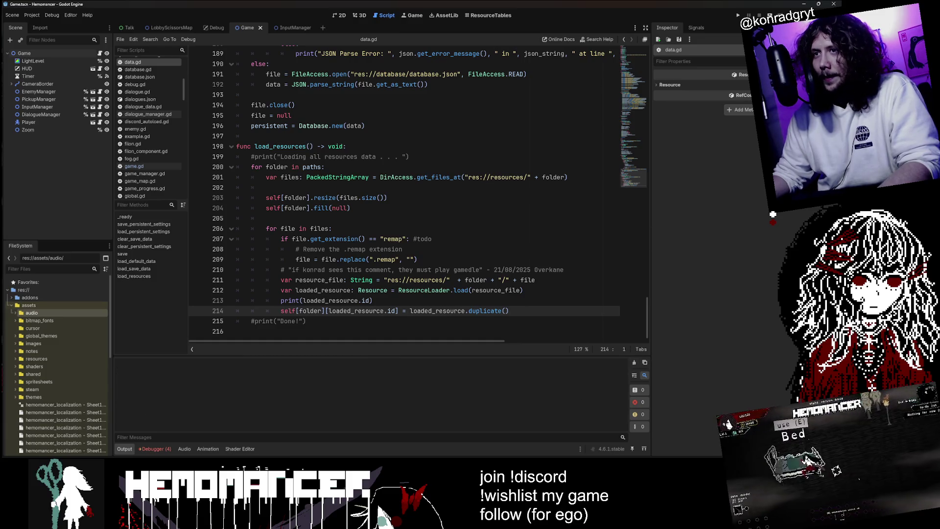
Step: Delete the temporary print(loaded_resource.id) line, leaving line 213 blank
{"action": "double_click", "coordinate": [38, 303]}
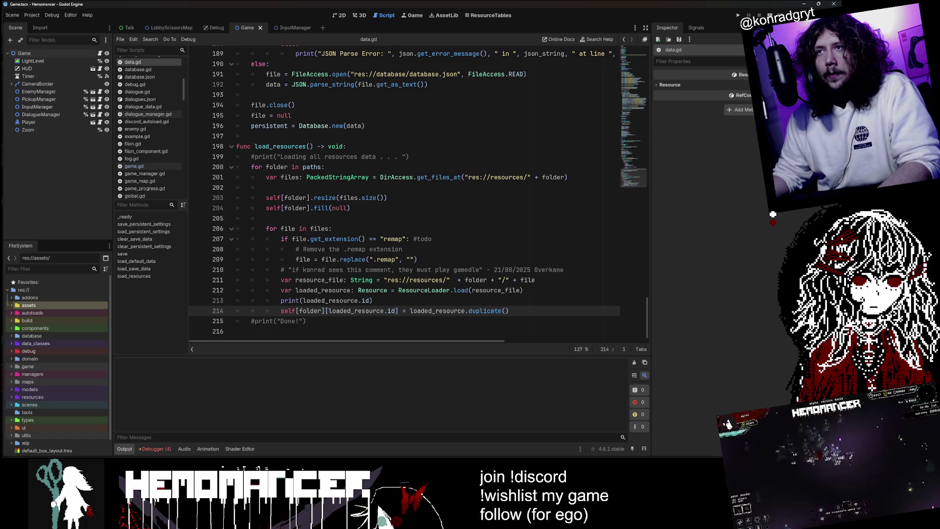
{"action": "scroll", "coordinate": [402, 196], "scroll_direction": "up", "scroll_amount": 20}
{"action": "scroll", "coordinate": [401, 196], "scroll_direction": "up", "scroll_amount": 18}
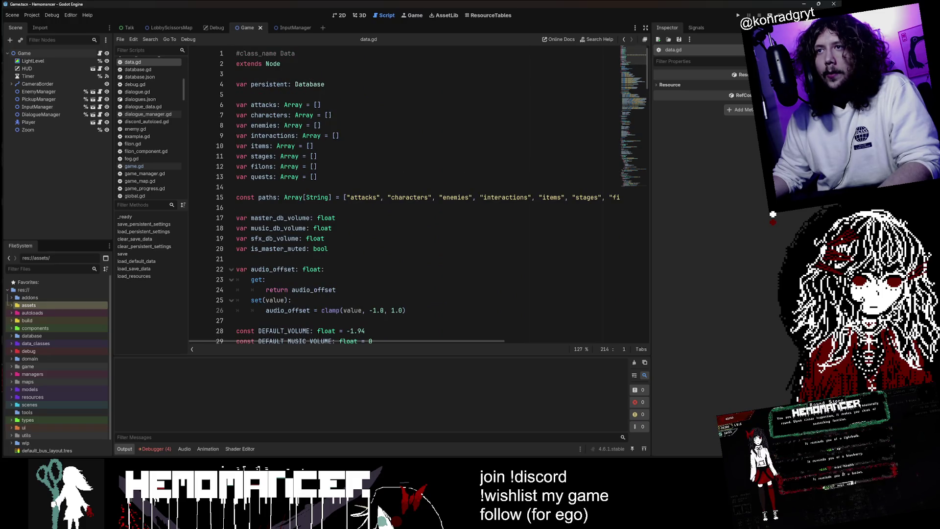
{"action": "scroll", "coordinate": [401, 196], "scroll_direction": "down", "scroll_amount": 20}
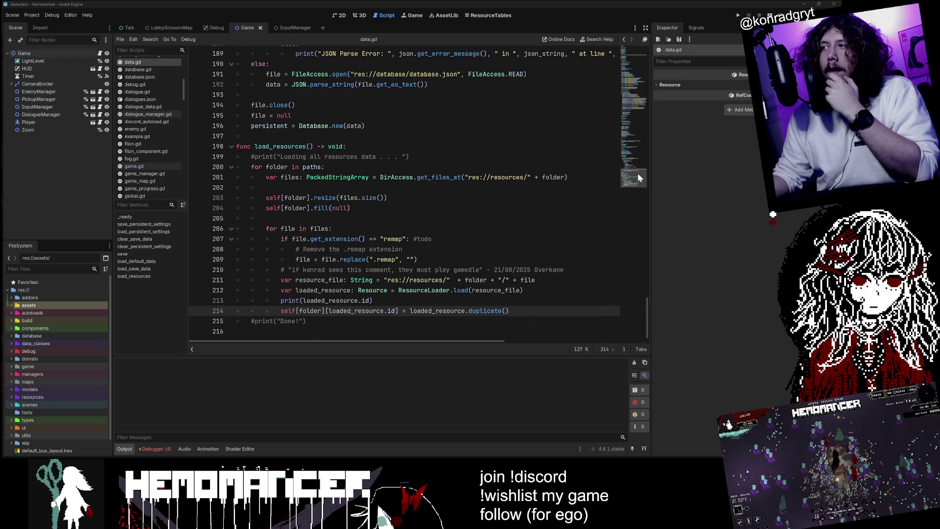
{"action": "scroll", "coordinate": [635, 147], "scroll_direction": "up", "scroll_amount": 6}
{"action": "mouse_move", "coordinate": [636, 146]}
{"action": "left_mouse_down"}
{"action": "mouse_move", "coordinate": [642, 54]}
{"action": "mouse_move", "coordinate": [623, 311]}
{"action": "left_mouse_up"}
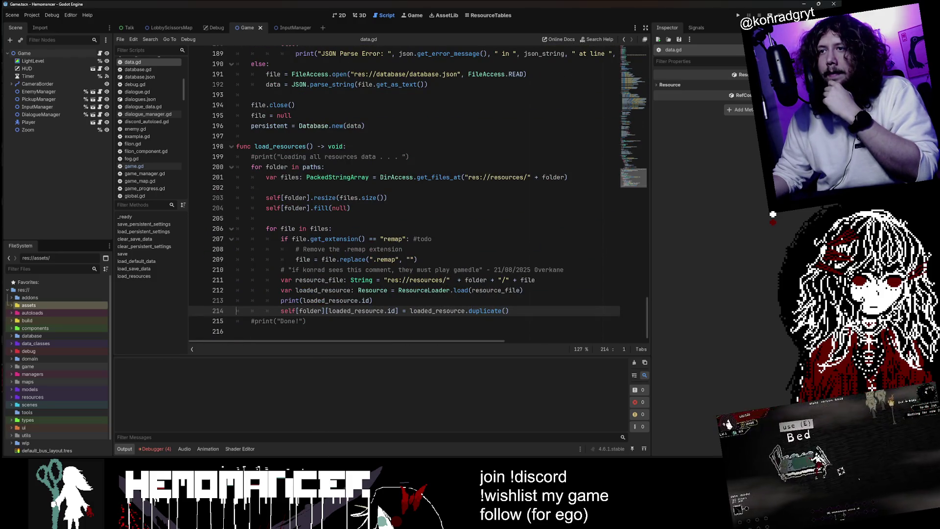
{"action": "mouse_move", "coordinate": [373, 300]}
{"action": "left_mouse_down"}
{"action": "mouse_move", "coordinate": [301, 300]}
{"action": "mouse_move", "coordinate": [297, 290]}
{"action": "left_mouse_up"}
{"action": "key", "text": "Down"}
{"action": "key", "text": "End"}
{"action": "key", "text": "shift+Home"}
{"action": "key", "text": "BackSpace"}
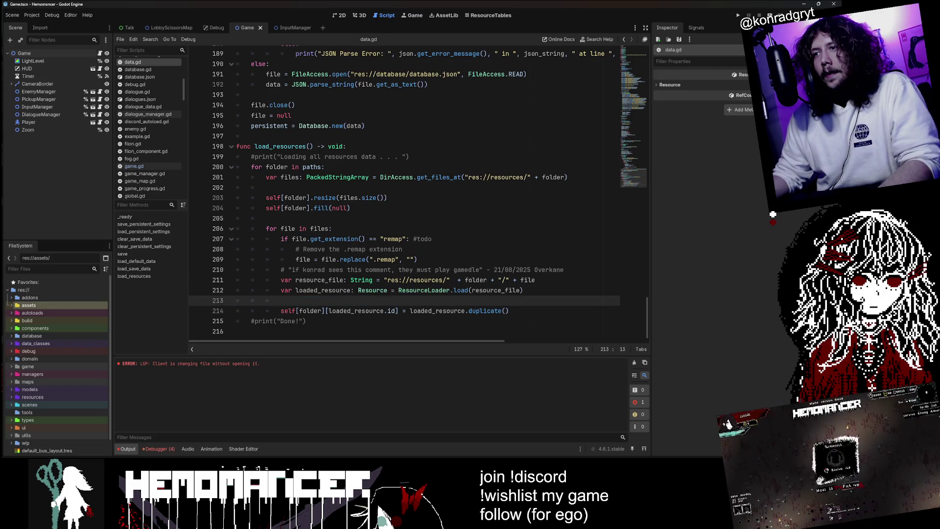
Step: Clear the output and start a new line reading 'if loaded_resource.id' above the assignment
{"action": "left_click", "coordinate": [632, 361]}
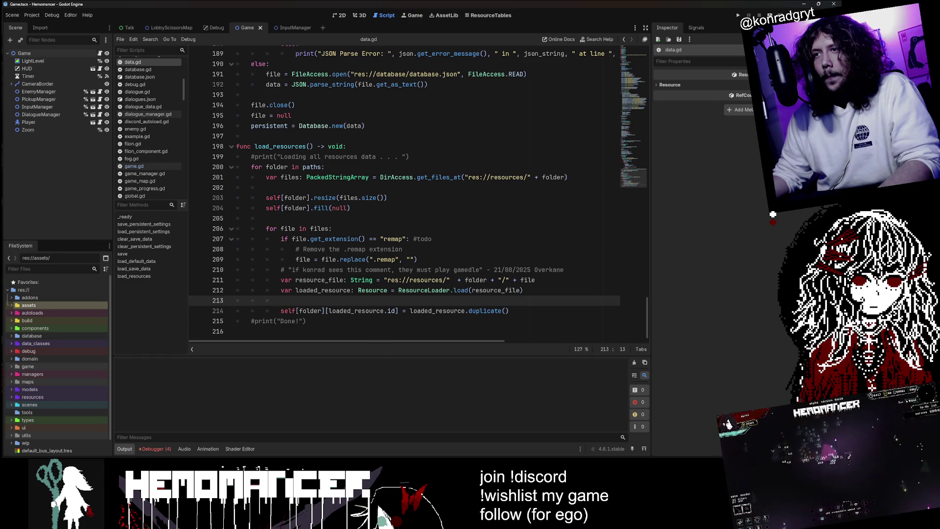
{"action": "double_click", "coordinate": [336, 290]}
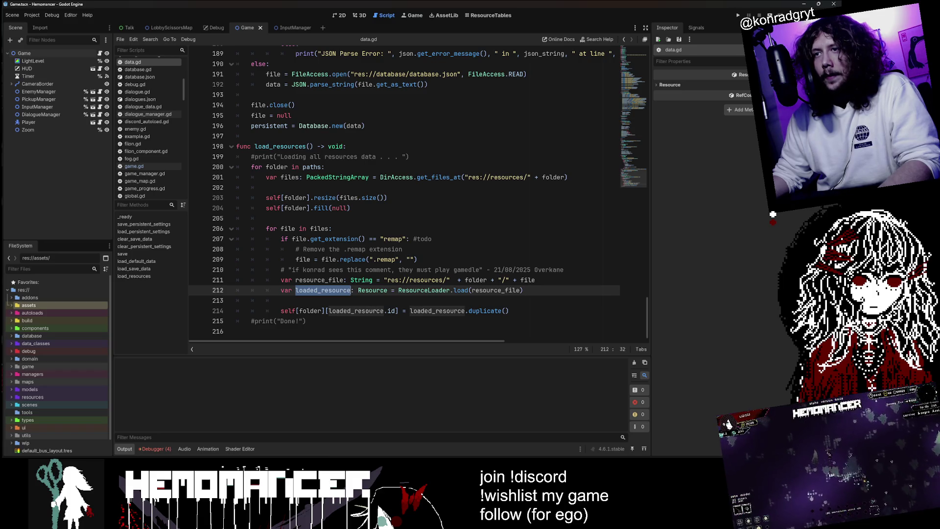
{"action": "key", "text": "Down"}
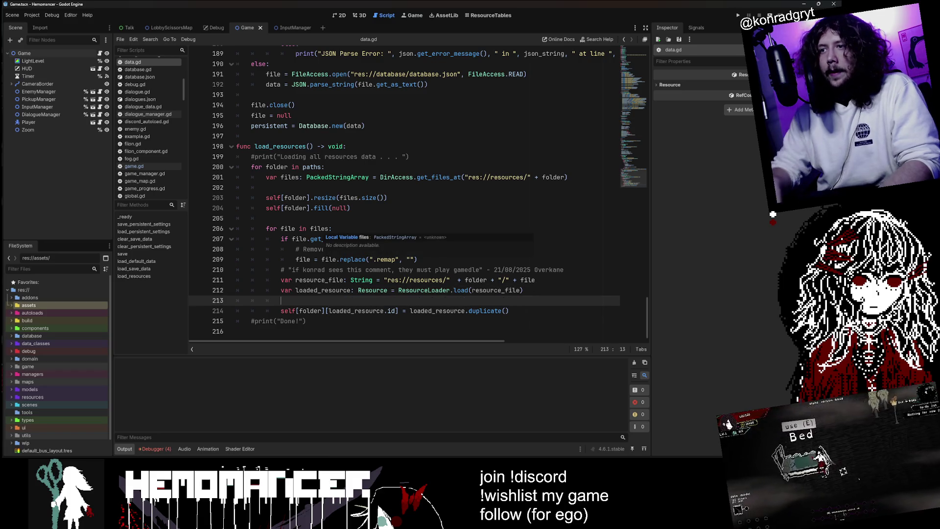
{"action": "key", "text": "Return"}
{"action": "key", "text": "Return"}
{"action": "key", "text": "Up"}
{"action": "type", "text": "if"}
{"action": "left_click_drag", "start_coordinate": [396, 331], "coordinate": [328, 331]}
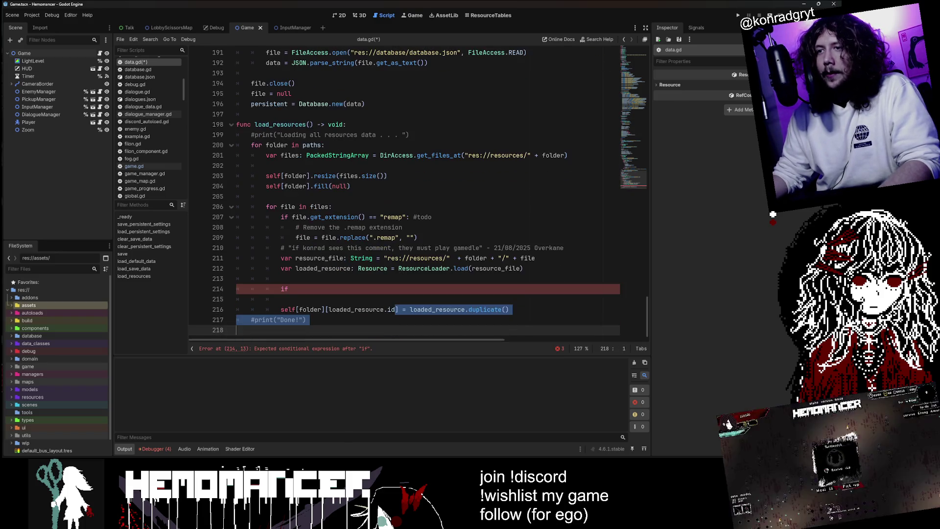
{"action": "left_click", "coordinate": [290, 289]}
{"action": "type", "text": "loaded_resource.id"}
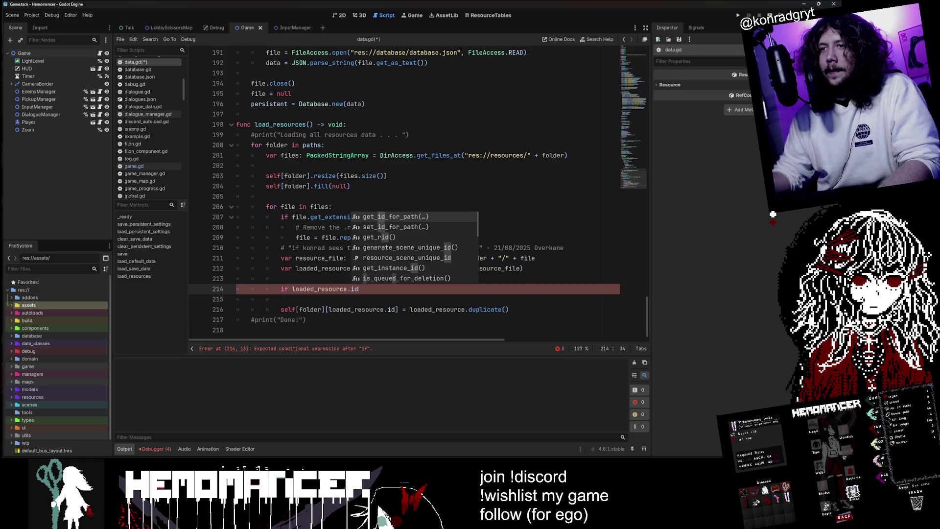
{"action": "key", "text": "Escape"}
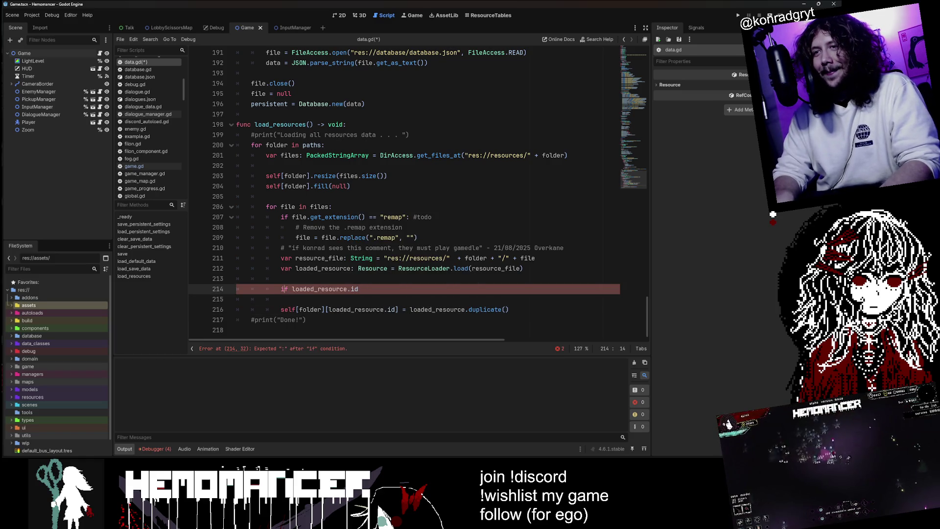
Step: Complete the condition to read 'if loaded_resource.id is String:'
{"action": "left_click", "coordinate": [237, 299]}
{"action": "left_click", "coordinate": [360, 289]}
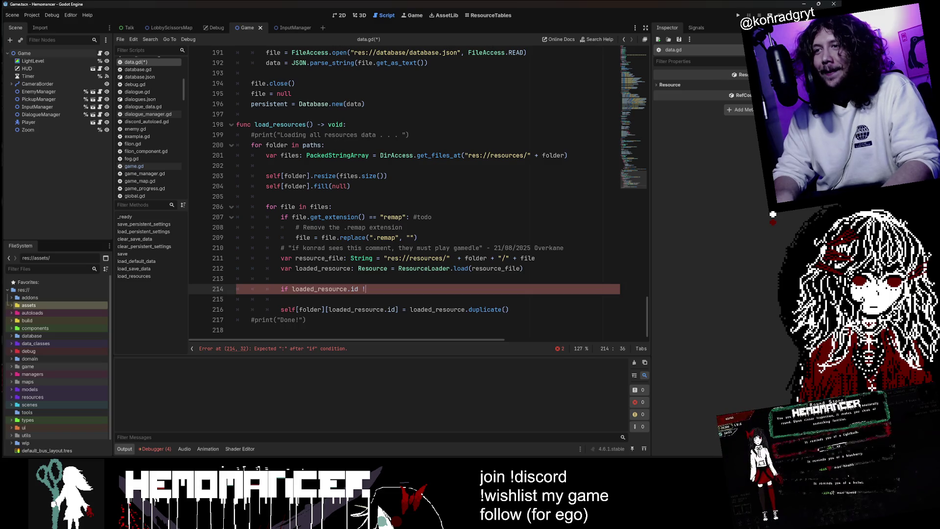
{"action": "type", "text": "is not Nu"}
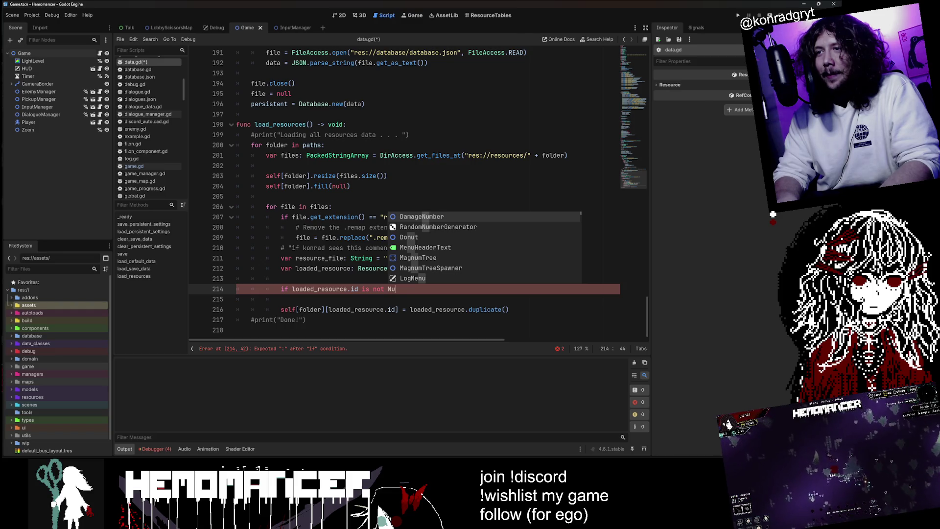
{"action": "key", "text": "BackSpace"}
{"action": "key", "text": "BackSpace"}
{"action": "type", "text": "Int"}
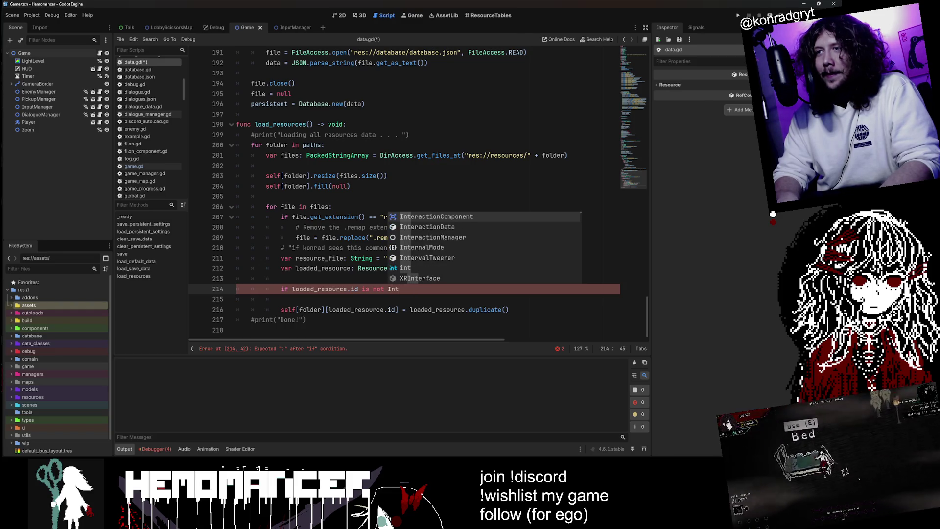
{"action": "key", "text": "Down"}
{"action": "key", "text": "Down"}
{"action": "key", "text": "Down"}
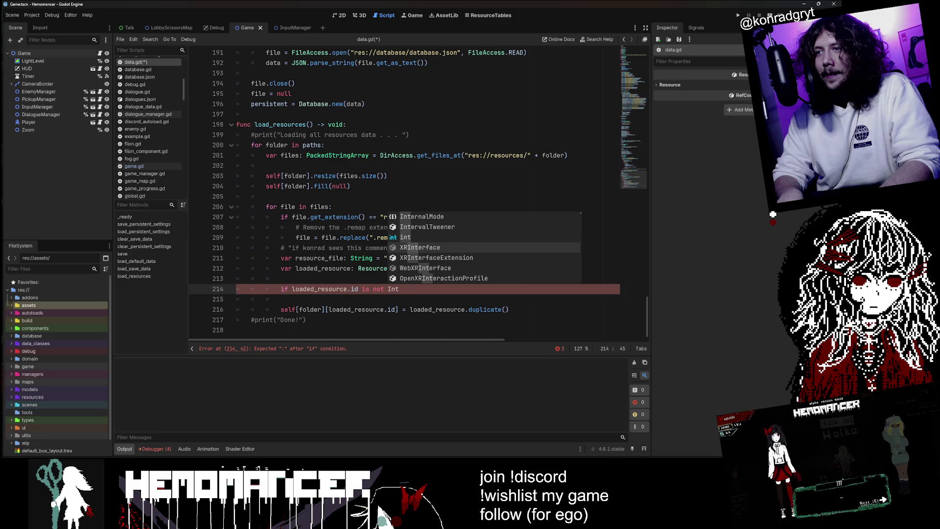
{"action": "key", "text": "BackSpace"}
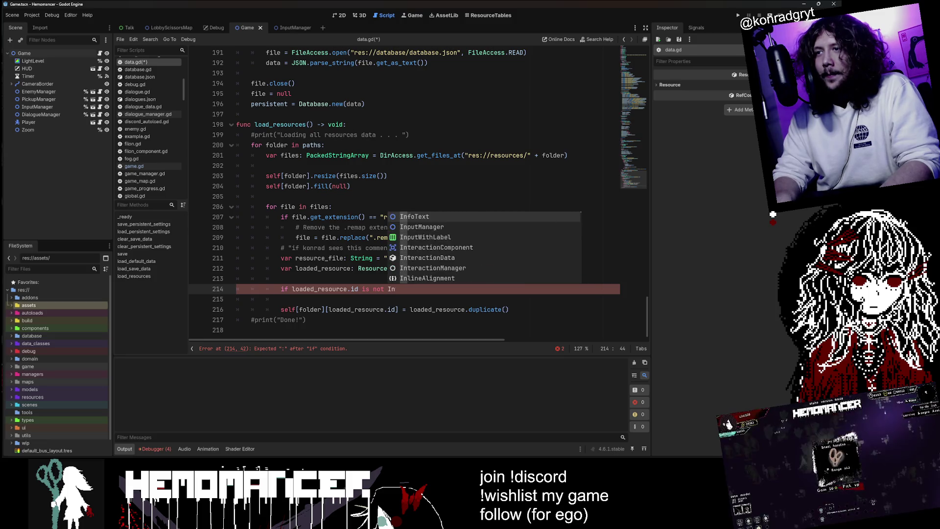
{"action": "key", "text": "BackSpace"}
{"action": "key", "text": "BackSpace"}
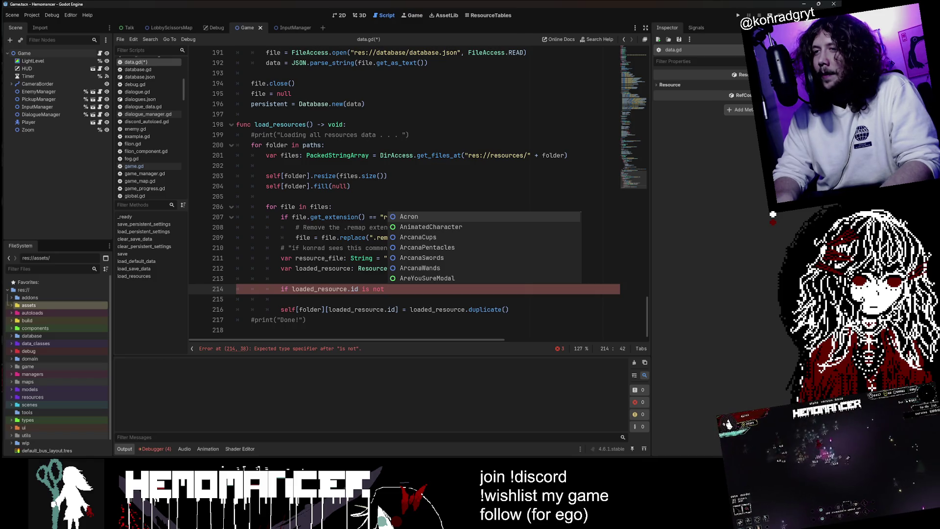
{"action": "type", "text": "String"}
{"action": "key", "text": "Left"}
{"action": "key", "text": "Left"}
{"action": "key", "text": "Left"}
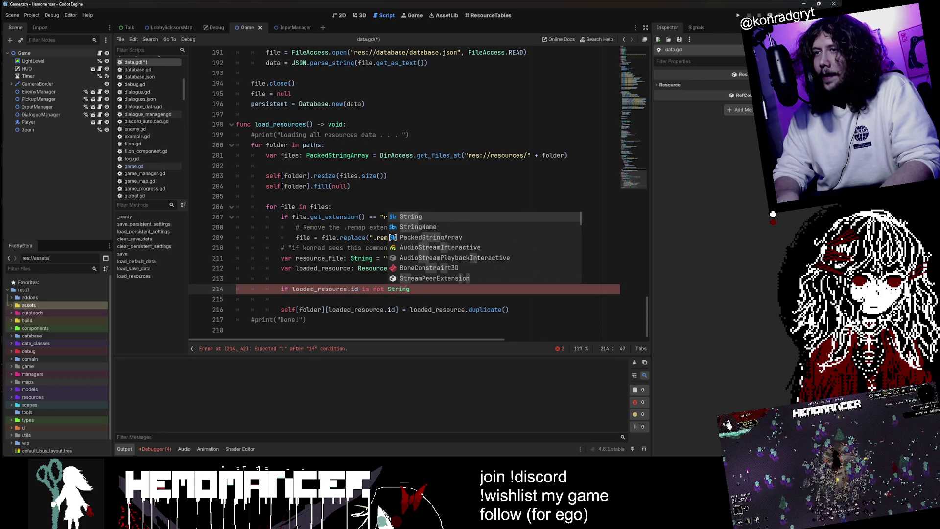
{"action": "key", "text": "BackSpace"}
{"action": "key", "text": "BackSpace"}
{"action": "key", "text": "BackSpace"}
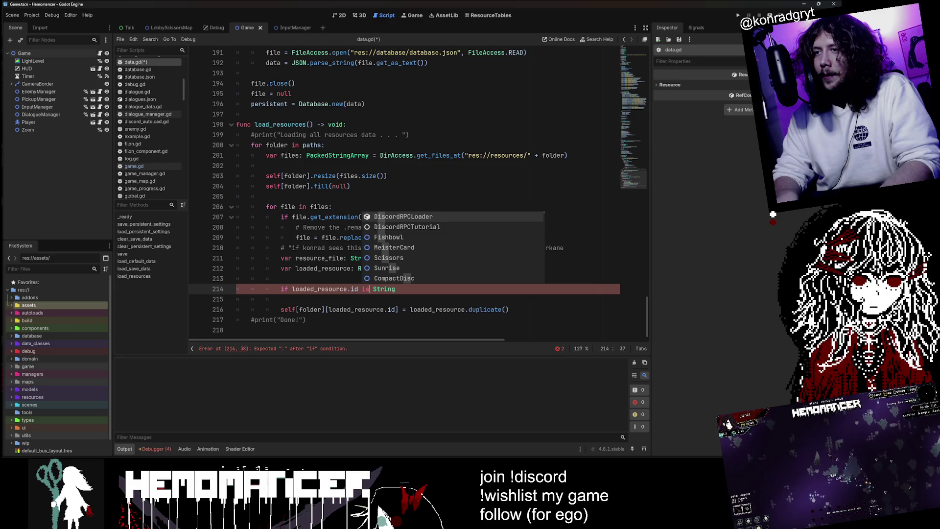
{"action": "key", "text": "Right"}
{"action": "key", "text": "Right"}
{"action": "key", "text": "Right"}
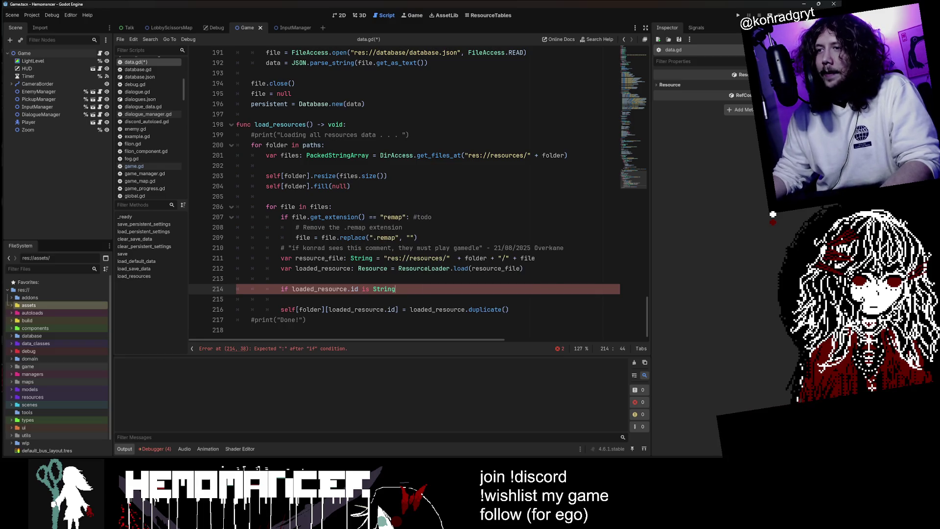
{"action": "type", "text": ":"}
Step: Add an indented pass placeholder and change the check to 'is not String'
{"action": "key", "text": "Down"}
{"action": "key", "text": "Return"}
{"action": "key", "text": "Up"}
{"action": "key", "text": "Tab"}
{"action": "type", "text": "pass"}
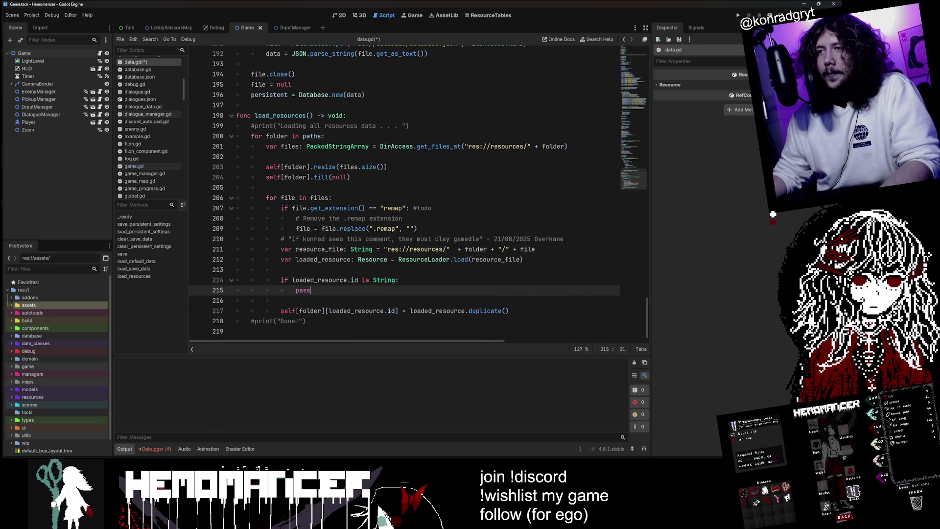
{"action": "left_click", "coordinate": [373, 280]}
{"action": "type", "text": "not"}
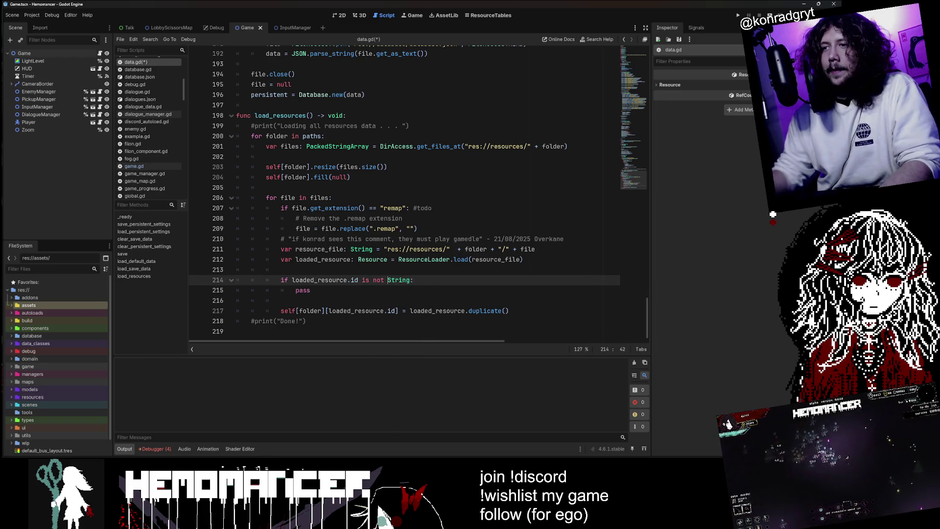
Step: Replace pass with the id-keyed assignment inside the check, then save and rerun
{"action": "double_click", "coordinate": [302, 290]}
{"action": "key", "text": "BackSpace"}
{"action": "key", "text": "Delete"}
{"action": "key", "text": "Delete"}
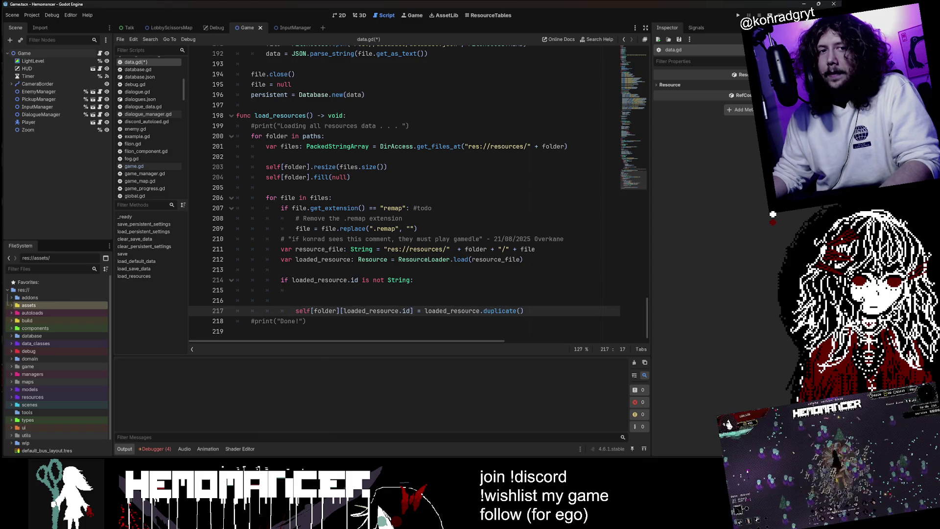
{"action": "key", "text": "ctrl+s"}
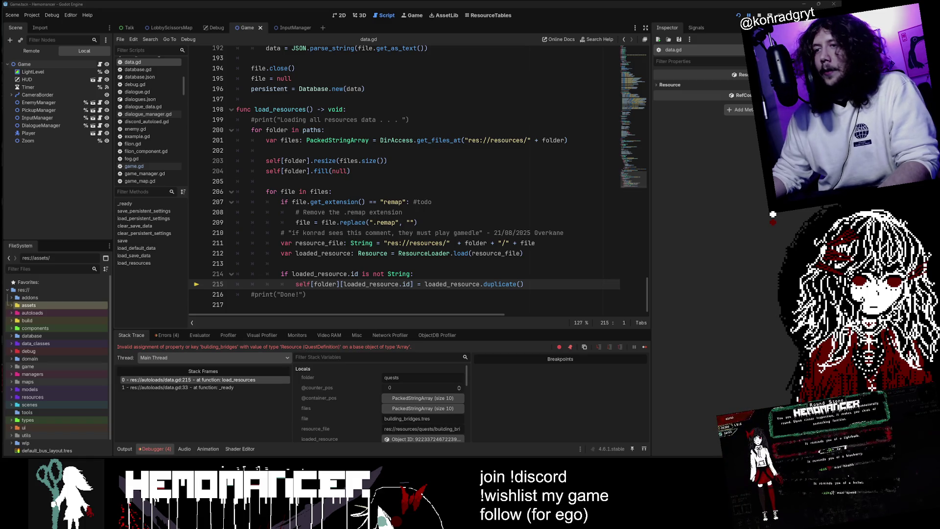
Step: Open the Errors list, jump to data.gd line 215's building_bridges error, and inspect the variables
{"action": "left_click", "coordinate": [169, 336]}
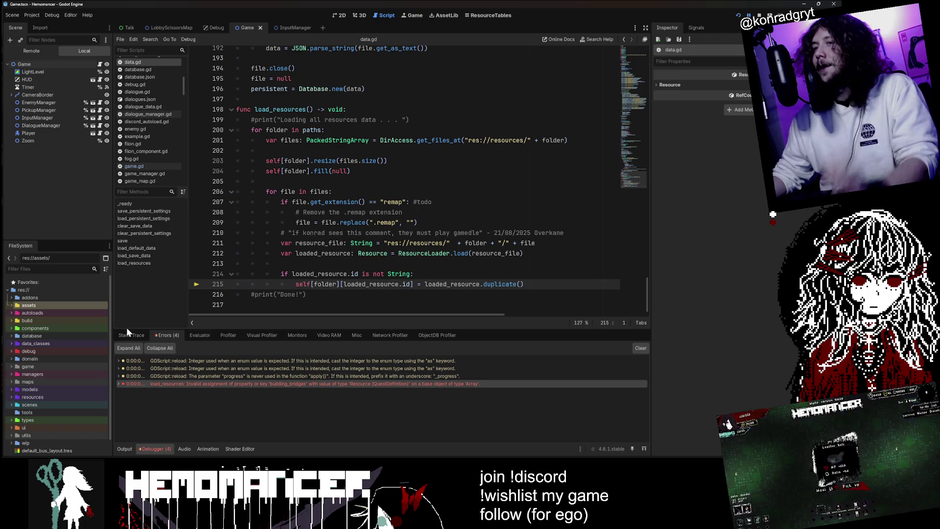
{"action": "left_click", "coordinate": [280, 379]}
{"action": "left_click", "coordinate": [281, 383]}
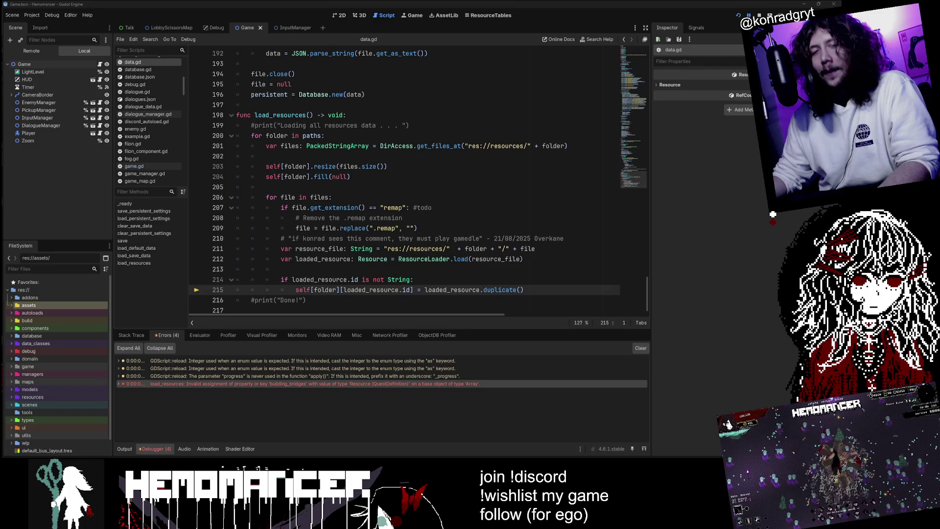
{"action": "left_click_drag", "start_coordinate": [652, 307], "coordinate": [659, 307]}
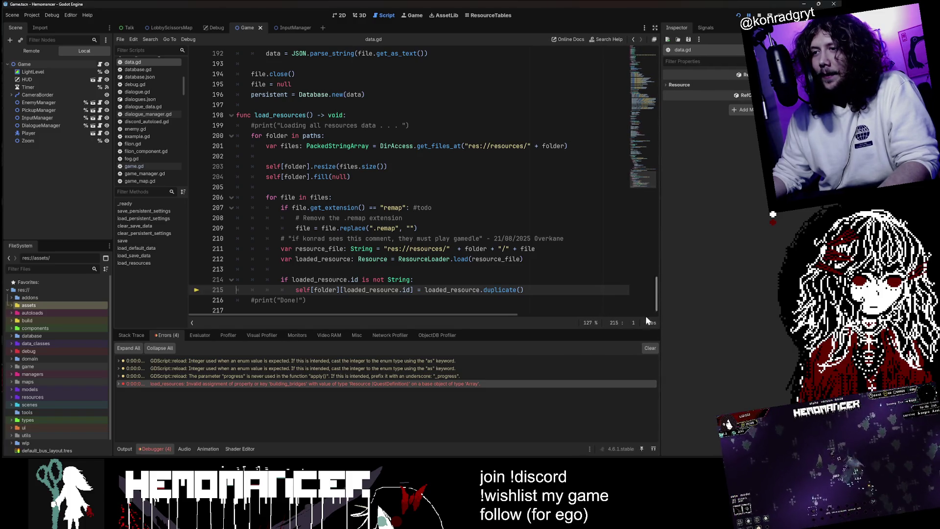
{"action": "left_click", "coordinate": [487, 370]}
{"action": "left_click", "coordinate": [489, 383]}
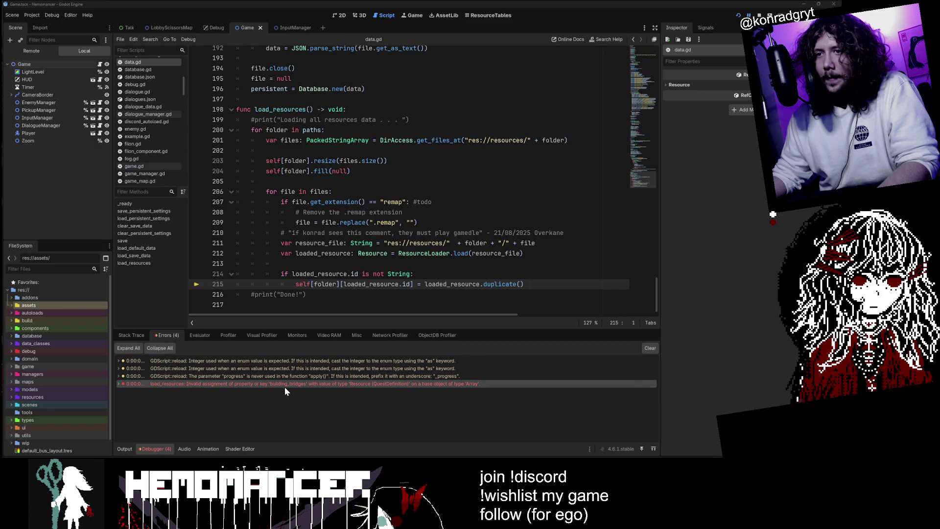
{"action": "mouse_move", "coordinate": [286, 387]}
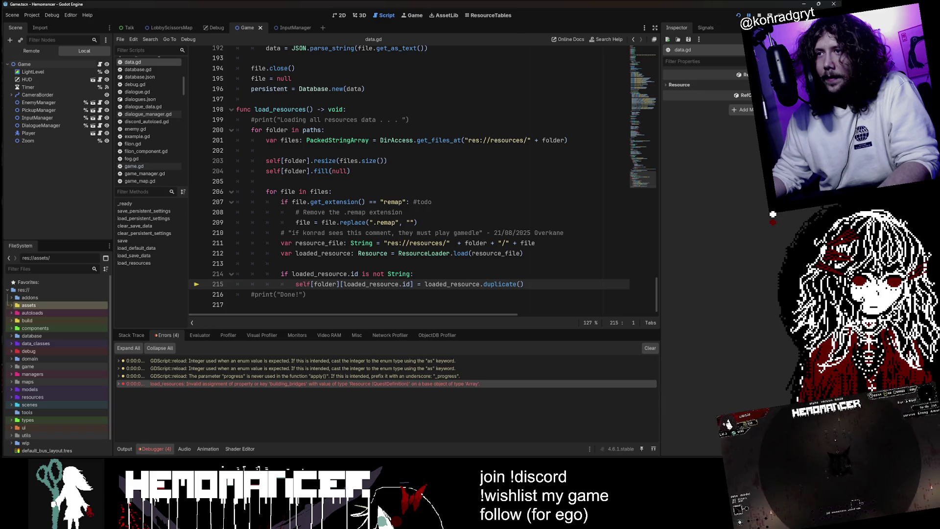
{"action": "mouse_move", "coordinate": [327, 284]}
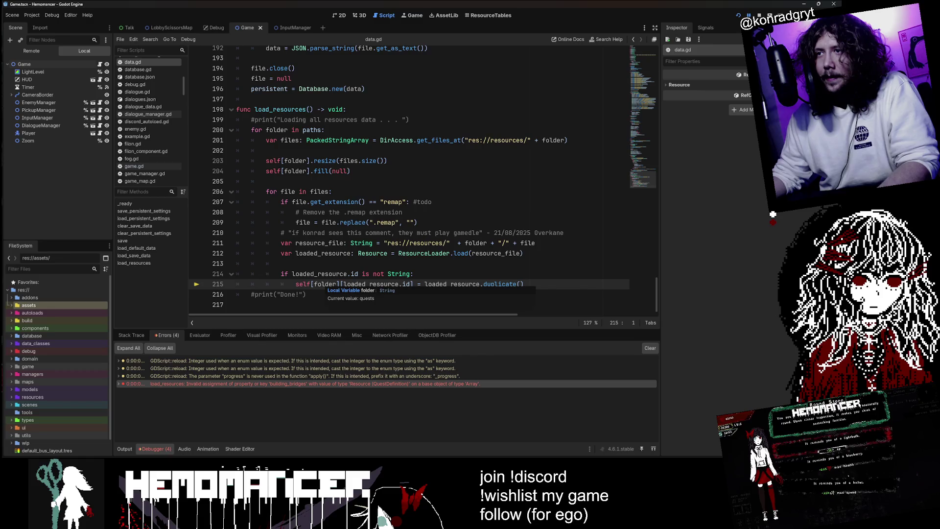
{"action": "mouse_move", "coordinate": [363, 284]}
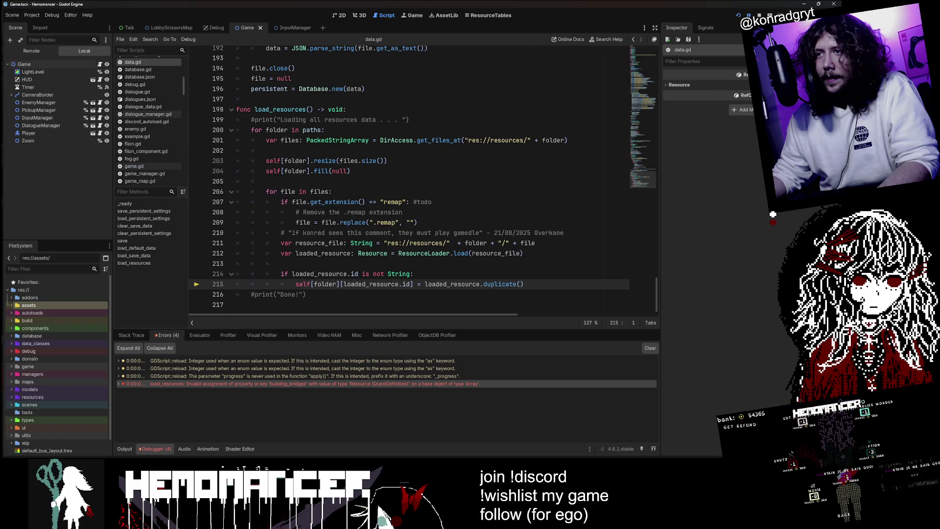
{"action": "left_click", "coordinate": [281, 264]}
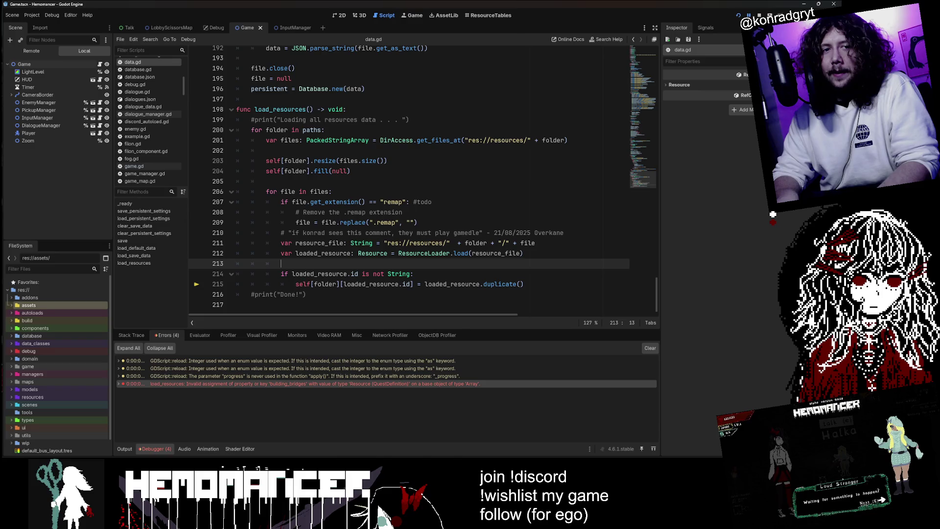
Step: Add print(loaded_resource.id) above the if line by pasting the id expression, and save
{"action": "key", "text": "Return"}
{"action": "type", "text": "print("}
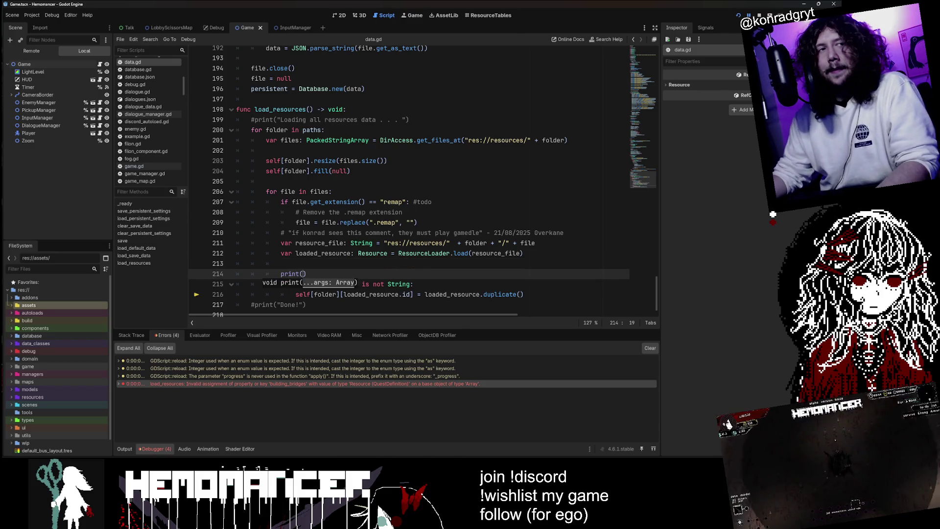
{"action": "type", "text": ")"}
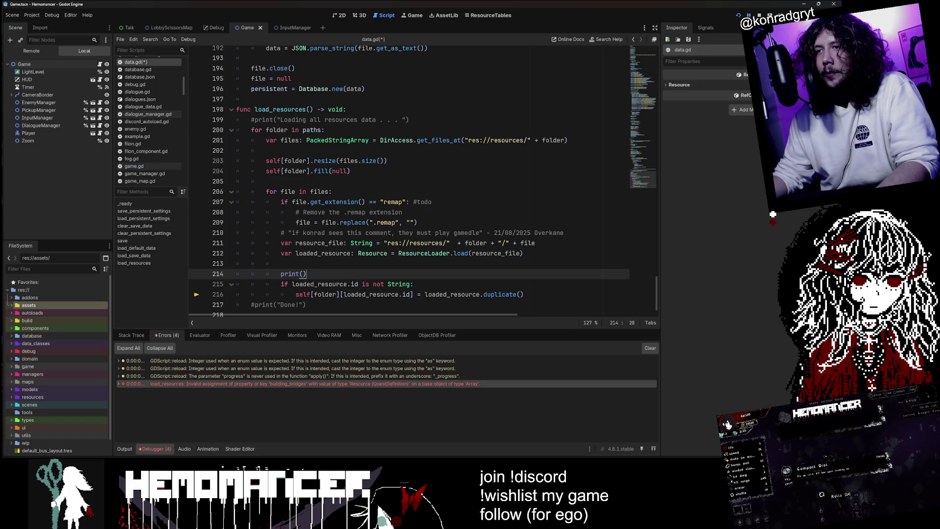
{"action": "double_click", "coordinate": [319, 284]}
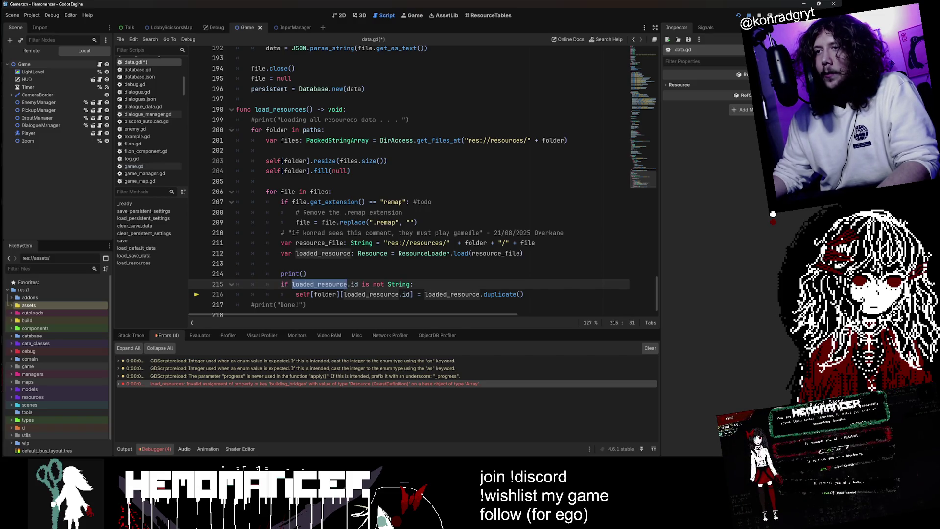
{"action": "left_click", "coordinate": [361, 284]}
{"action": "key", "text": "shift+ctrl+Left"}
{"action": "key", "text": "ctrl+c"}
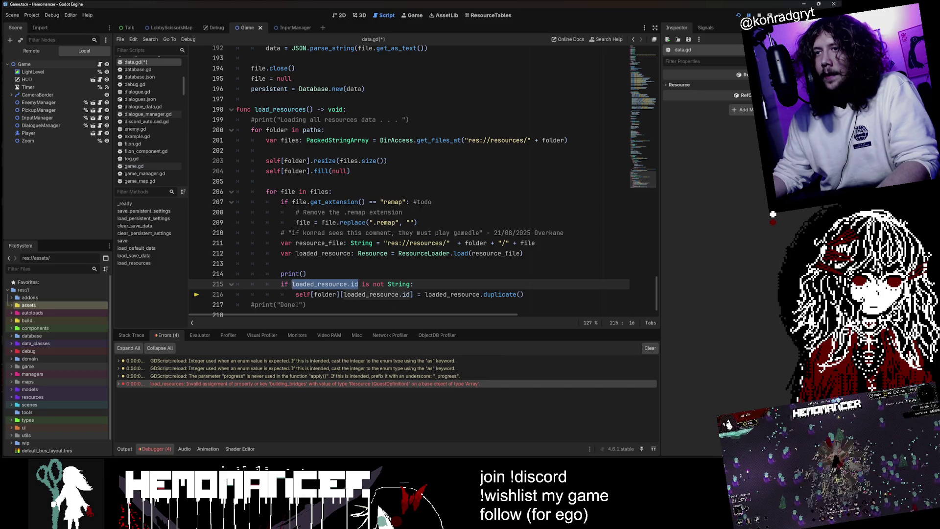
{"action": "left_click", "coordinate": [306, 273]}
{"action": "key", "text": "ctrl+v"}
{"action": "key", "text": "ctrl+s"}
Step: Run the game and check the Output showing numeric ids, then building_bridges
{"action": "key", "text": "F5"}
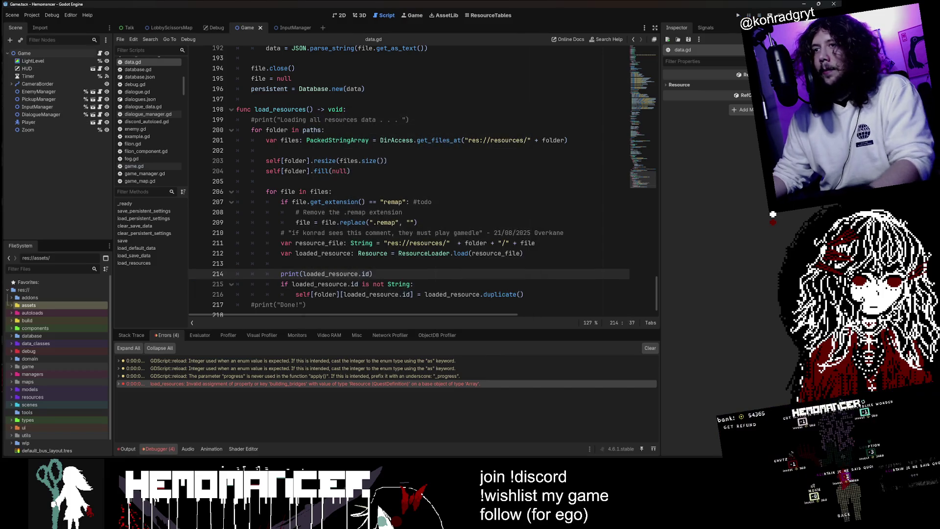
{"action": "left_click", "coordinate": [472, 143]}
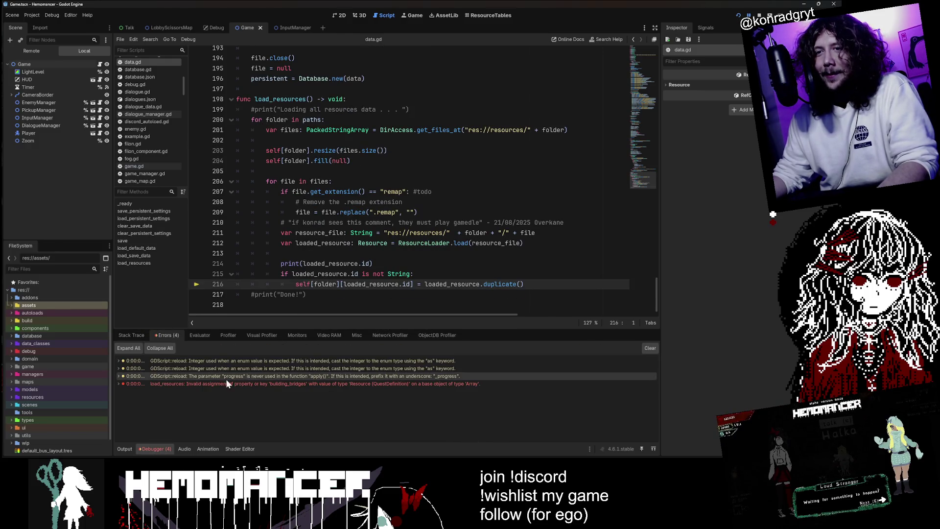
{"action": "left_click", "coordinate": [130, 449]}
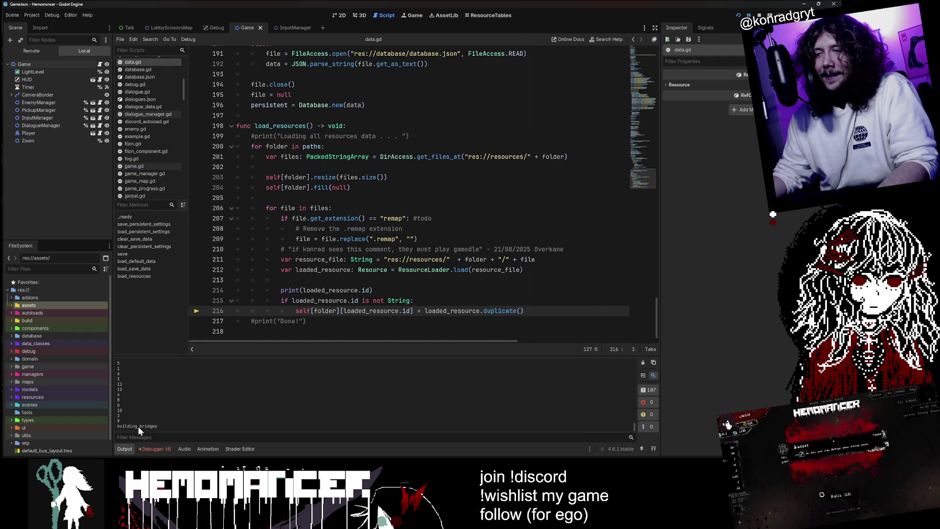
{"action": "scroll", "coordinate": [421, 195], "scroll_direction": "up", "scroll_amount": 4}
{"action": "scroll", "coordinate": [421, 196], "scroll_direction": "down", "scroll_amount": 4}
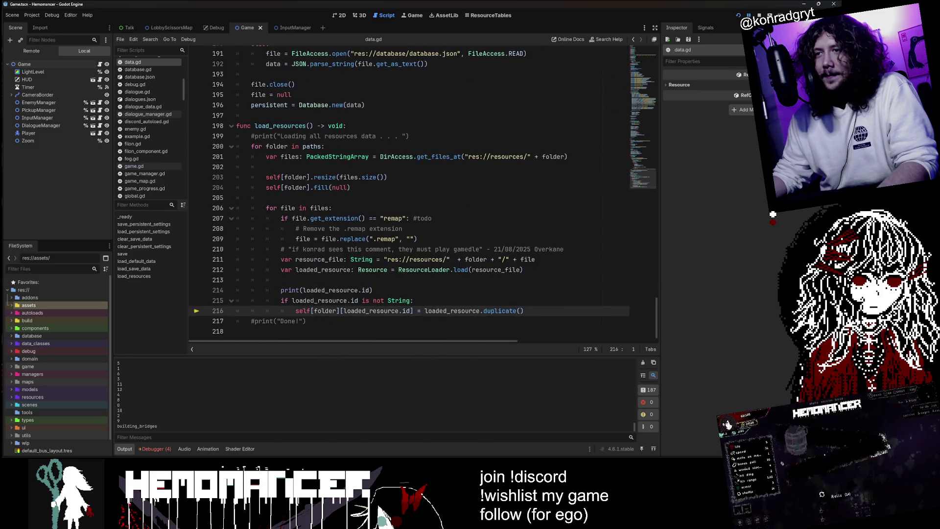
Step: Stop the game and change the condition to 'if loaded_resource.id is String:'
{"action": "left_click", "coordinate": [373, 289]}
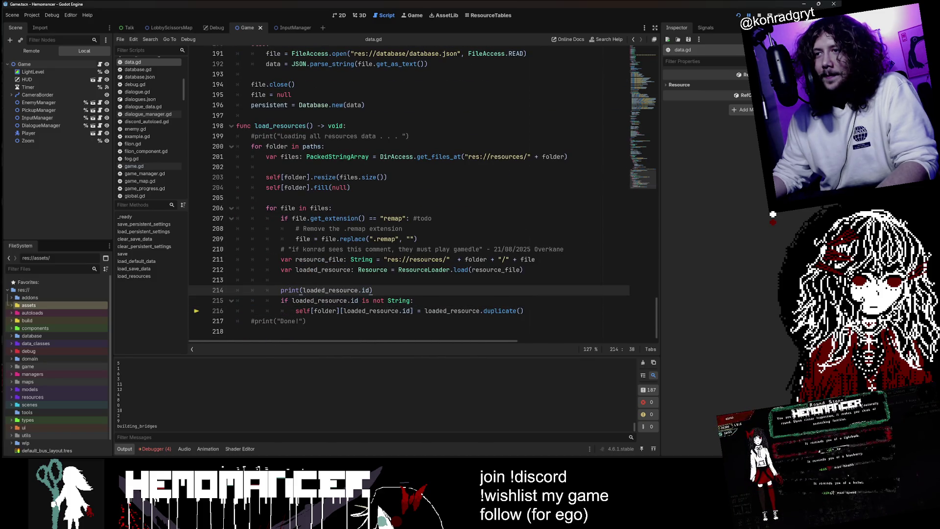
{"action": "left_click", "coordinate": [757, 15]}
{"action": "left_click_drag", "start_coordinate": [373, 290], "coordinate": [281, 290]}
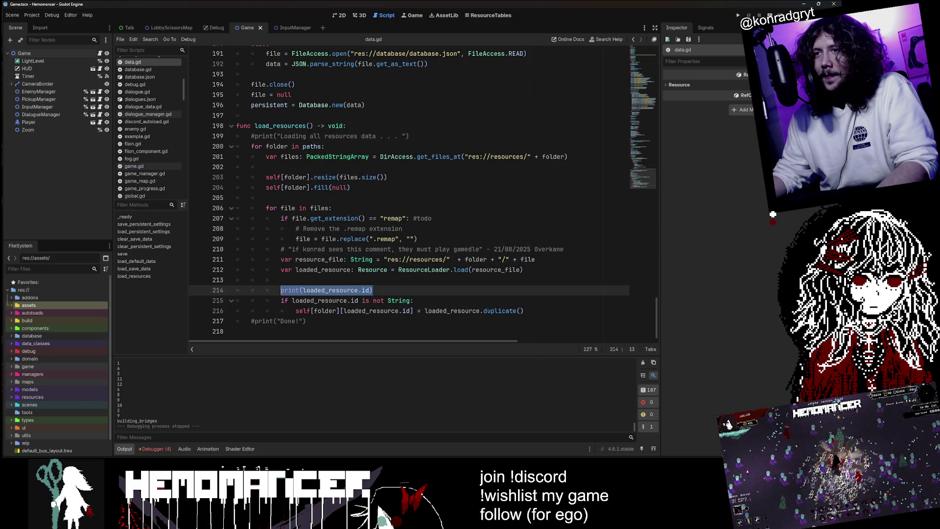
{"action": "double_click", "coordinate": [379, 300]}
{"action": "key", "text": "Delete"}
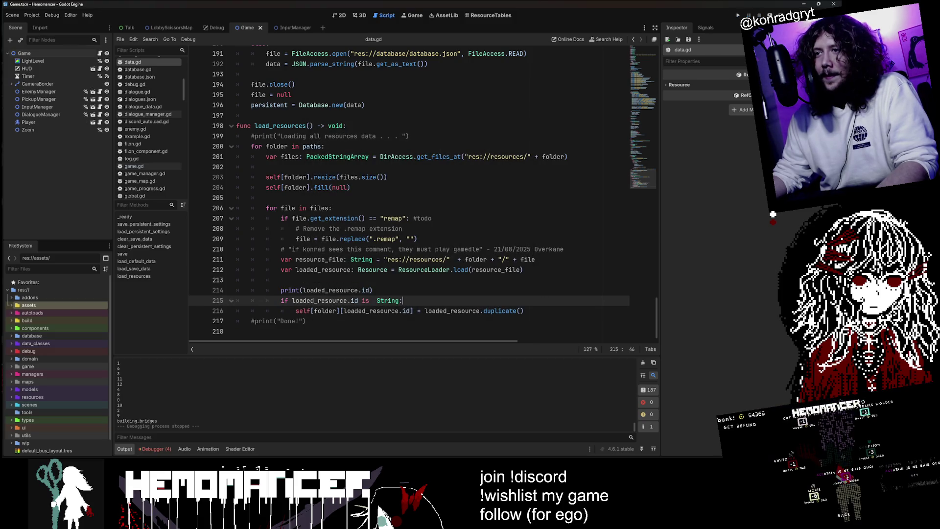
{"action": "key", "text": "End"}
{"action": "key", "text": "BackSpace"}
{"action": "key", "text": "BackSpace"}
{"action": "key", "text": "BackSpace"}
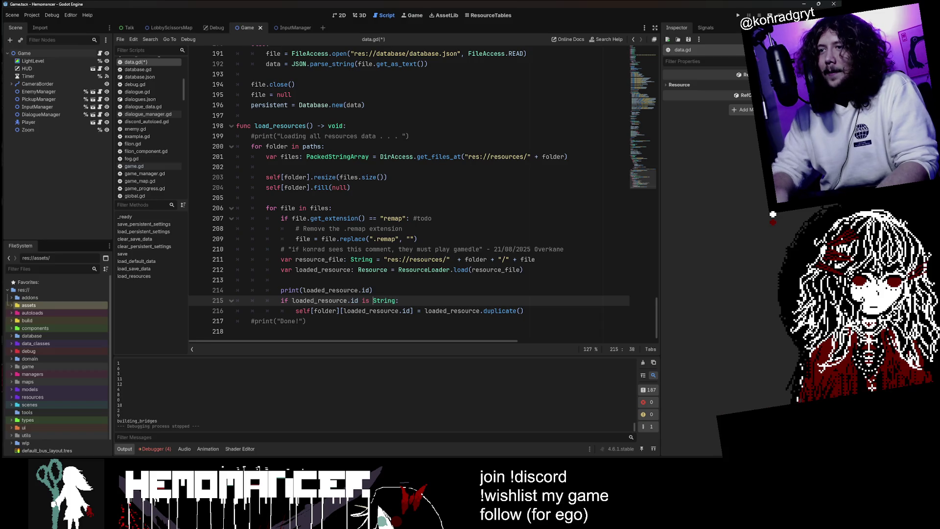
{"action": "type", "text": "String:"}
Step: Move the print line inside the if block, leaving the assignment dedented outside it
{"action": "key", "text": "Return"}
{"action": "key", "text": "Down"}
{"action": "key", "text": "shift+Tab"}
{"action": "key", "text": "Up"}
{"action": "key", "text": "Up"}
{"action": "key", "text": "Up"}
{"action": "key", "text": "Home"}
{"action": "key", "text": "shift+Down"}
{"action": "key", "text": "alt+Down"}
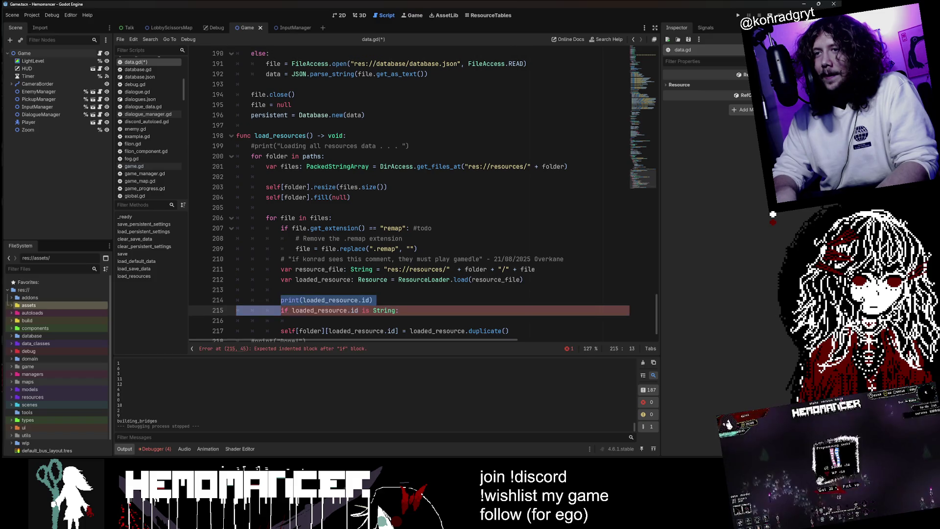
{"action": "key", "text": "Tab"}
{"action": "key", "text": "Down"}
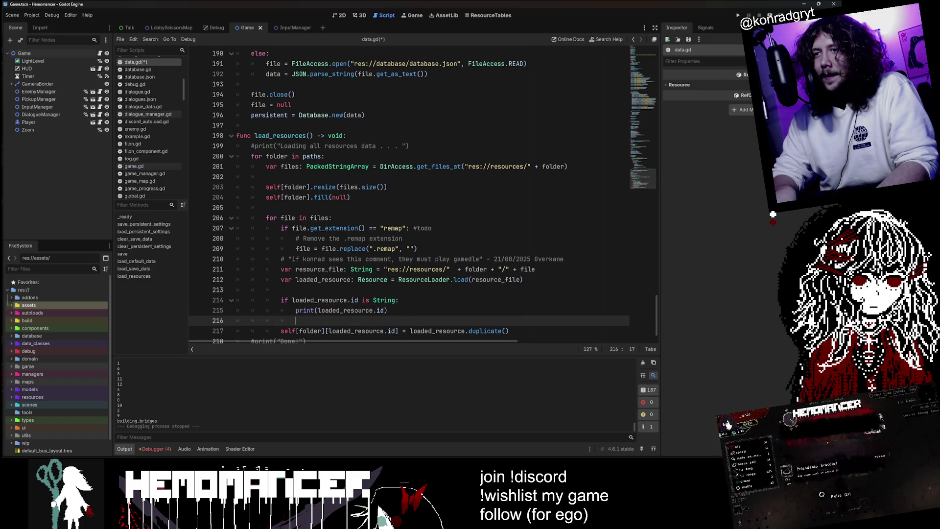
{"action": "scroll", "coordinate": [409, 191], "scroll_direction": "down", "scroll_amount": 1}
{"action": "key", "text": "Up"}
{"action": "key", "text": "Up"}
{"action": "key", "text": "End"}
Step: Check the edited lines, save the script, and clear the old output
{"action": "left_click", "coordinate": [296, 300]}
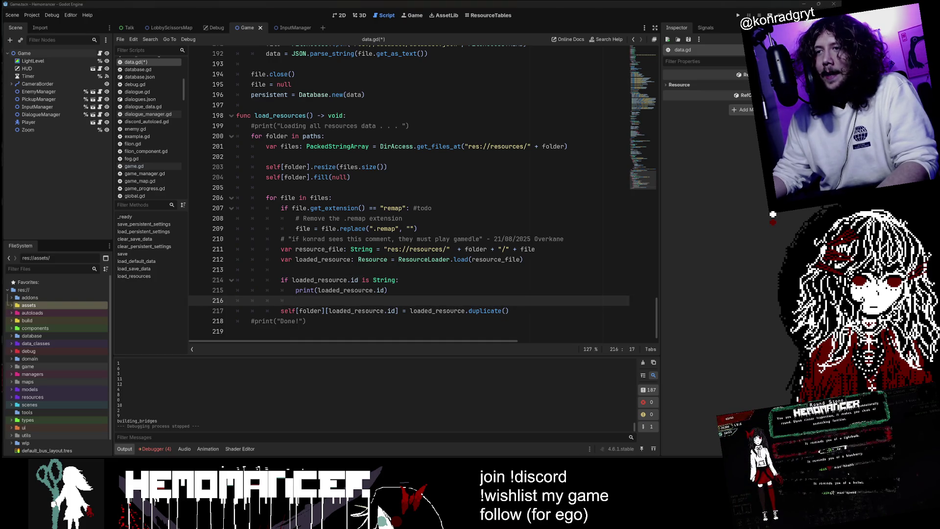
{"action": "left_click", "coordinate": [272, 269]}
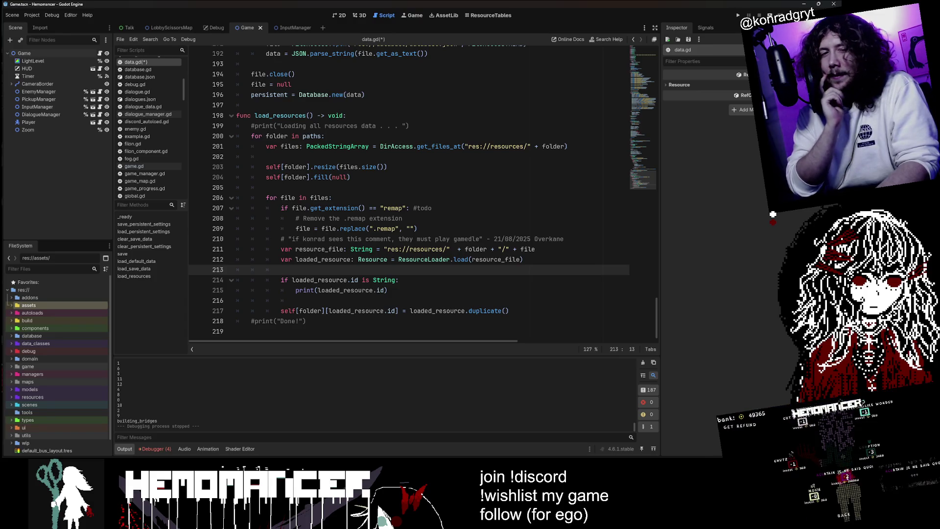
{"action": "left_click", "coordinate": [295, 290]}
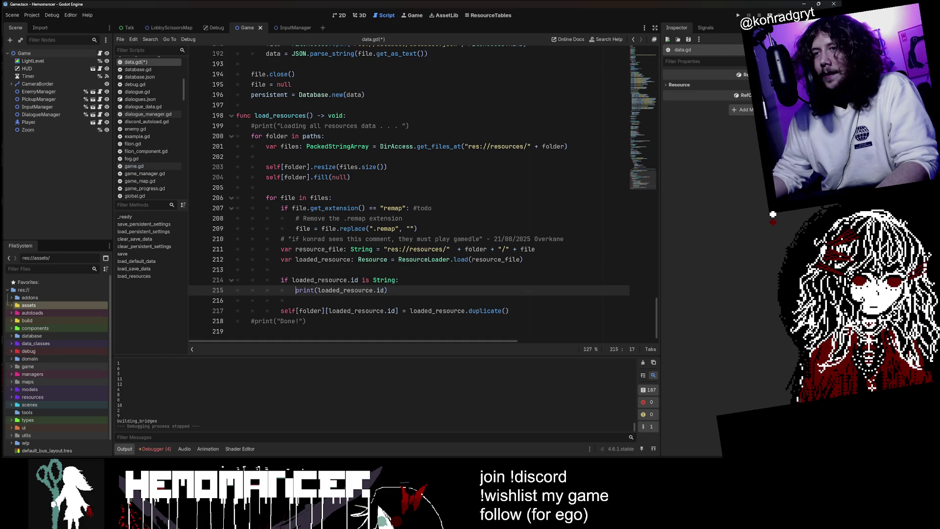
{"action": "left_click", "coordinate": [388, 290]}
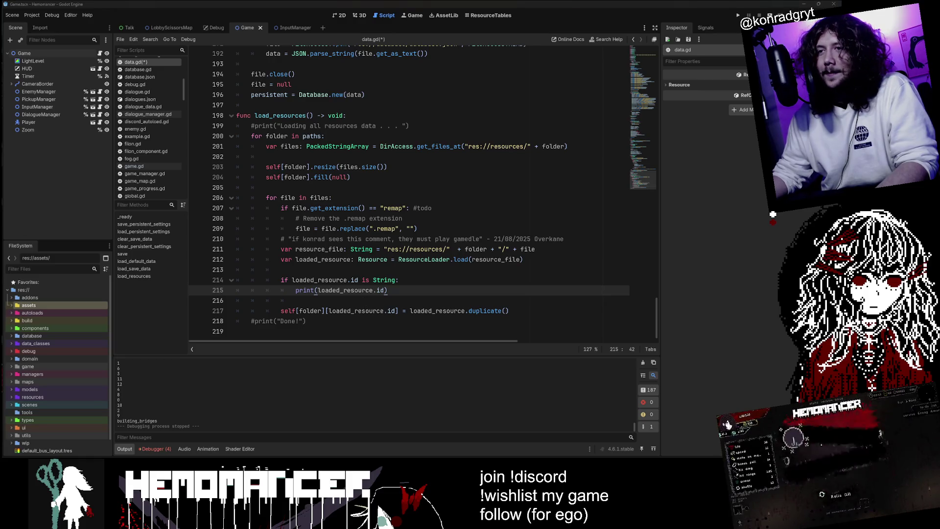
{"action": "left_click", "coordinate": [281, 290]}
{"action": "key", "text": "ctrl+s"}
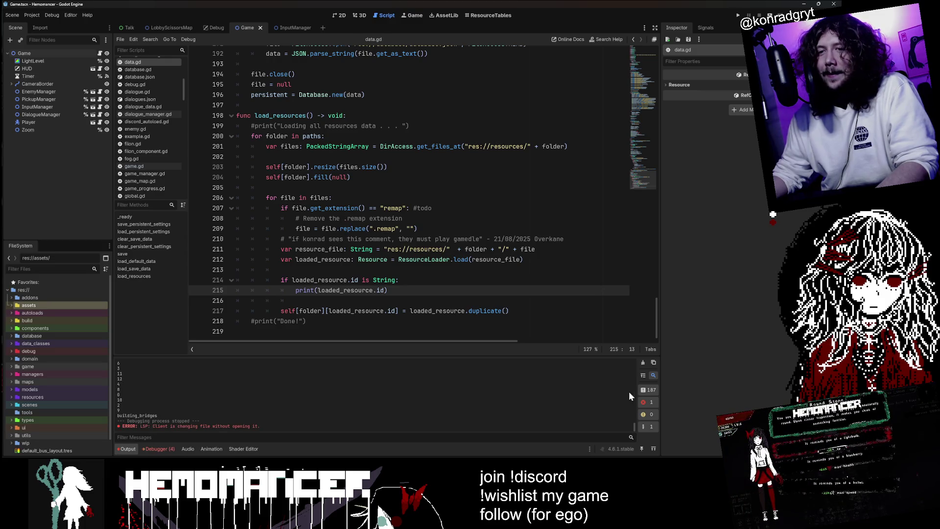
{"action": "left_click", "coordinate": [644, 363]}
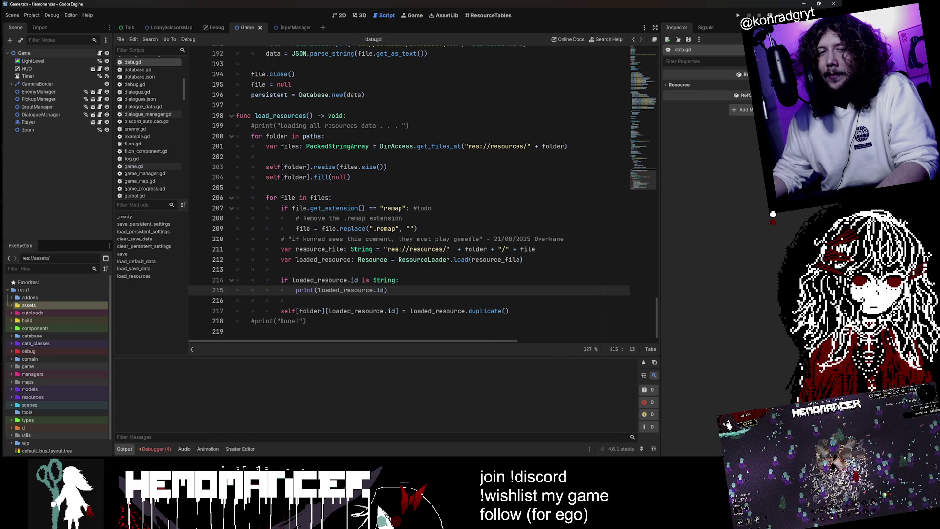
Step: Launch the game in debug mode with the String-guarded id print
{"action": "left_click", "coordinate": [329, 239]}
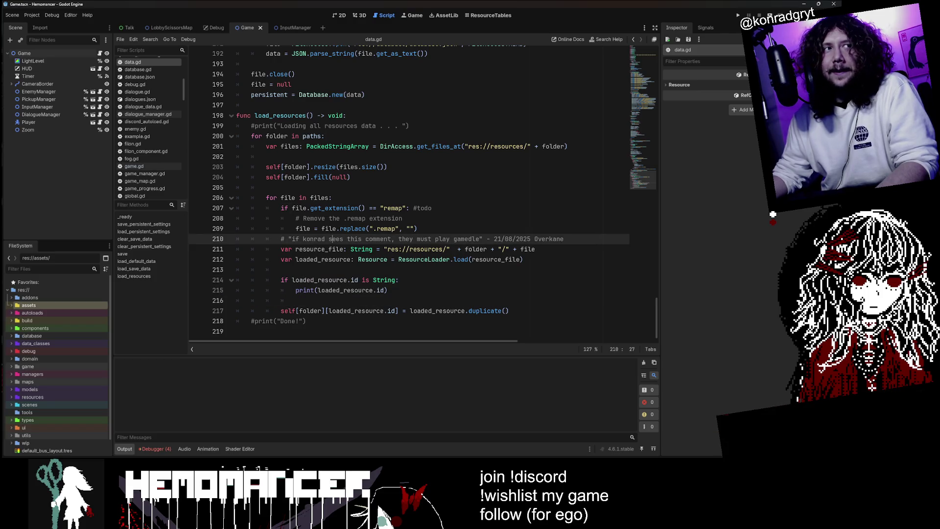
{"action": "left_click", "coordinate": [315, 290]}
{"action": "key", "text": "End"}
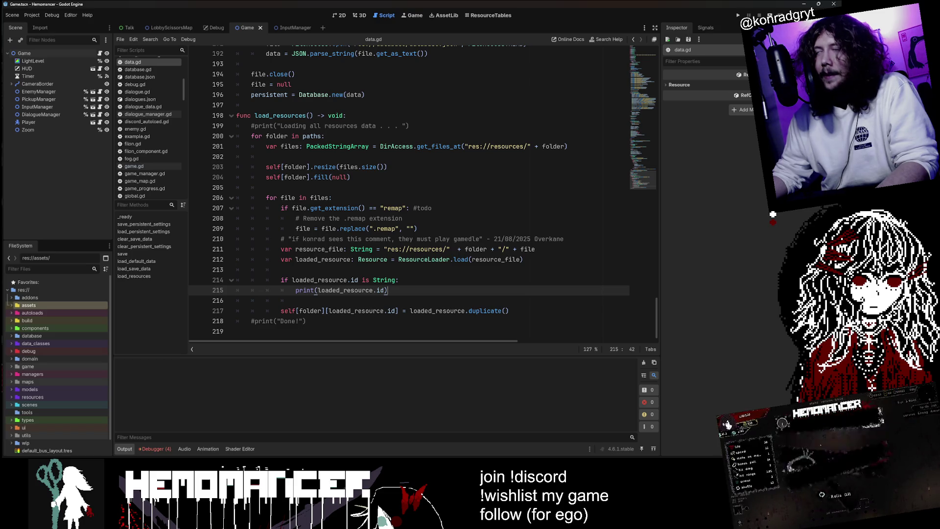
{"action": "mouse_move", "coordinate": [384, 280]}
{"action": "double_click", "coordinate": [319, 280]}
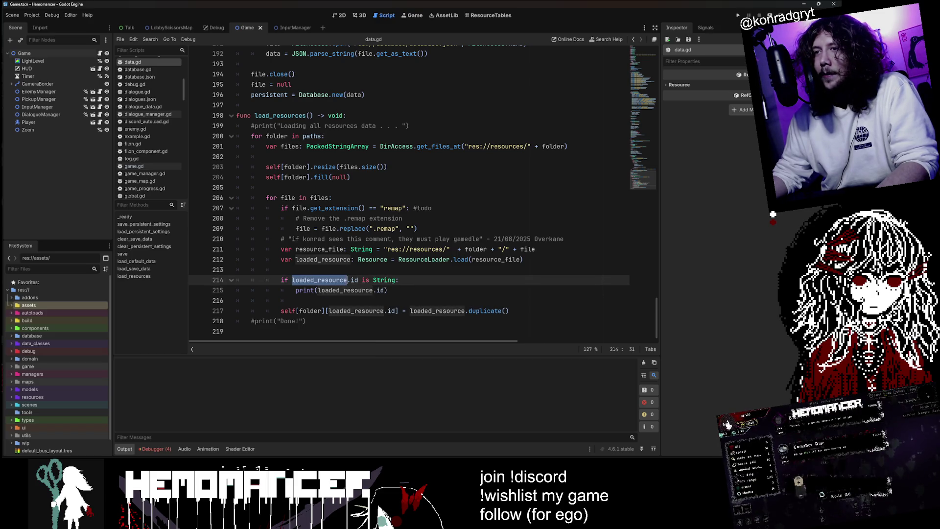
{"action": "key", "text": "Right"}
{"action": "key", "text": "Down"}
{"action": "key", "text": "Down"}
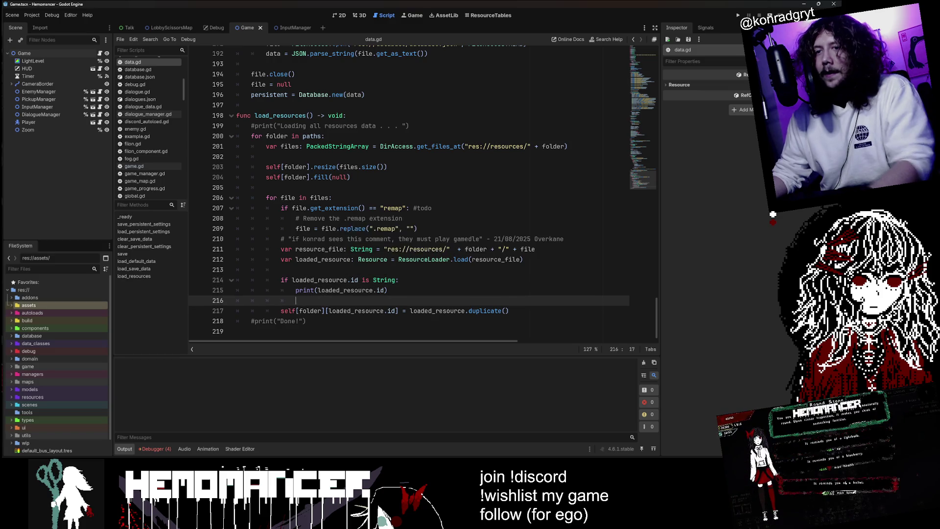
{"action": "key", "text": "F5"}
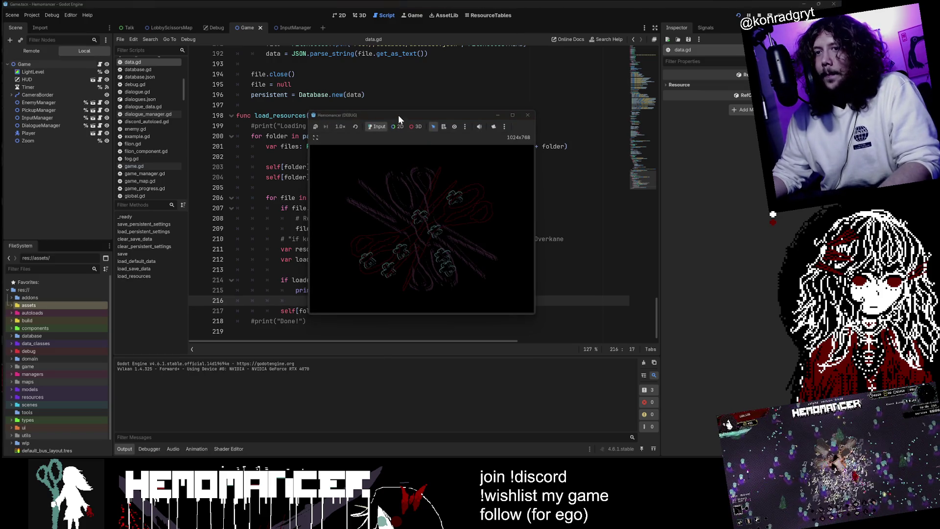
Step: Show Output, close the Hemomancer (DEBUG) window, and put the caret in line 215's print call
{"action": "left_click", "coordinate": [128, 448]}
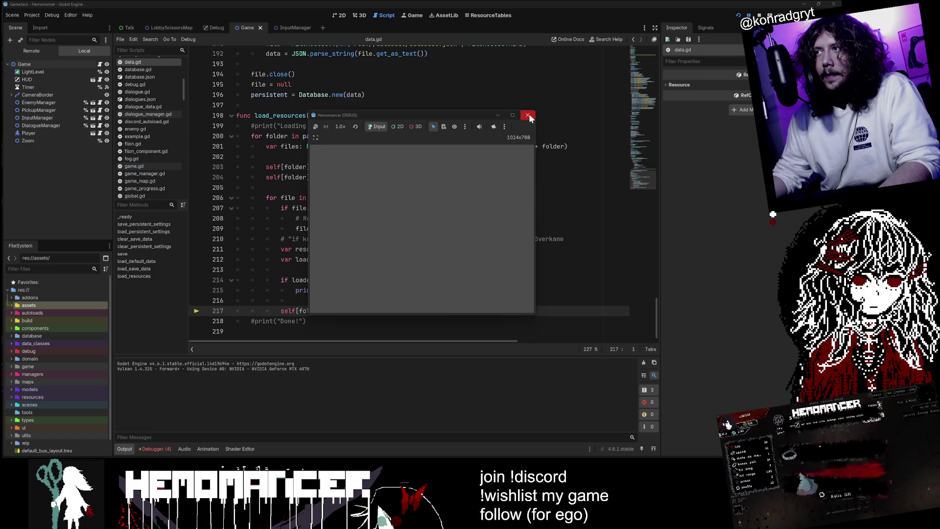
{"action": "left_click", "coordinate": [528, 116]}
{"action": "double_click", "coordinate": [384, 279]}
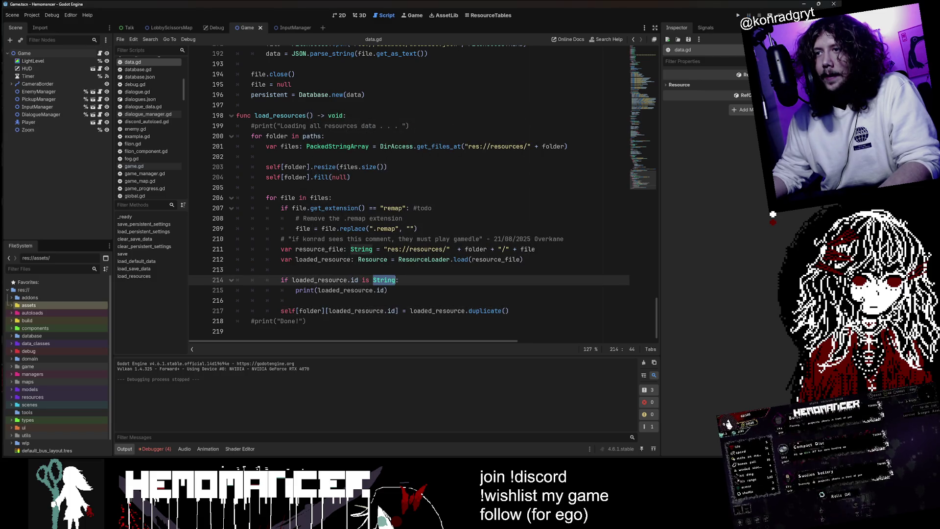
{"action": "left_click", "coordinate": [400, 279]}
{"action": "left_click", "coordinate": [318, 290]}
Step: Delete the 'is String' check line and restart line 214 as a typeof call
{"action": "type", "text": "typeof"}
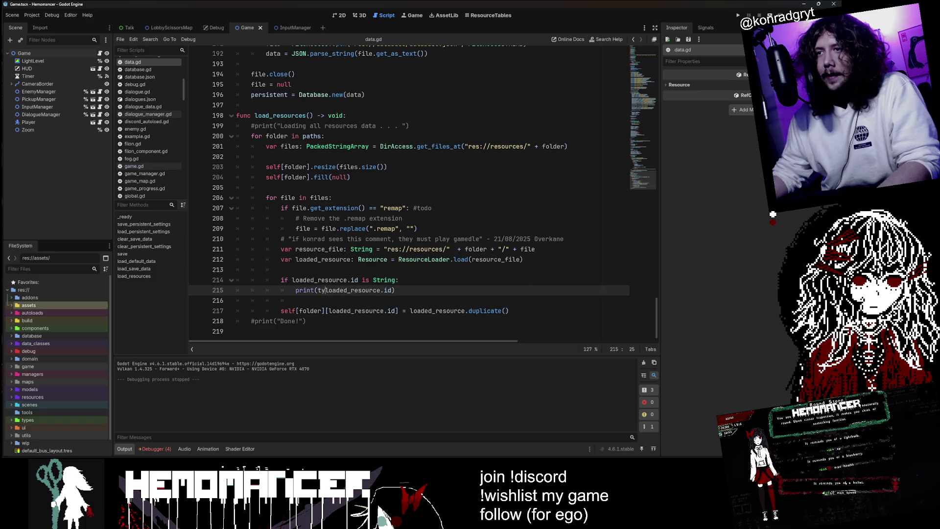
{"action": "left_click", "coordinate": [400, 280]}
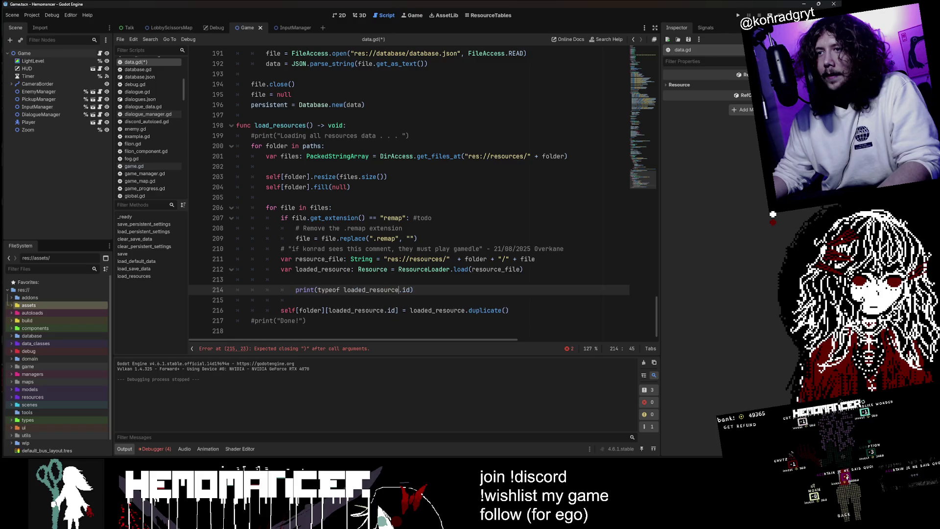
{"action": "key", "text": "ctrl+shift+k"}
{"action": "key", "text": "shift+Tab"}
{"action": "key", "text": "ctrl+shift+Left"}
{"action": "key", "text": "BackSpace"}
{"action": "key", "text": "Delete"}
{"action": "key", "text": "shift+End"}
{"action": "key", "text": "BackSpace"}
{"action": "type", "text": "typeo"}
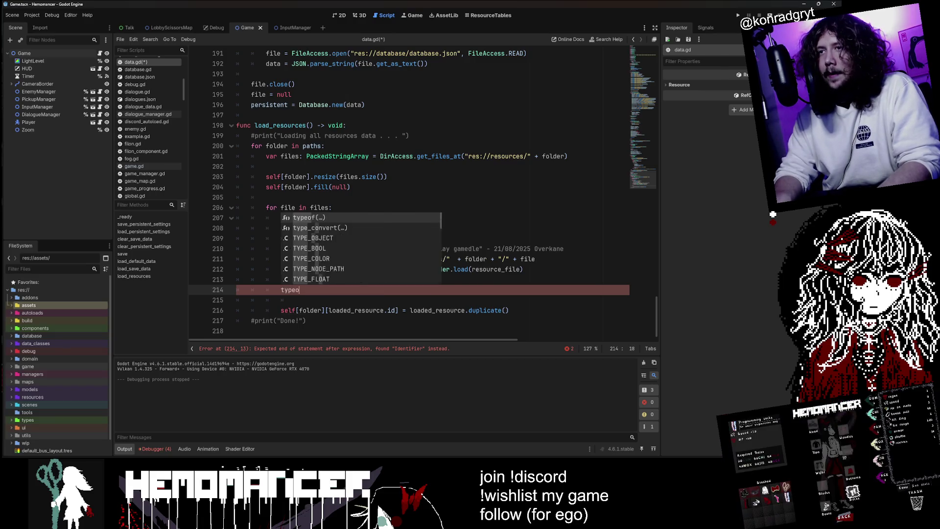
{"action": "key", "text": "Return"}
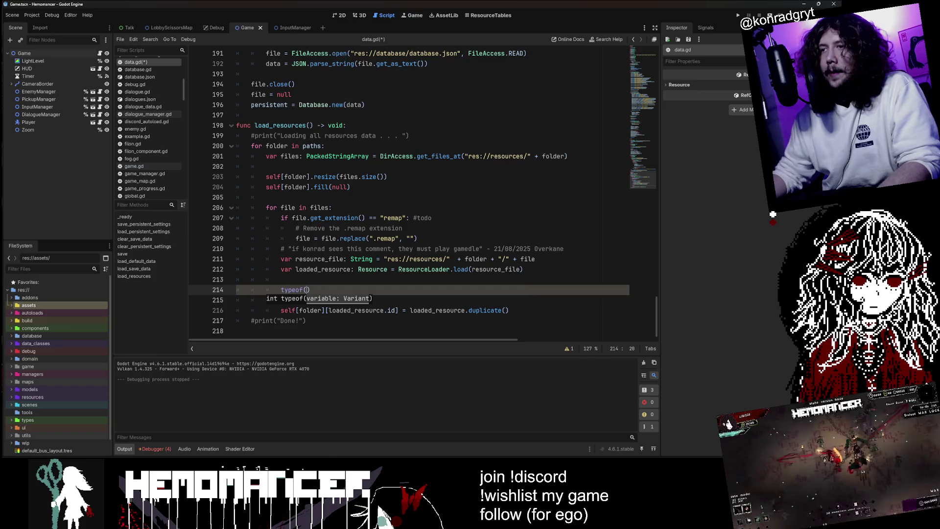
Step: Complete line 214 as print(typeof(loaded_resource.id)) by pasting the id expression
{"action": "double_click", "coordinate": [323, 269]}
{"action": "left_click_drag", "start_coordinate": [395, 311], "coordinate": [329, 310]}
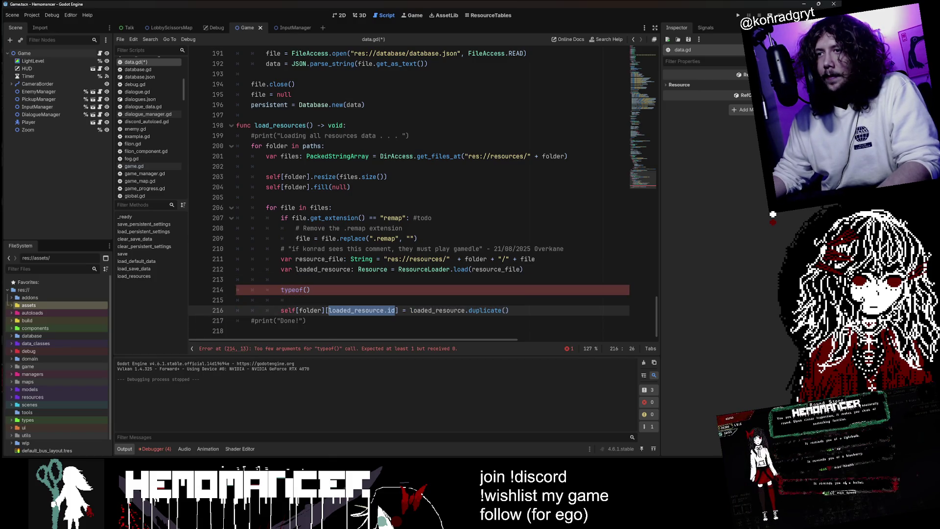
{"action": "key", "text": "ctrl+c"}
{"action": "left_click", "coordinate": [306, 290]}
{"action": "key", "text": "ctrl+v"}
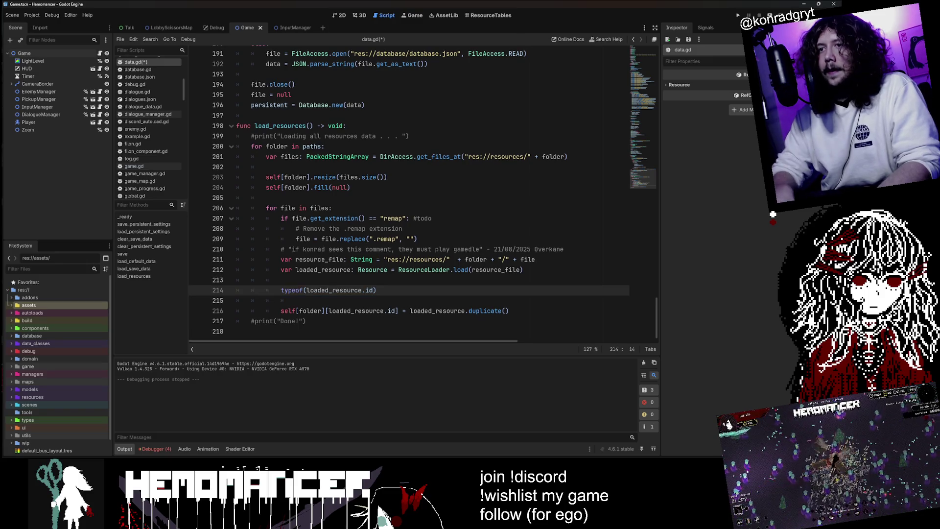
{"action": "type", "text": "print("}
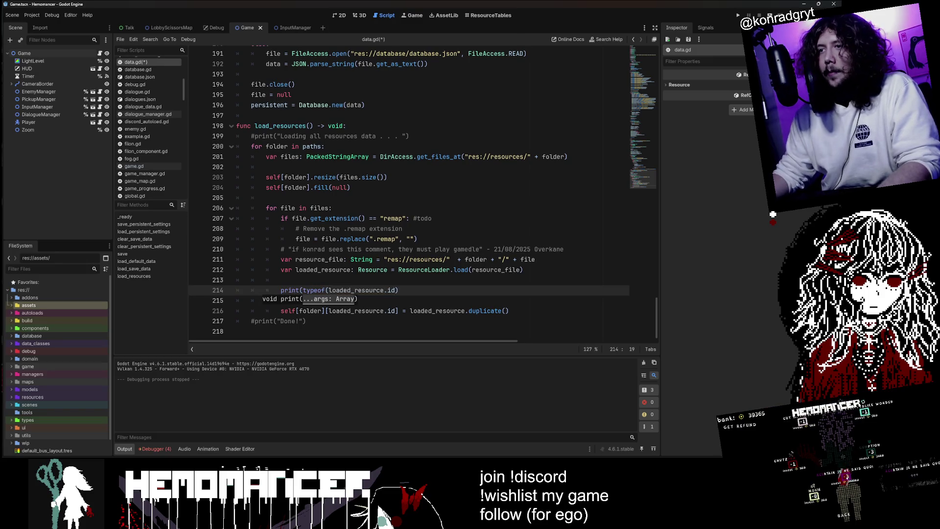
{"action": "key", "text": "End"}
{"action": "type", "text": ")"}
{"action": "left_click", "coordinate": [274, 207]}
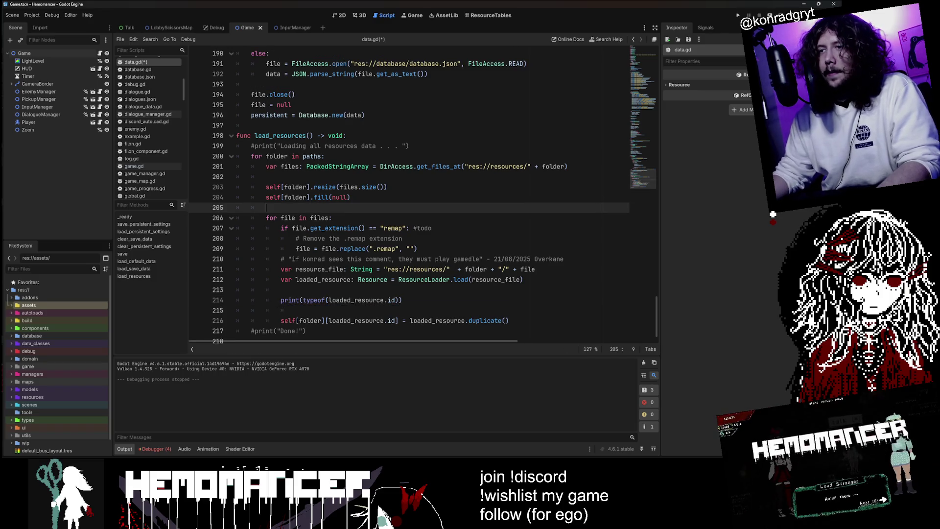
Step: Run the game, check the Output log's id type codes (mostly 2, last 21), and open typeof's documentation
{"action": "key", "text": "F5"}
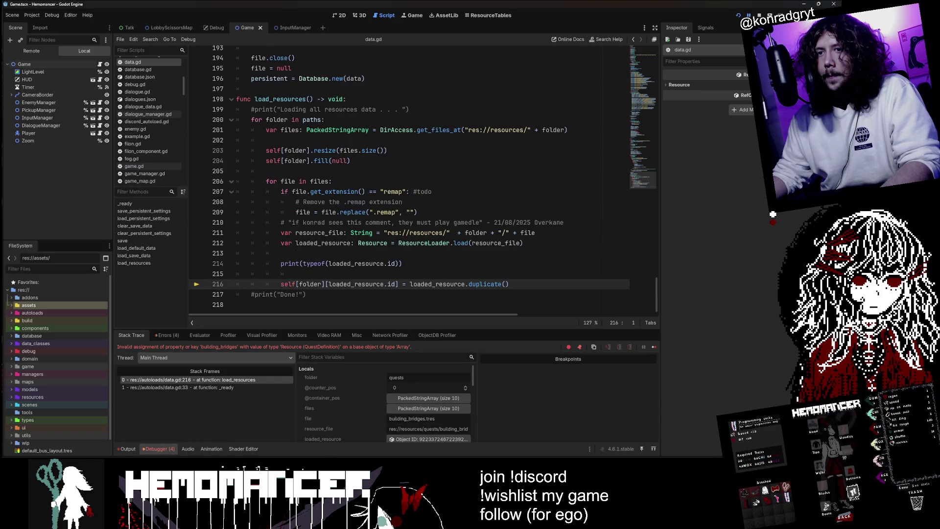
{"action": "left_click", "coordinate": [126, 452]}
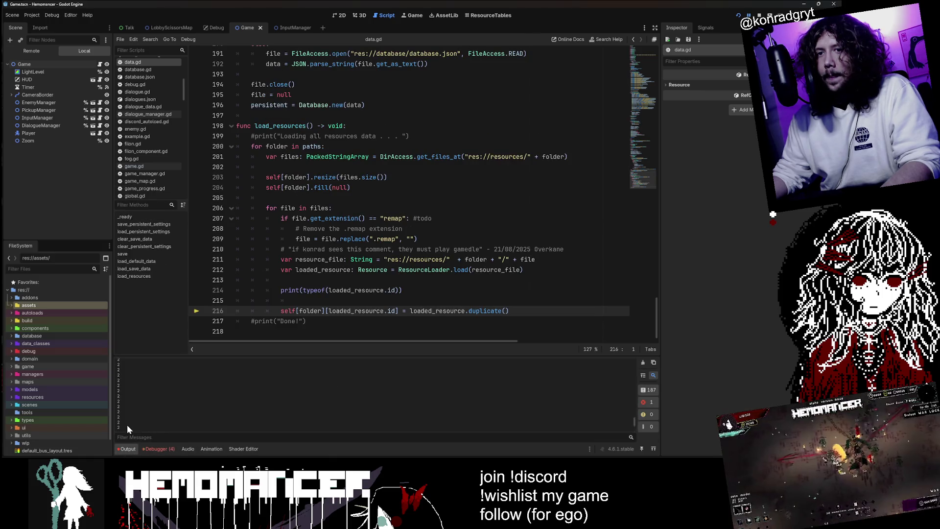
{"action": "scroll", "coordinate": [128, 423], "scroll_direction": "up", "scroll_amount": 5}
{"action": "scroll", "coordinate": [136, 417], "scroll_direction": "down", "scroll_amount": 5}
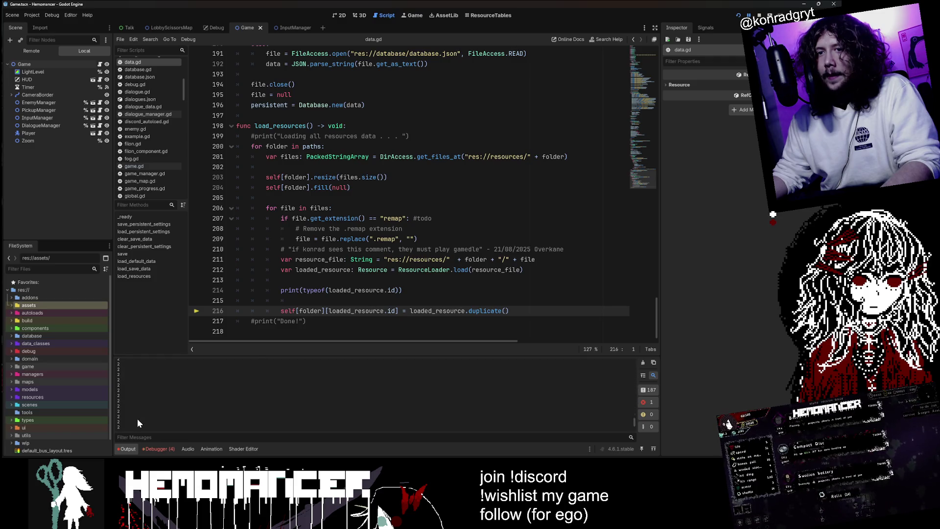
{"action": "scroll", "coordinate": [137, 423], "scroll_direction": "down", "scroll_amount": 2}
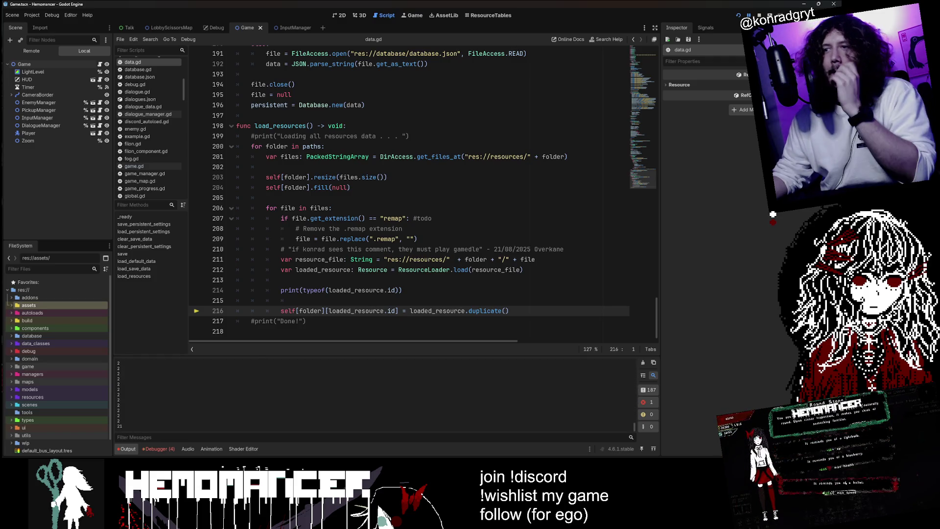
{"action": "mouse_move", "coordinate": [315, 291]}
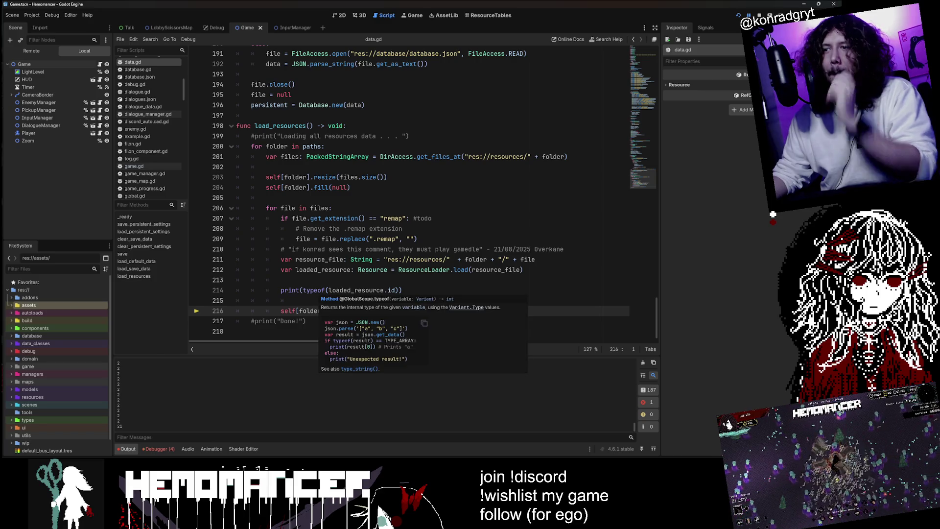
{"action": "left_click", "coordinate": [314, 290], "text": "ctrl"}
{"action": "scroll", "coordinate": [315, 219], "scroll_direction": "up", "scroll_amount": 20}
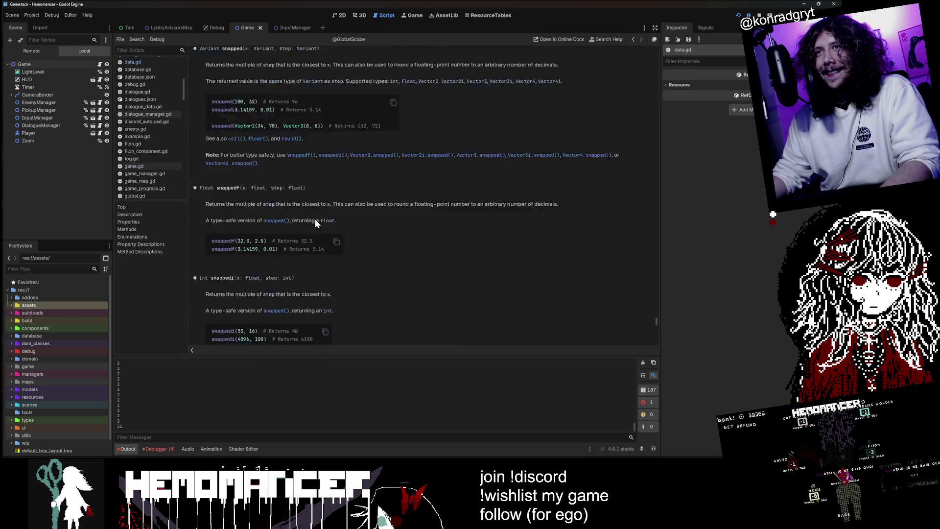
{"action": "scroll", "coordinate": [316, 219], "scroll_direction": "up", "scroll_amount": 20}
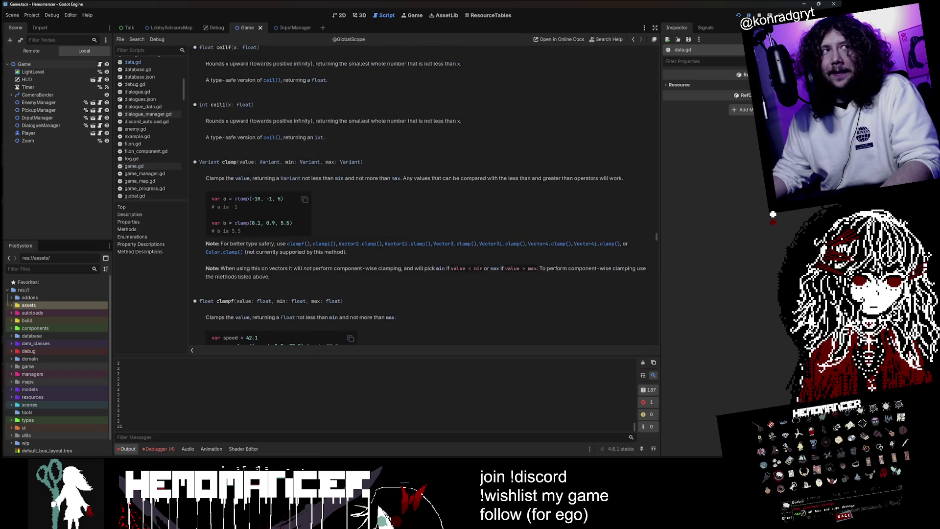
{"action": "scroll", "coordinate": [466, 222], "scroll_direction": "up", "scroll_amount": 15}
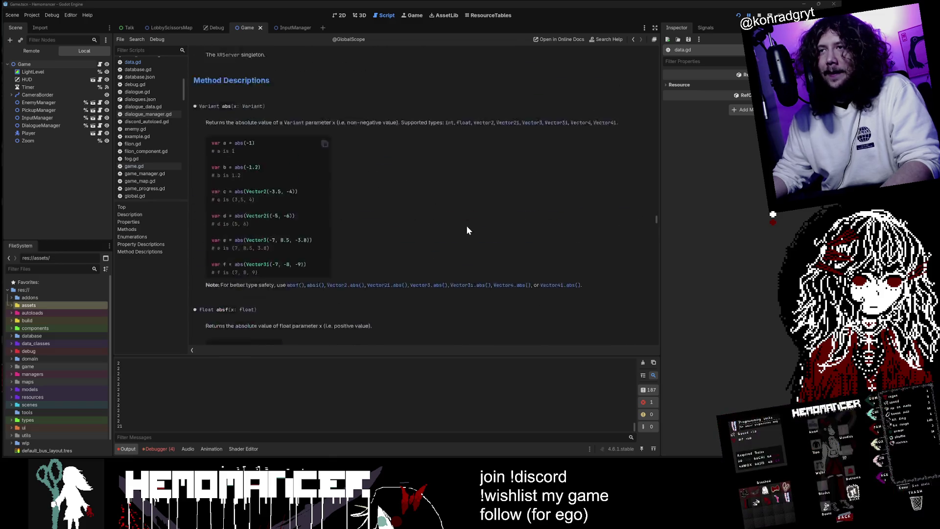
{"action": "left_click_drag", "start_coordinate": [656, 210], "coordinate": [644, 49]}
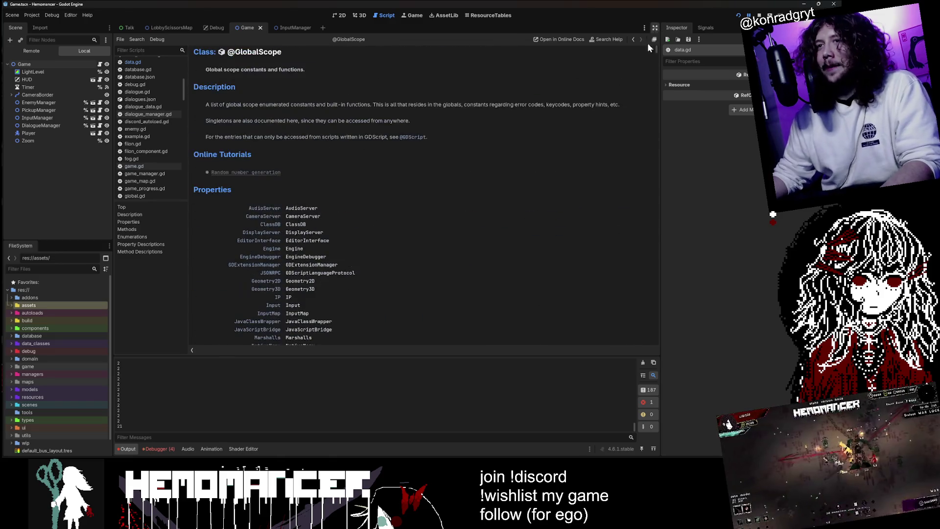
{"action": "scroll", "coordinate": [451, 206], "scroll_direction": "down", "scroll_amount": 15}
{"action": "scroll", "coordinate": [448, 213], "scroll_direction": "down", "scroll_amount": 10}
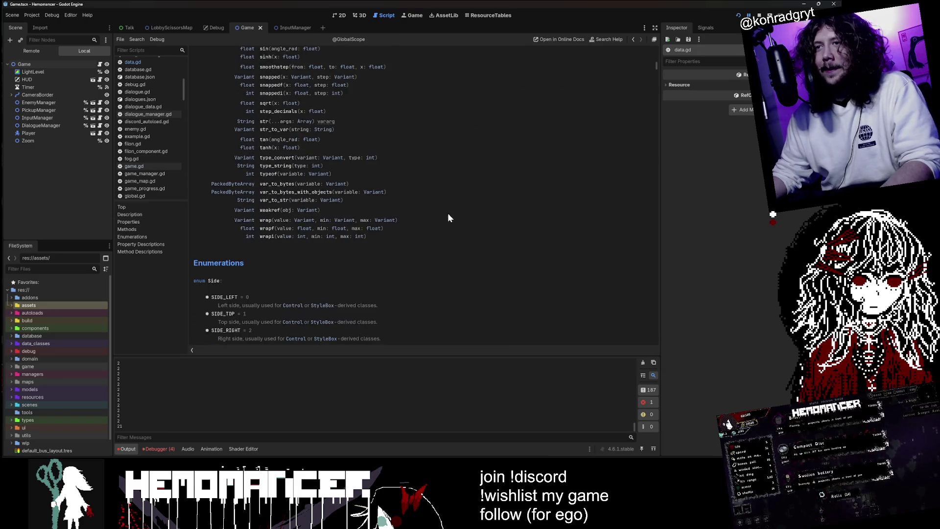
{"action": "scroll", "coordinate": [441, 218], "scroll_direction": "down", "scroll_amount": 15}
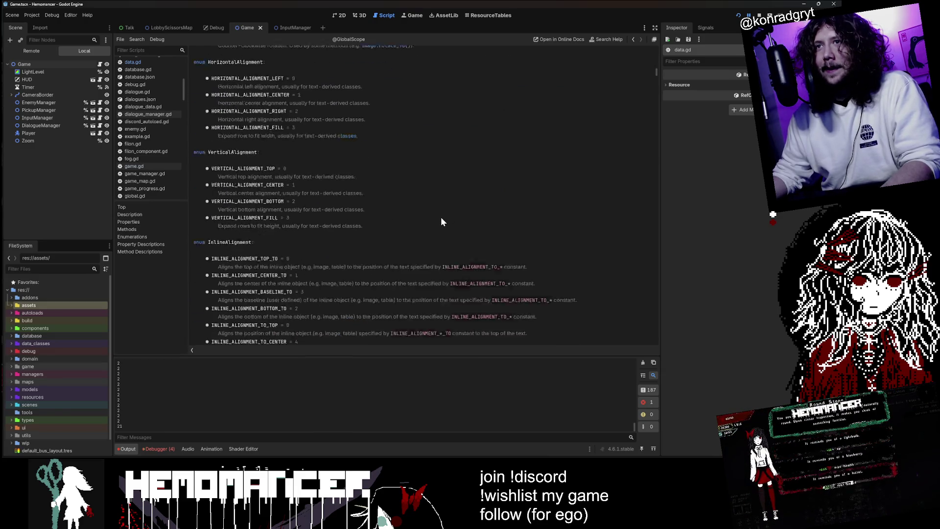
{"action": "scroll", "coordinate": [441, 219], "scroll_direction": "down", "scroll_amount": 20}
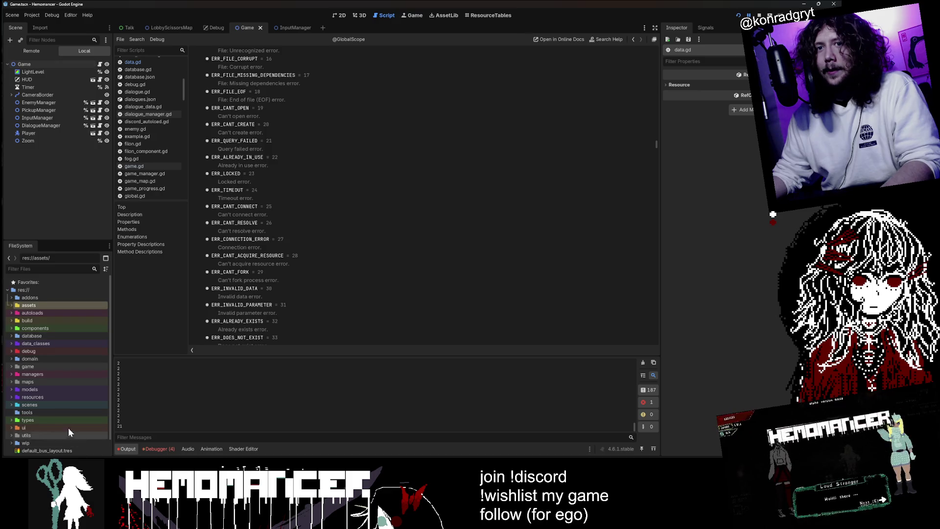
{"action": "double_click", "coordinate": [36, 307]}
Step: Collapse assets, expand res://autoloads and open data.gd in the script editor
{"action": "double_click", "coordinate": [36, 304]}
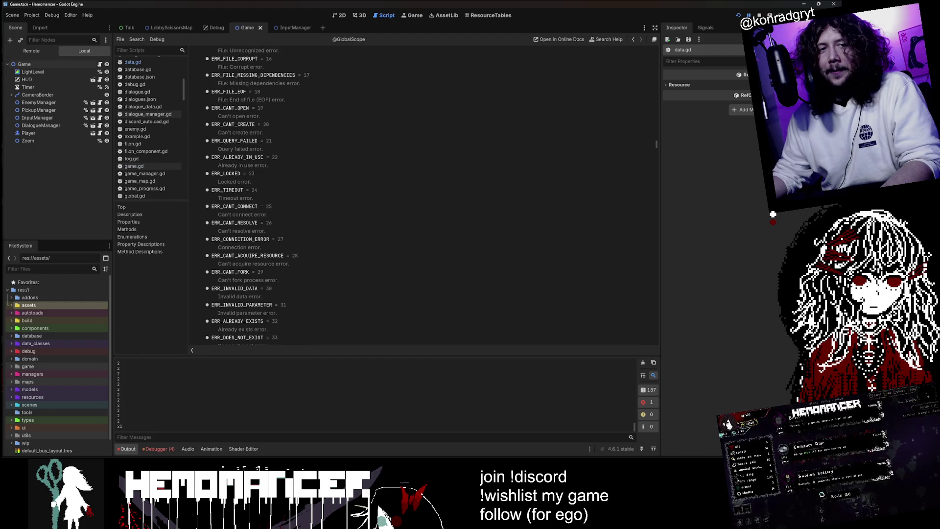
{"action": "double_click", "coordinate": [37, 304]}
{"action": "left_click", "coordinate": [37, 312]}
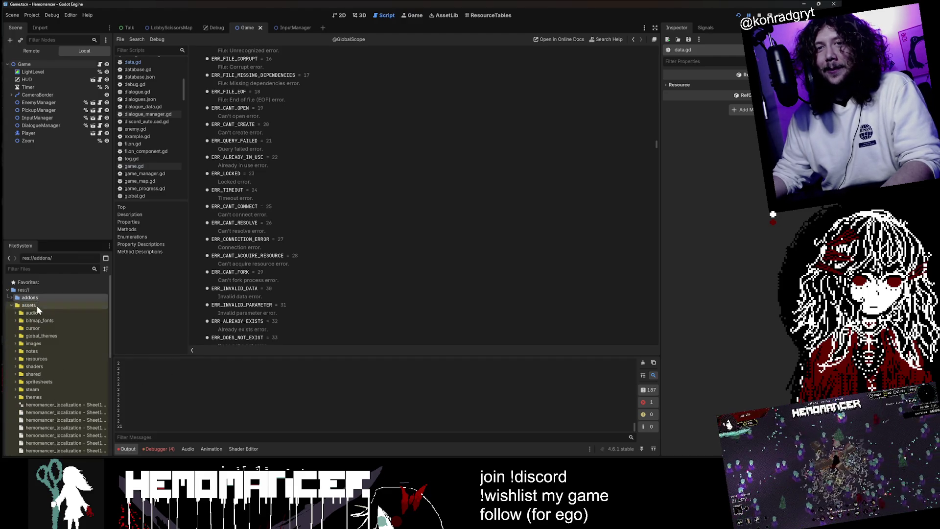
{"action": "double_click", "coordinate": [37, 305]}
{"action": "left_click", "coordinate": [38, 313]}
{"action": "double_click", "coordinate": [39, 315]}
{"action": "double_click", "coordinate": [37, 328]}
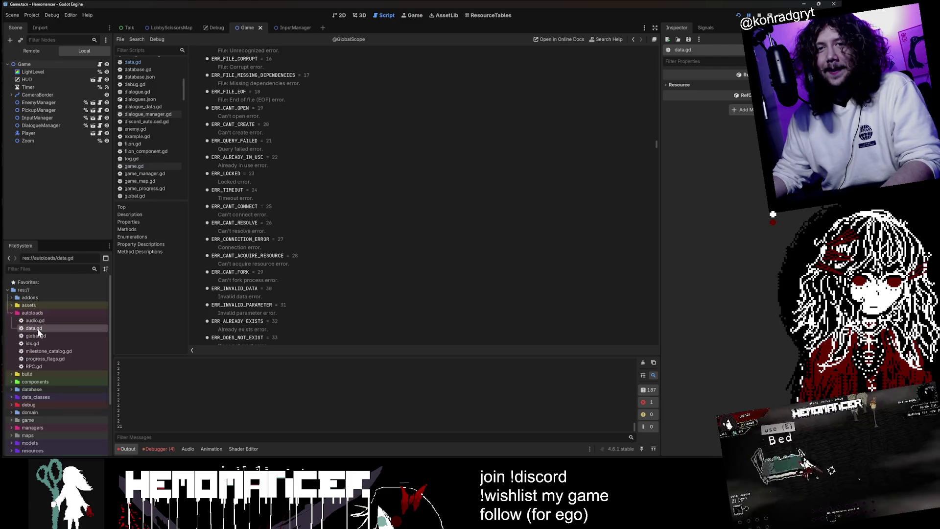
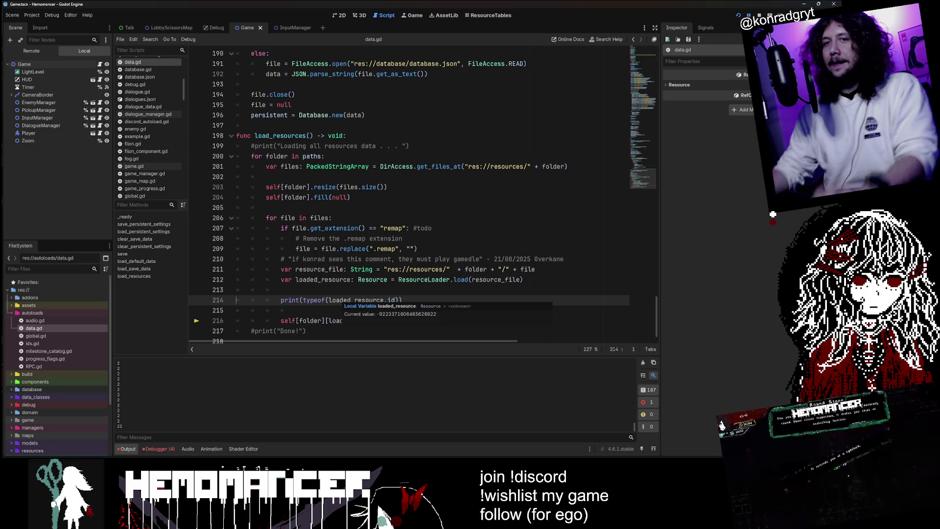
Step: Start line 215 with 'if loaded_resource.id', copied from the print line above
{"action": "left_click", "coordinate": [295, 310]}
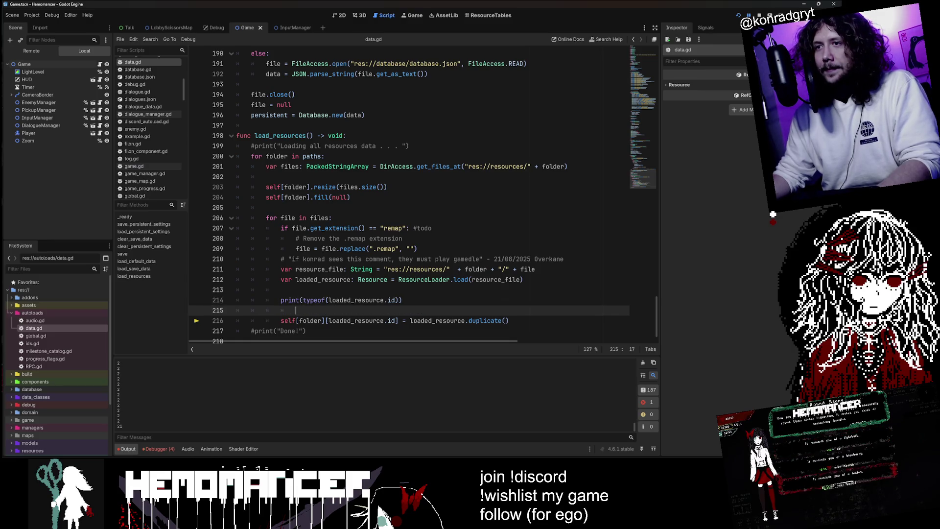
{"action": "key", "text": "BackSpace"}
{"action": "type", "text": "if"}
{"action": "left_click_drag", "start_coordinate": [395, 301], "coordinate": [329, 301]}
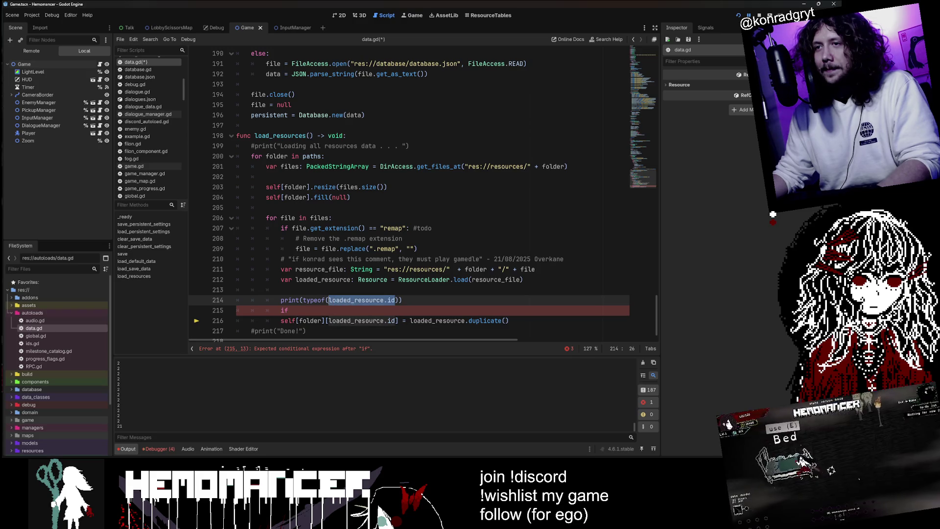
{"action": "key", "text": "ctrl+c"}
{"action": "left_click", "coordinate": [292, 310]}
{"action": "key", "text": "ctrl+v"}
Step: Complete the condition as 'if typeof(loaded_resource.id) != 21:'
{"action": "double_click", "coordinate": [313, 300]}
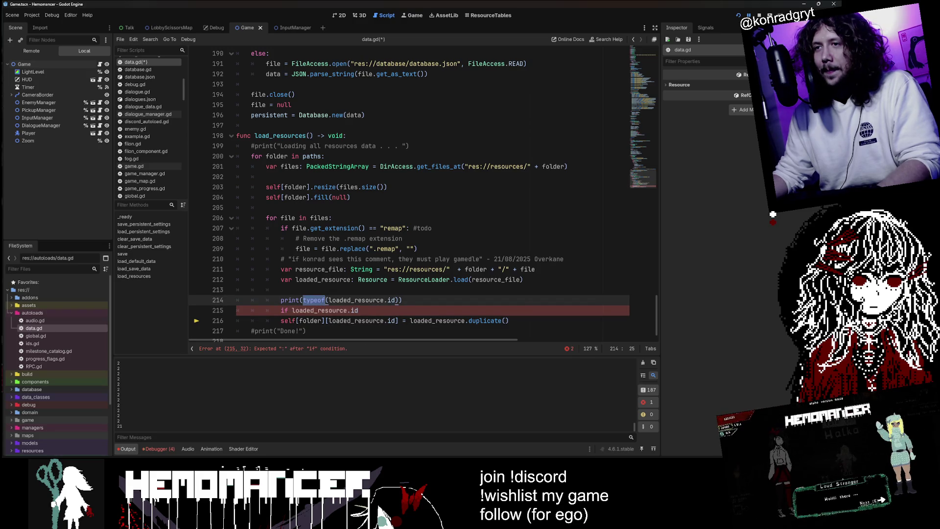
{"action": "key", "text": "ctrl+c"}
{"action": "left_click", "coordinate": [292, 310]}
{"action": "key", "text": "ctrl+v"}
{"action": "type", "text": "("}
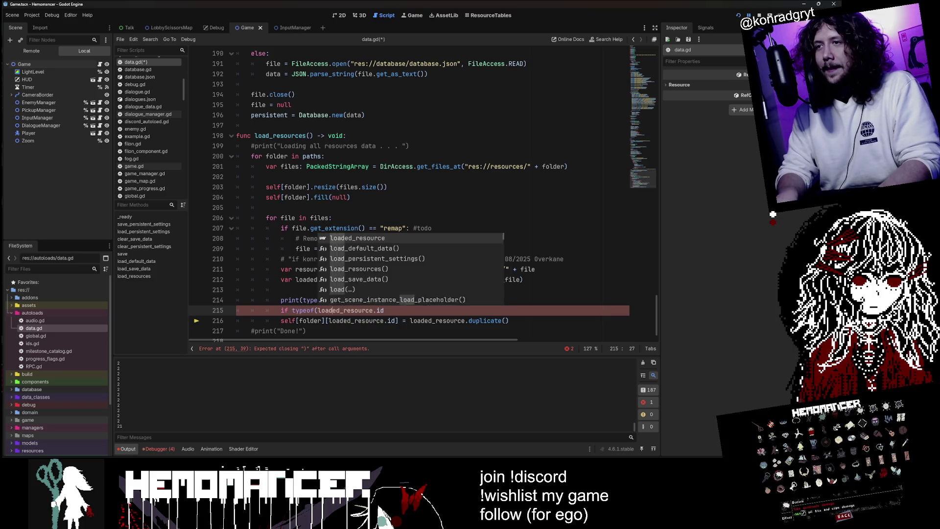
{"action": "left_click", "coordinate": [385, 310]}
{"action": "type", "text": ") !="}
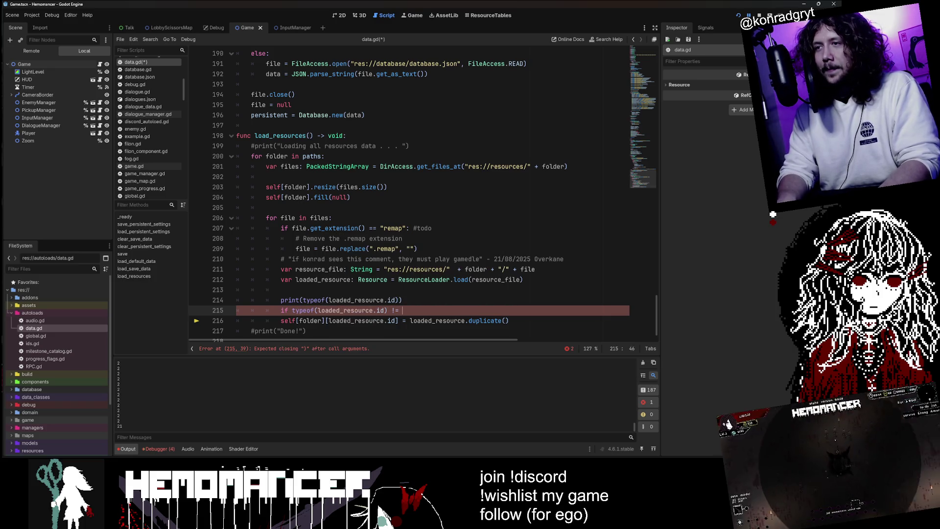
{"action": "type", "text": "21:"}
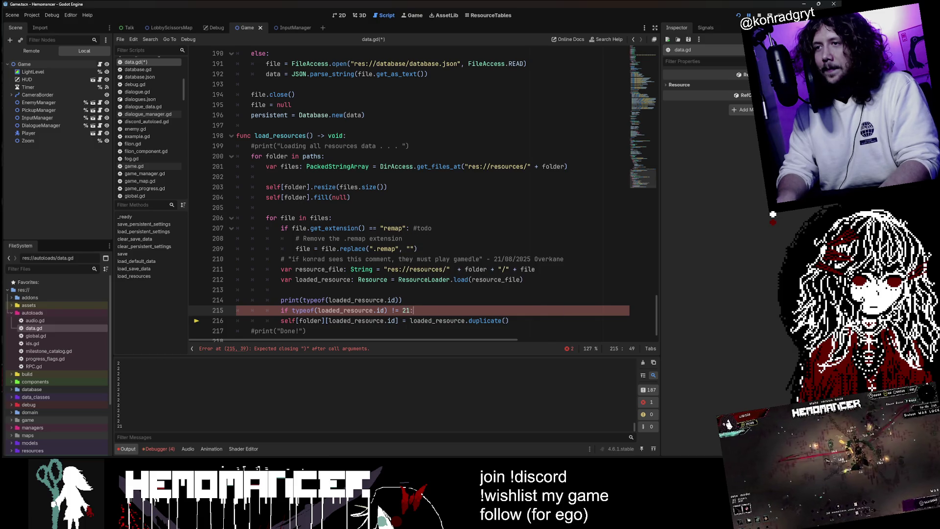
Step: Delete the debug print line and save data.gd
{"action": "key", "text": "Up"}
{"action": "key", "text": "Up"}
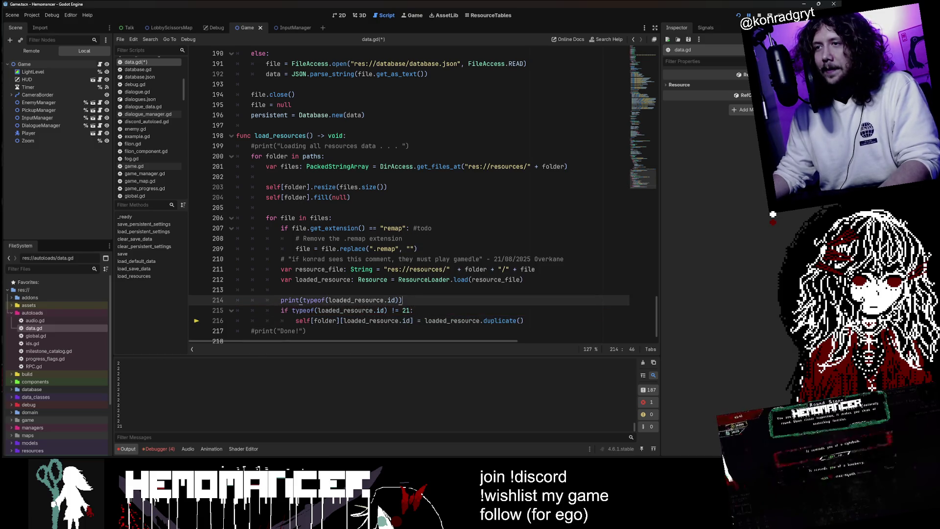
{"action": "key", "text": "ctrl+shift+k"}
{"action": "key", "text": "ctrl+s"}
{"action": "left_click", "coordinate": [452, 188]}
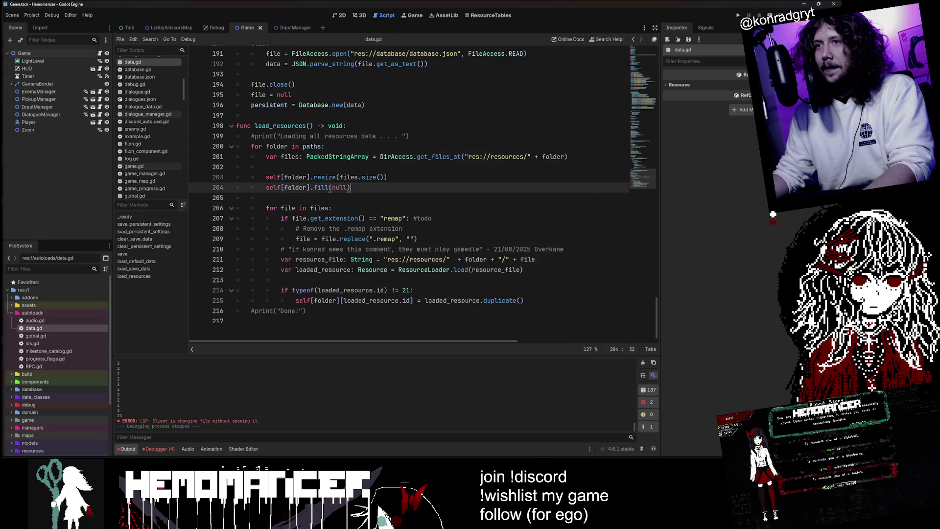
{"action": "key", "text": "F5"}
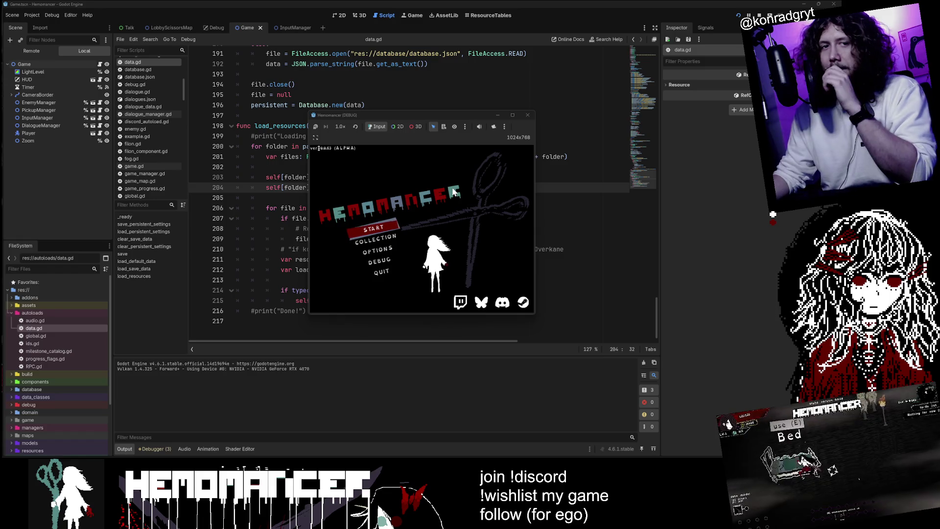
{"action": "mouse_move", "coordinate": [437, 115]}
{"action": "left_mouse_down"}
{"action": "mouse_move", "coordinate": [659, 344]}
{"action": "mouse_move", "coordinate": [447, 70]}
{"action": "mouse_move", "coordinate": [550, 51]}
{"action": "mouse_move", "coordinate": [410, 48]}
{"action": "left_mouse_up"}
{"action": "left_click_drag", "start_coordinate": [265, 282], "coordinate": [523, 300]}
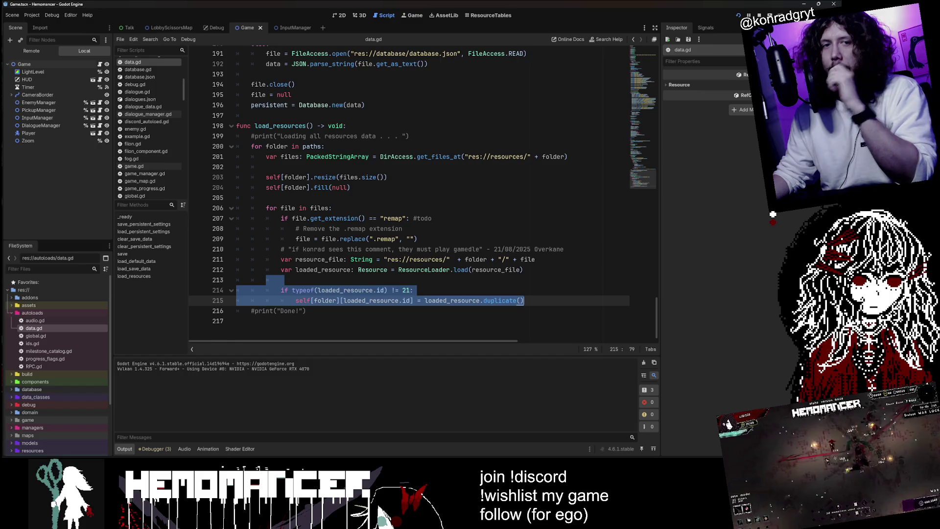
{"action": "key", "text": "alt+Tab"}
{"action": "left_click_drag", "start_coordinate": [470, 34], "coordinate": [350, 130]}
{"action": "left_click", "coordinate": [287, 260]}
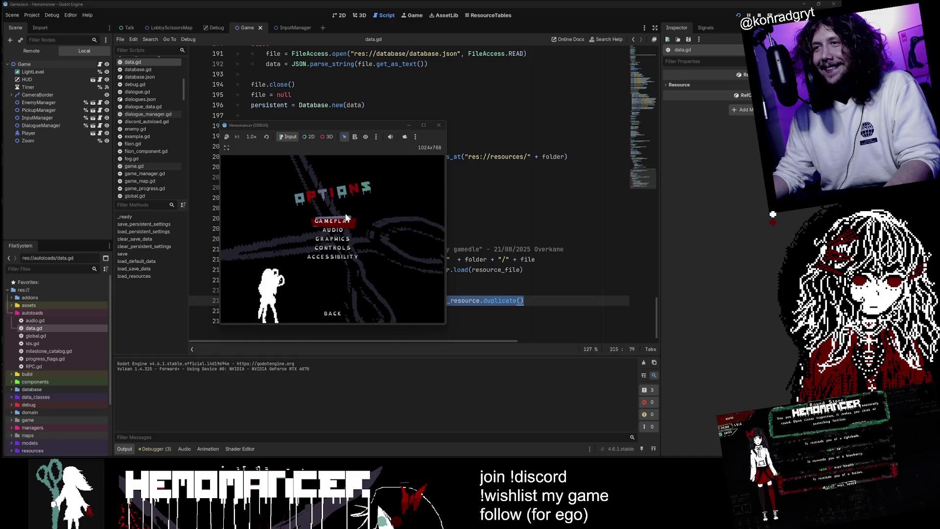
{"action": "left_click", "coordinate": [344, 253]}
{"action": "left_click", "coordinate": [348, 286]}
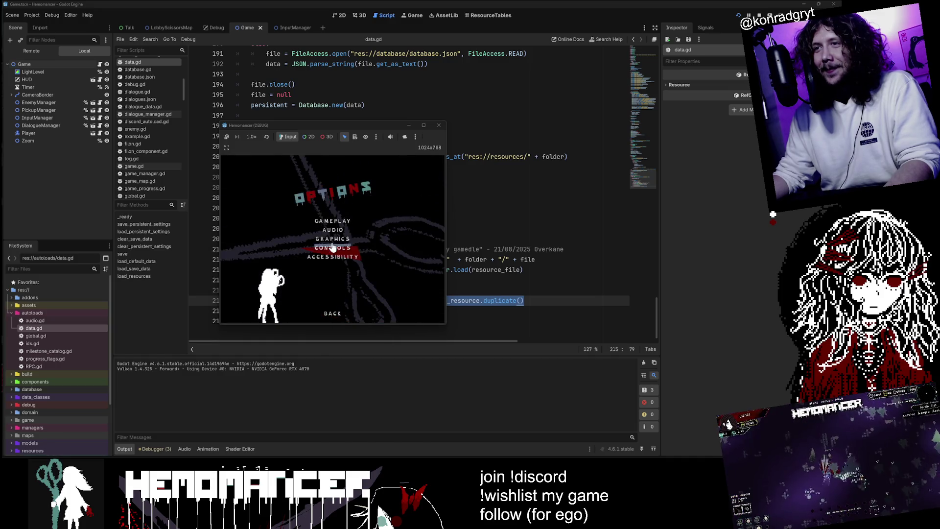
{"action": "left_click", "coordinate": [333, 248]}
{"action": "left_click", "coordinate": [342, 298]}
{"action": "left_click", "coordinate": [333, 314]}
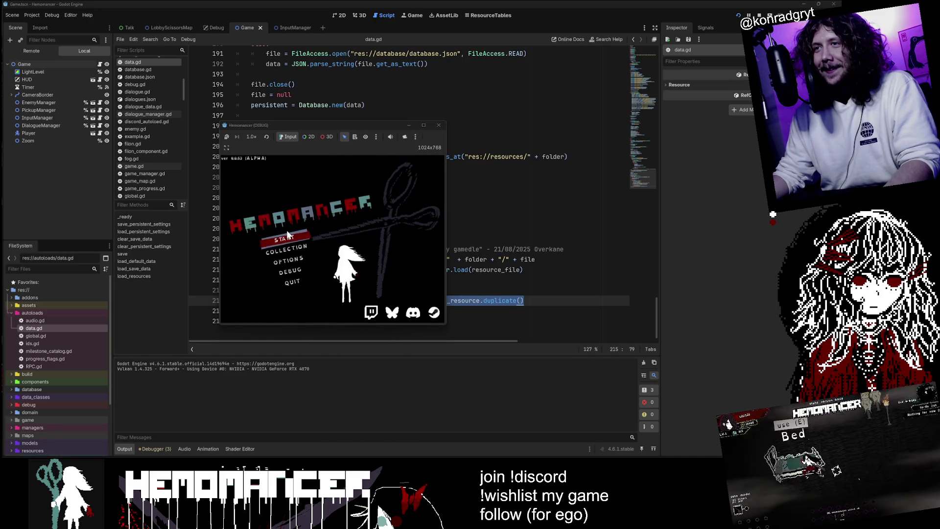
{"action": "left_click", "coordinate": [287, 235]}
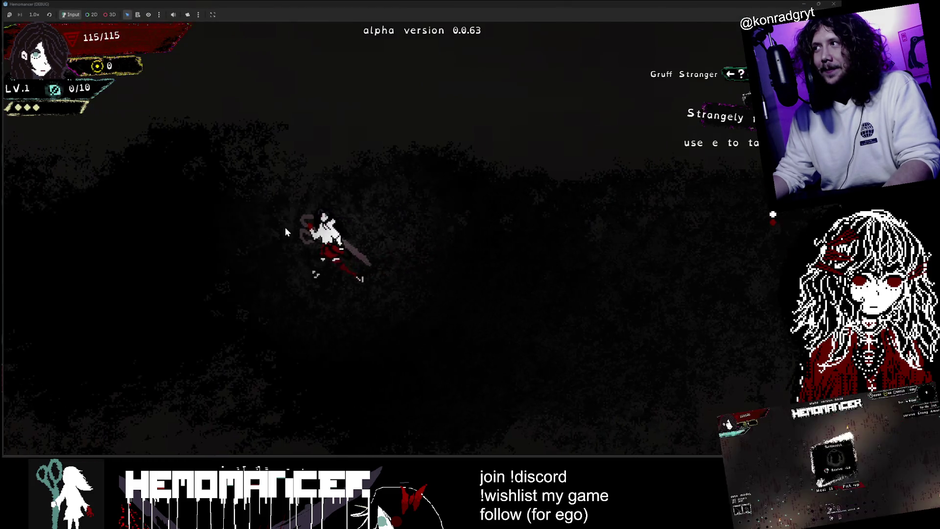
{"action": "key", "text": "a"}
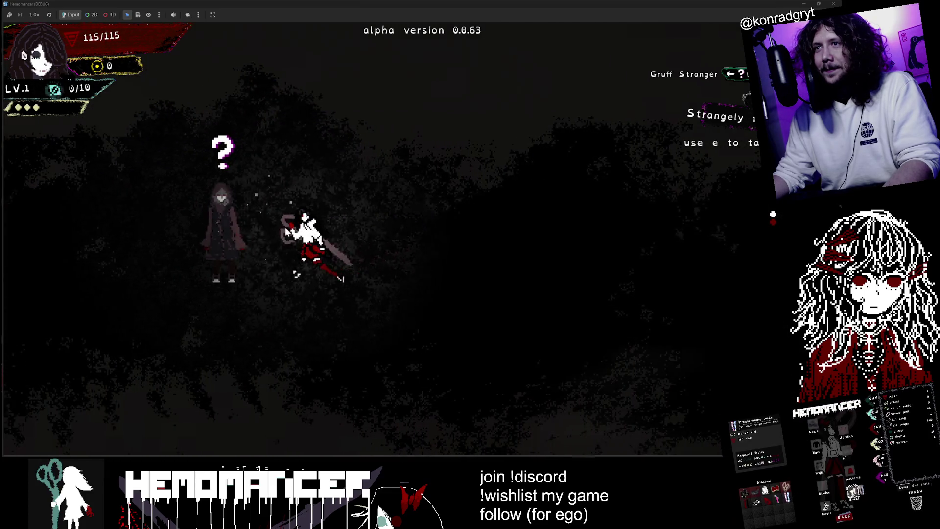
{"action": "key", "text": "e"}
{"action": "key", "text": "e"}
{"action": "key", "text": "e"}
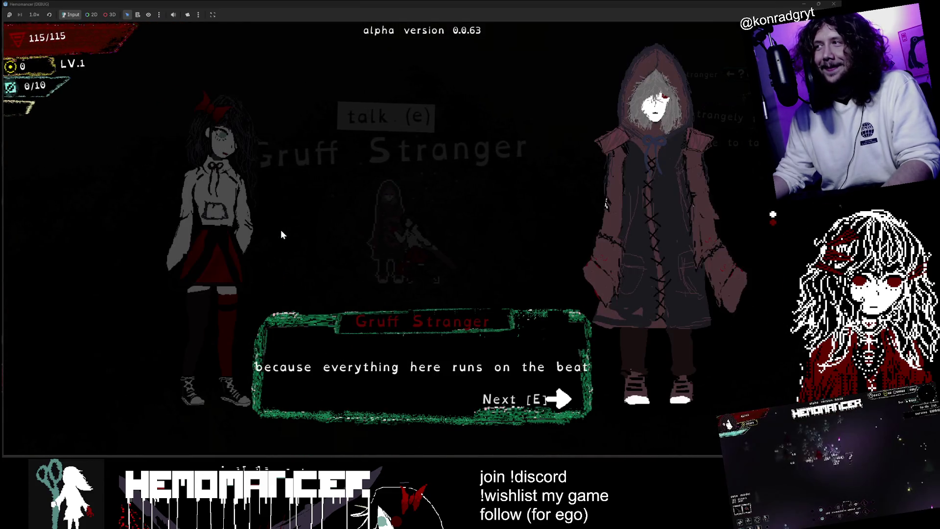
{"action": "key", "text": "e"}
{"action": "key", "text": "e"}
{"action": "key", "text": "a"}
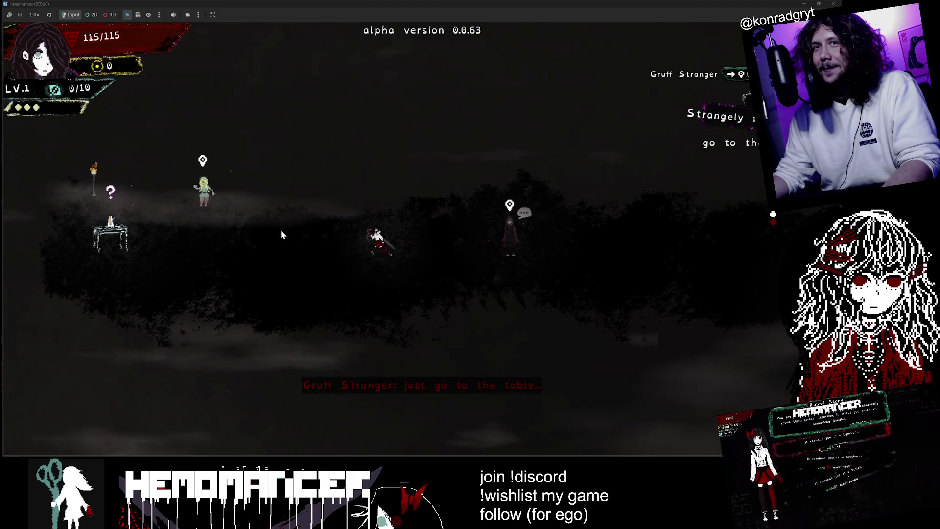
{"action": "key", "text": "a"}
{"action": "key", "text": "a"}
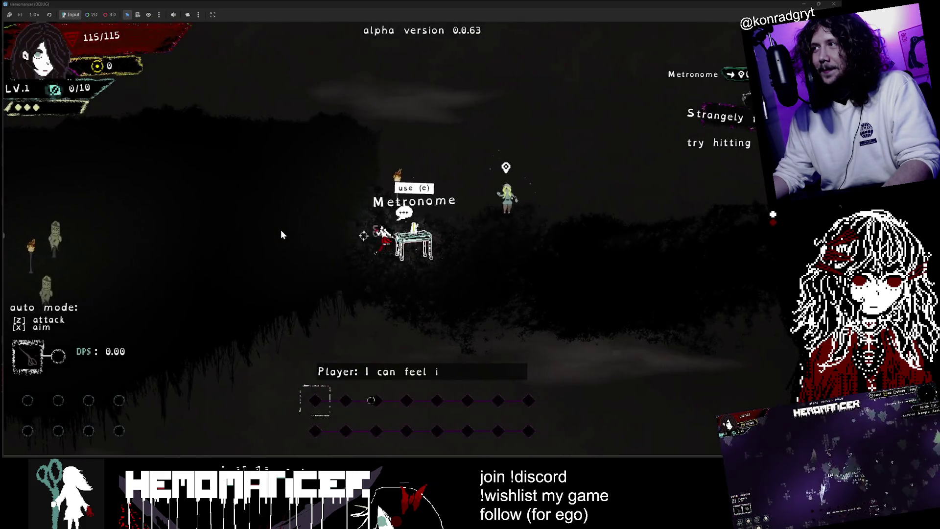
{"action": "key", "text": "Escape"}
{"action": "left_click", "coordinate": [327, 309]}
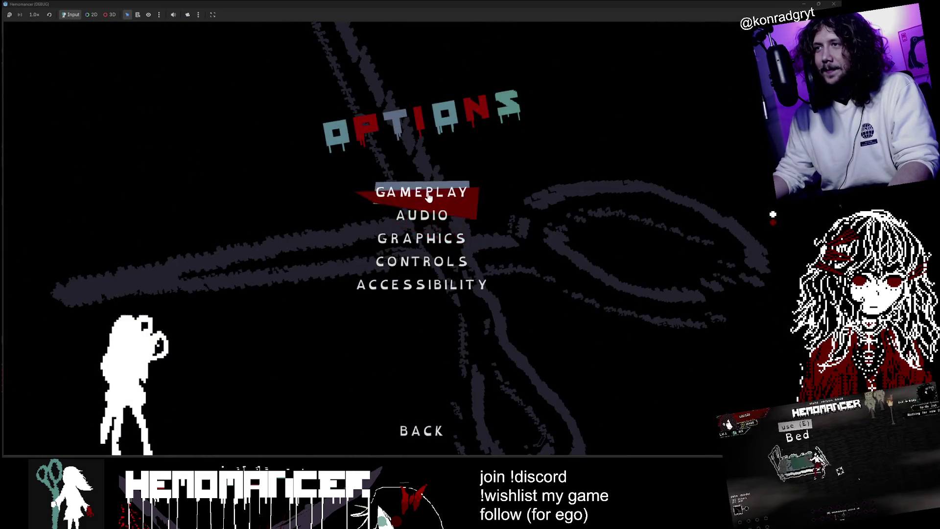
{"action": "left_click", "coordinate": [428, 196]}
{"action": "key", "text": "F5"}
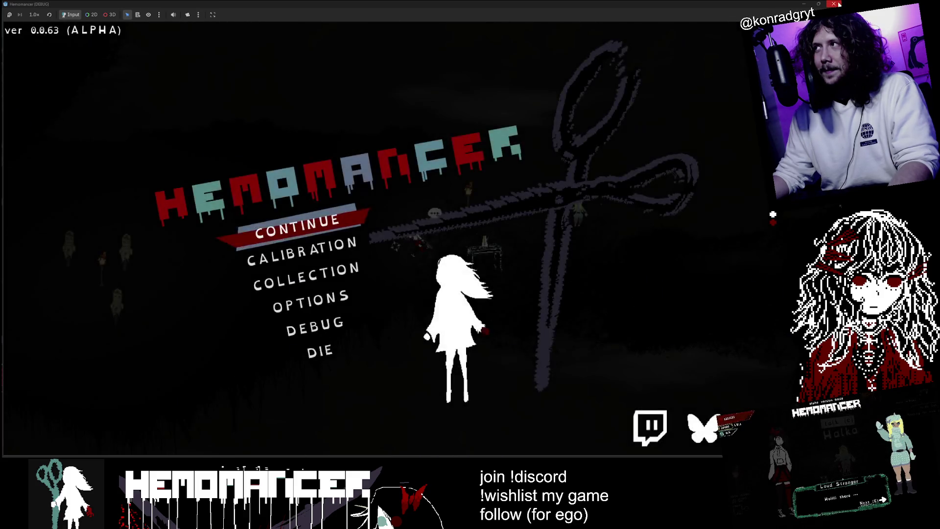
{"action": "left_click", "coordinate": [838, 4]}
{"action": "left_click", "coordinate": [342, 146]}
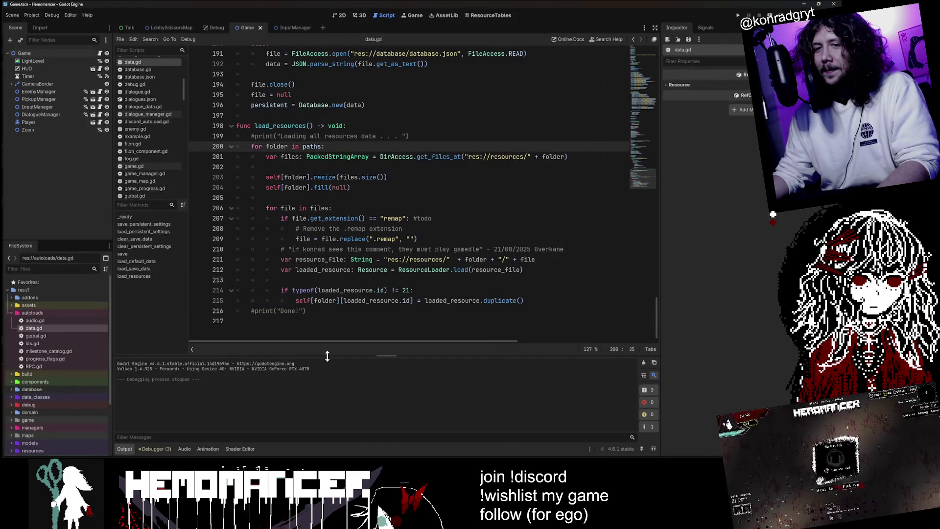
Step: Launch Hemomancer Playtest from the Steam library and make the game full-screen
{"action": "key", "text": "alt+Tab"}
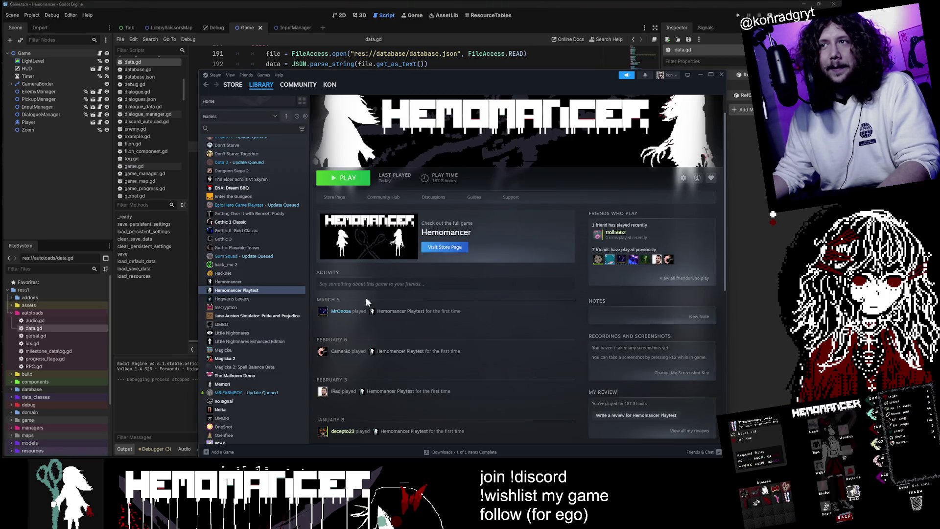
{"action": "left_click", "coordinate": [272, 290]}
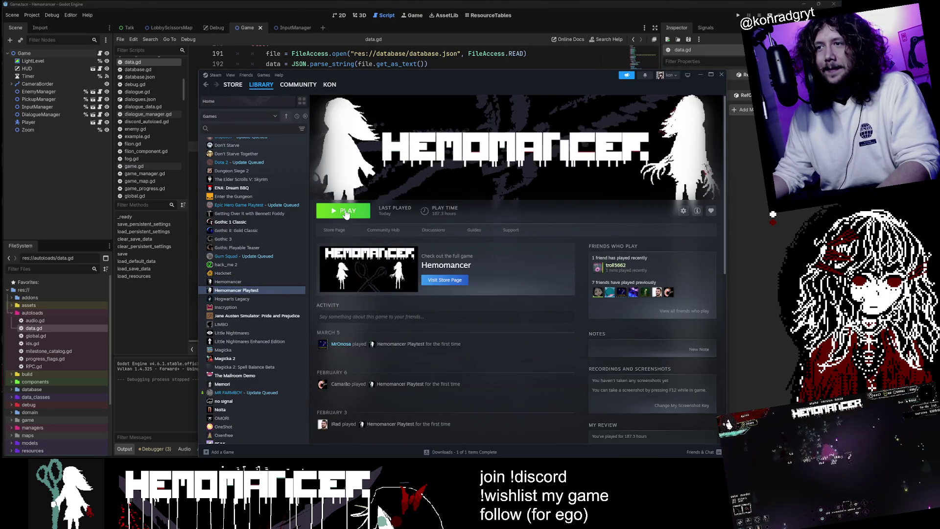
{"action": "left_click", "coordinate": [343, 211]}
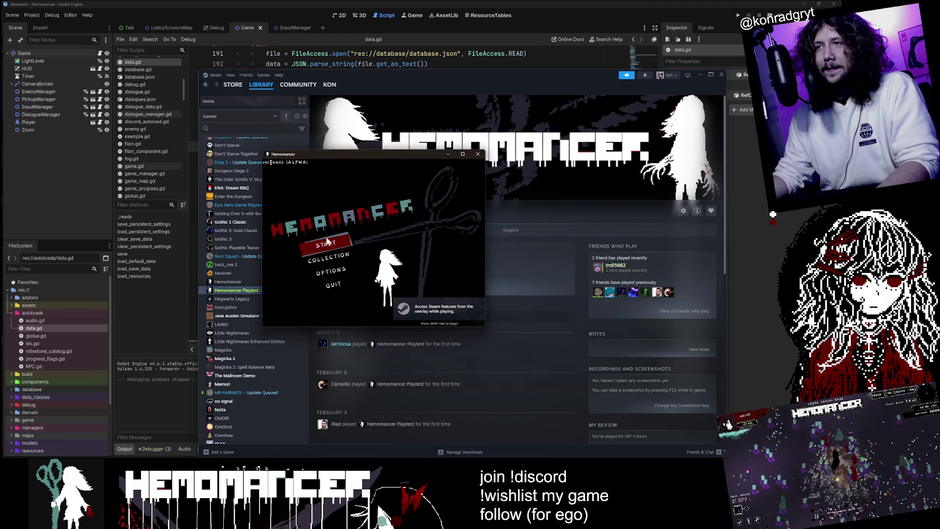
{"action": "left_click", "coordinate": [462, 154]}
Step: Walk left past the Gruff Stranger, talk to Halka, then close the Steam window
{"action": "key", "text": "a"}
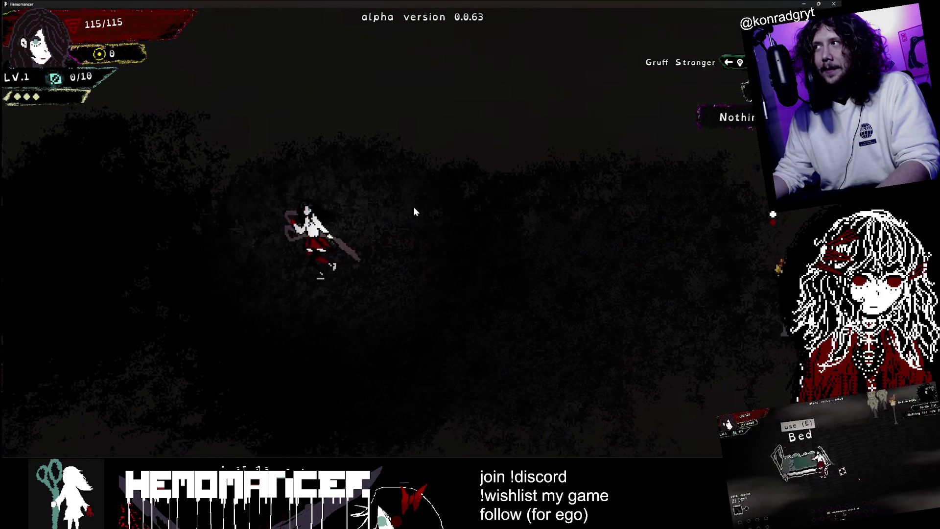
{"action": "key", "text": "a"}
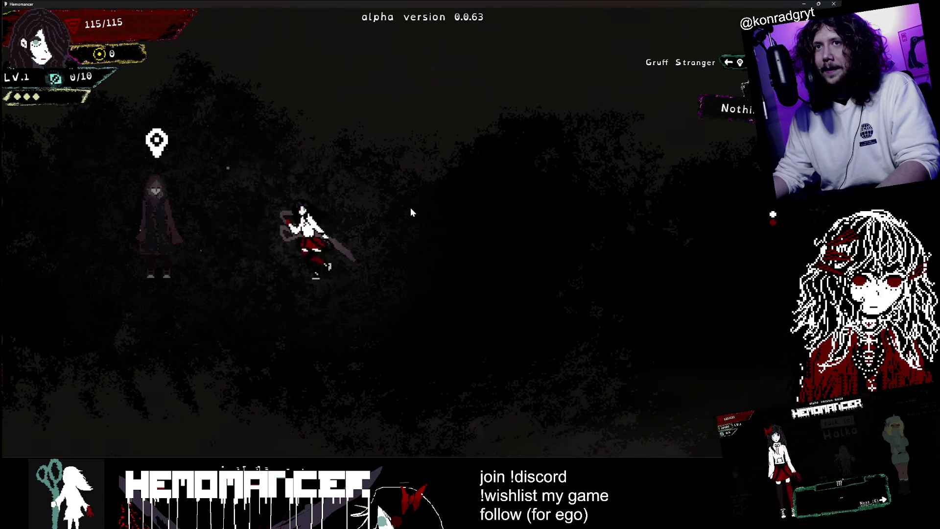
{"action": "key", "text": "a"}
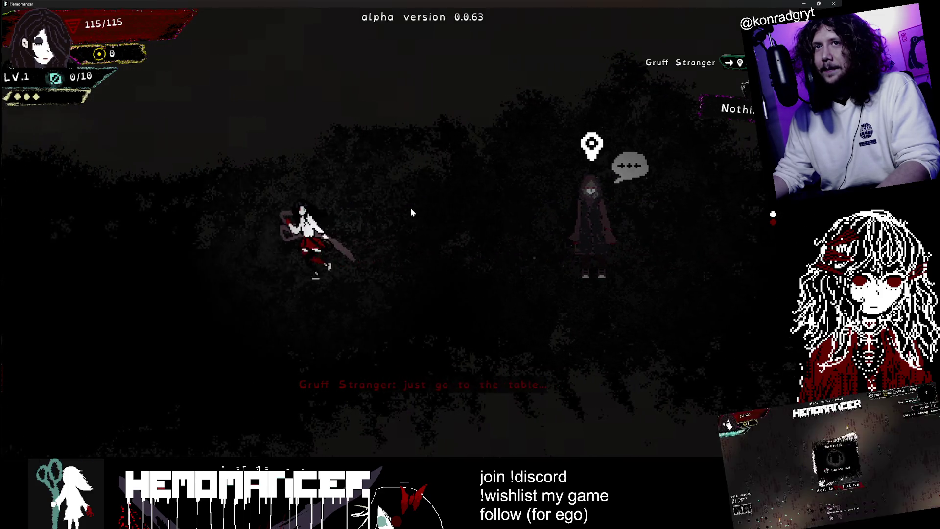
{"action": "key", "text": "a"}
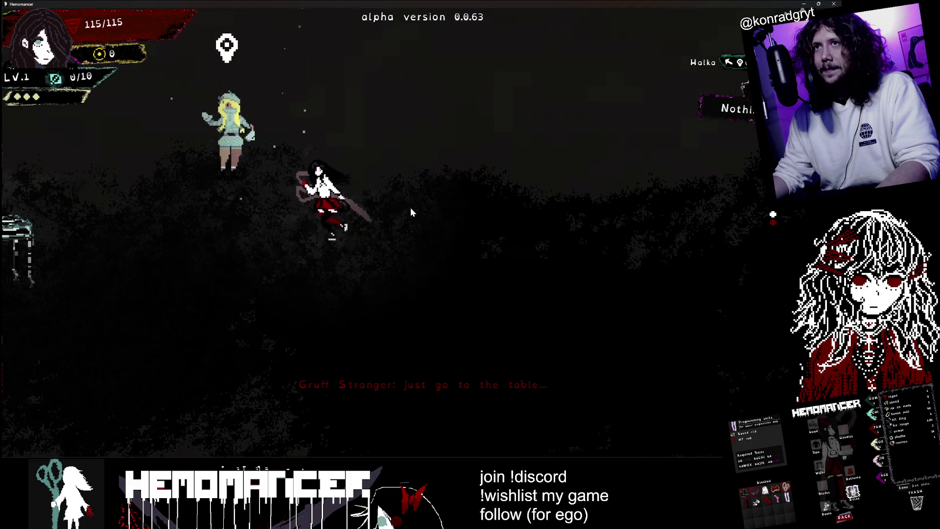
{"action": "key", "text": "e"}
{"action": "key", "text": "e"}
{"action": "key", "text": "e"}
{"action": "key", "text": "e"}
{"action": "key", "text": "e"}
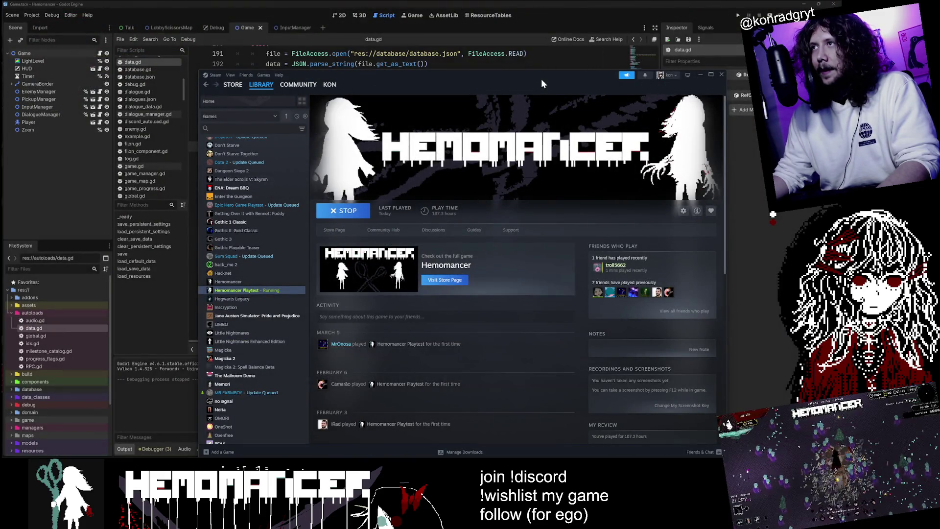
{"action": "left_click_drag", "start_coordinate": [542, 83], "coordinate": [451, 40]}
{"action": "left_click", "coordinate": [633, 32]}
Step: Scroll data.gd to load_resources' get_files_at line and collapse the autoloads folder
{"action": "left_click", "coordinate": [294, 198]}
{"action": "left_click_drag", "start_coordinate": [656, 318], "coordinate": [658, 23]}
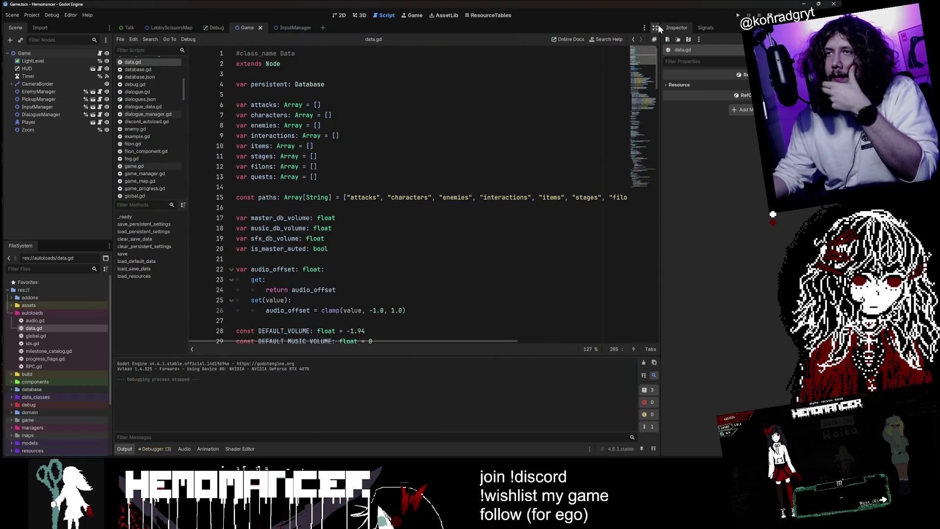
{"action": "left_click", "coordinate": [632, 211]}
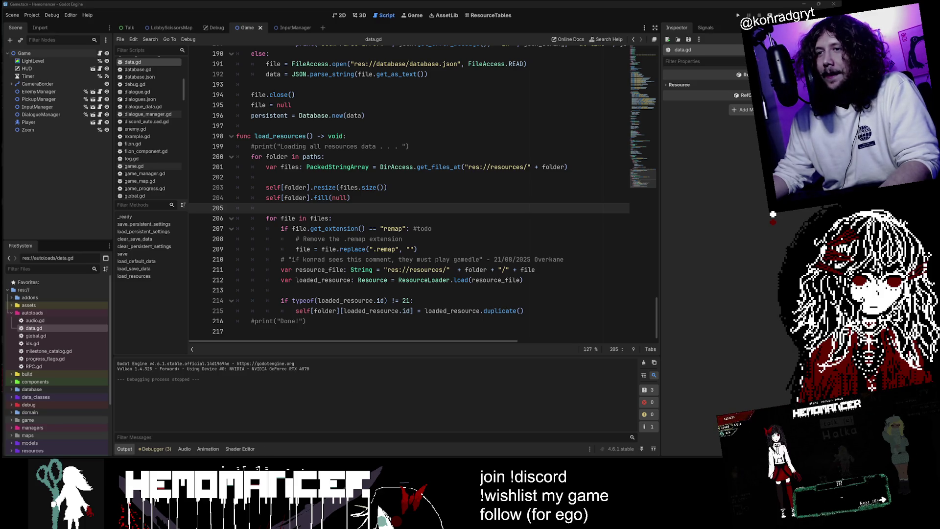
{"action": "scroll", "coordinate": [642, 177], "scroll_direction": "up", "scroll_amount": 2}
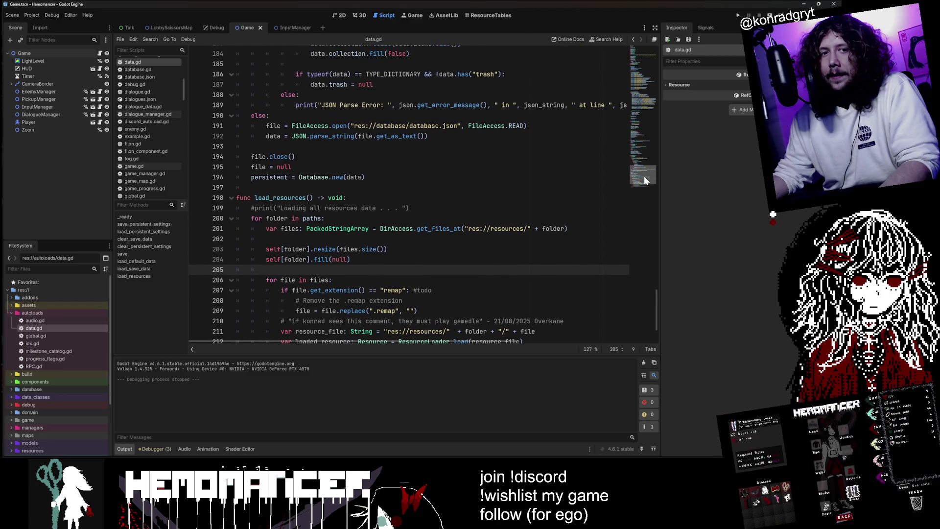
{"action": "scroll", "coordinate": [644, 175], "scroll_direction": "down", "scroll_amount": 2}
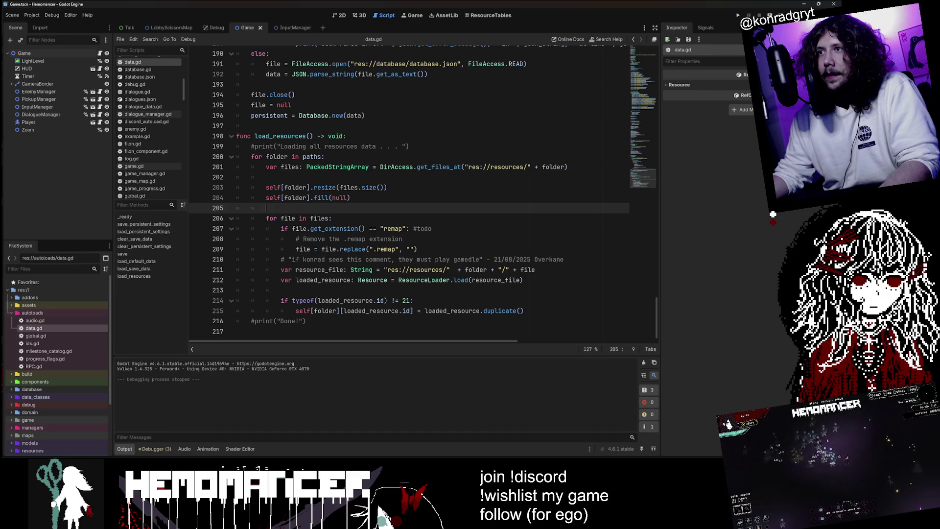
{"action": "left_click", "coordinate": [407, 167]}
{"action": "double_click", "coordinate": [33, 310]}
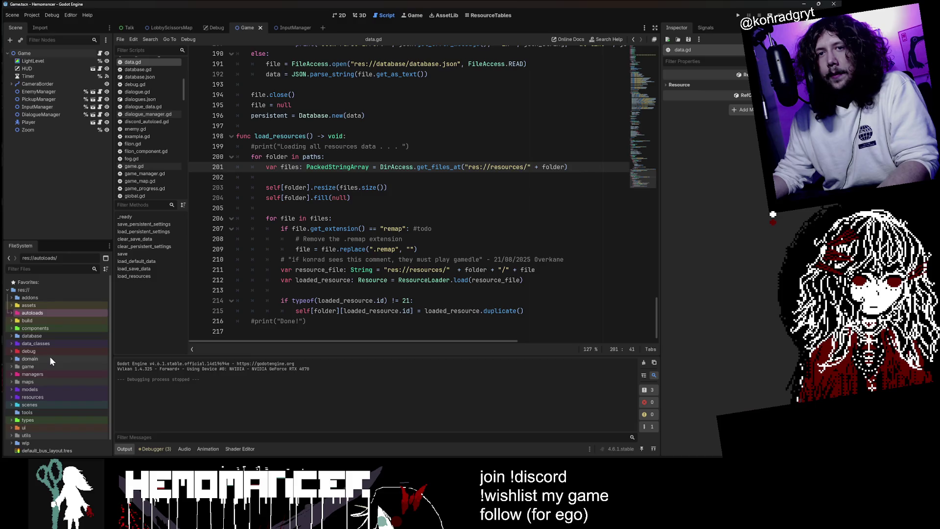
Step: Show tutorial.tres from resources/quests in the Inspector, then collapse the quests folder
{"action": "double_click", "coordinate": [58, 395]}
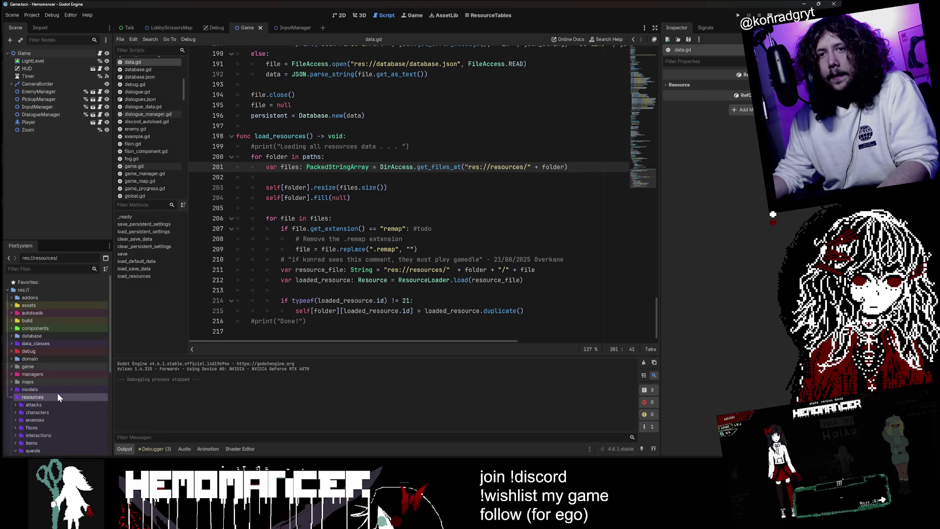
{"action": "left_click", "coordinate": [59, 393]}
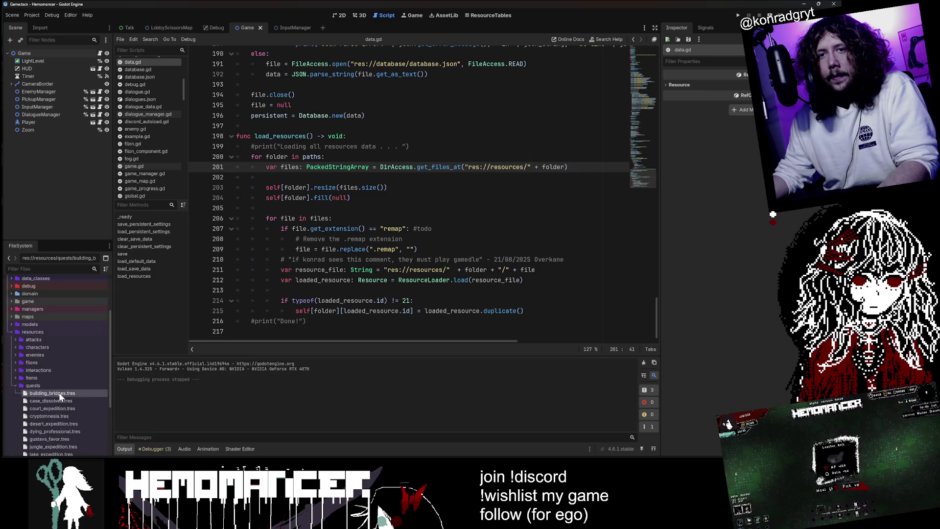
{"action": "scroll", "coordinate": [46, 391], "scroll_direction": "down", "scroll_amount": 3}
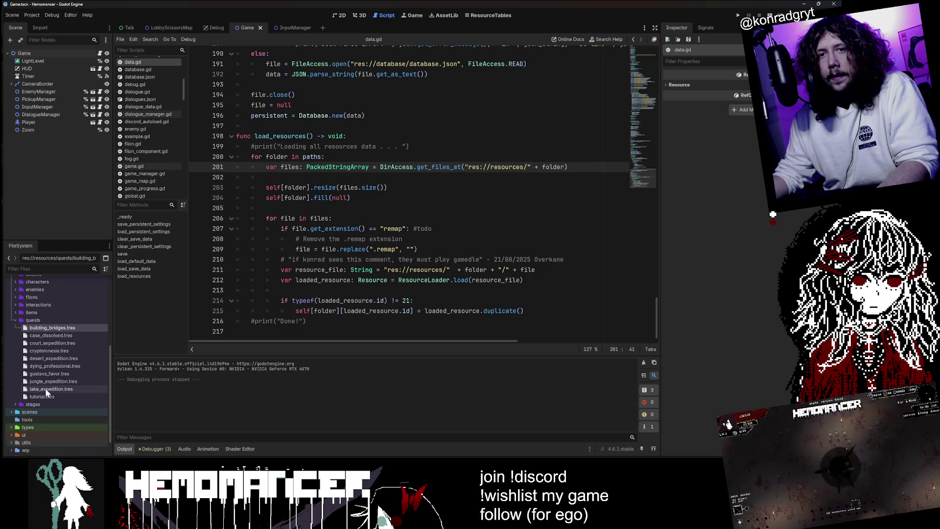
{"action": "left_click", "coordinate": [47, 396]}
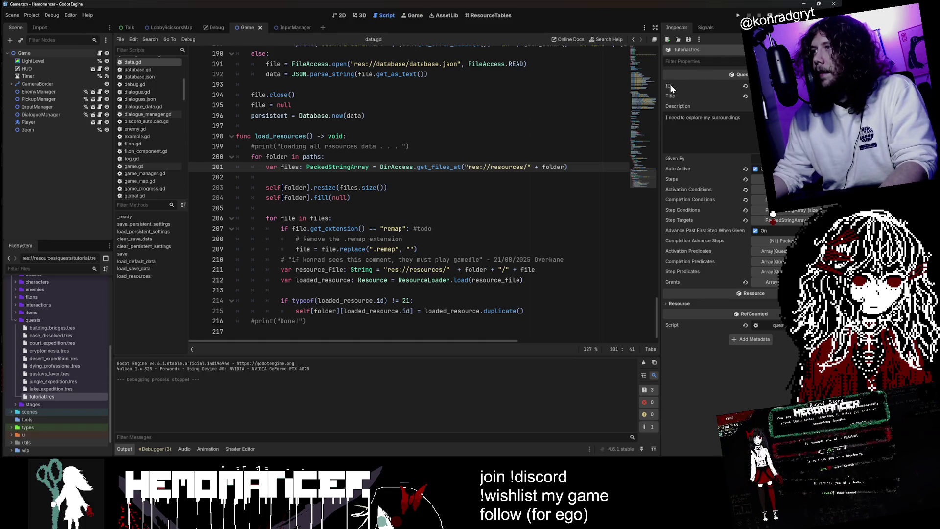
{"action": "mouse_move", "coordinate": [671, 84]}
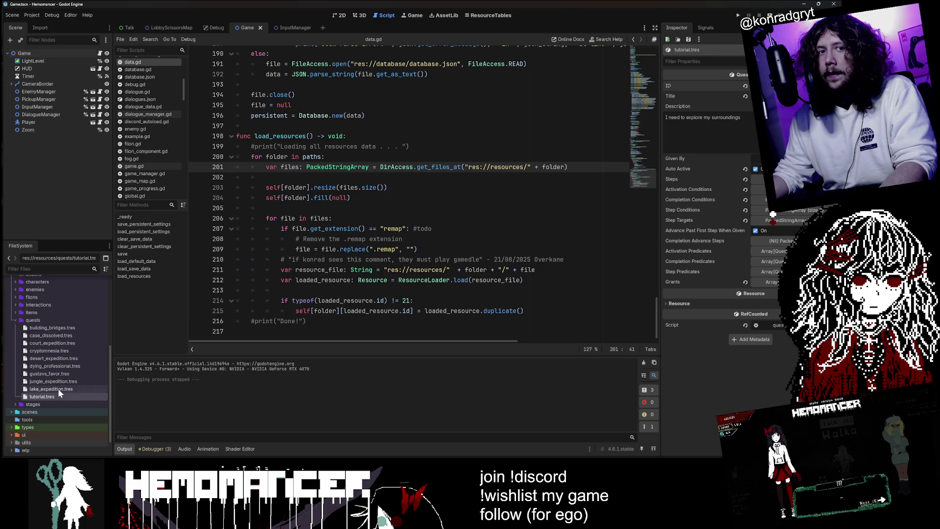
{"action": "key", "text": "F2"}
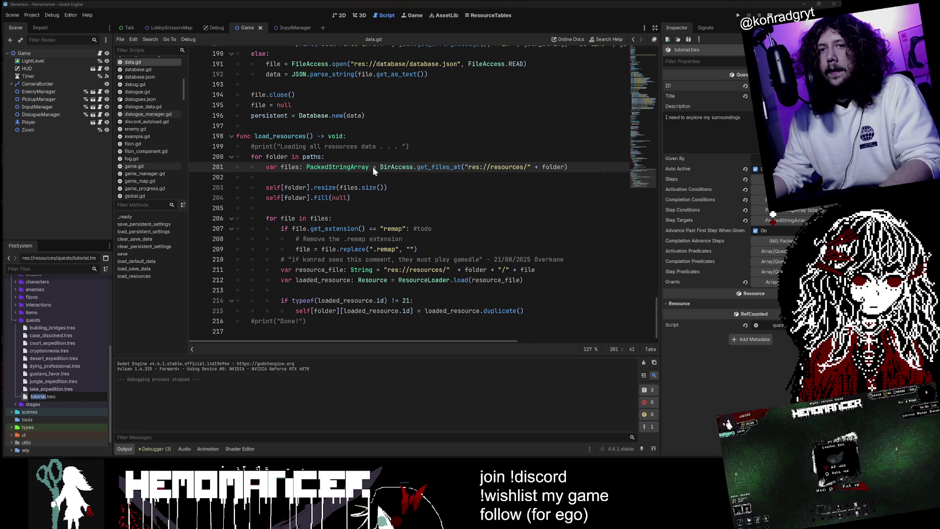
{"action": "key", "text": "Escape"}
{"action": "double_click", "coordinate": [101, 322]}
Step: Search 'Quest' in Quick Open, cancel it, and select the autoloads folder
{"action": "left_click", "coordinate": [411, 142]}
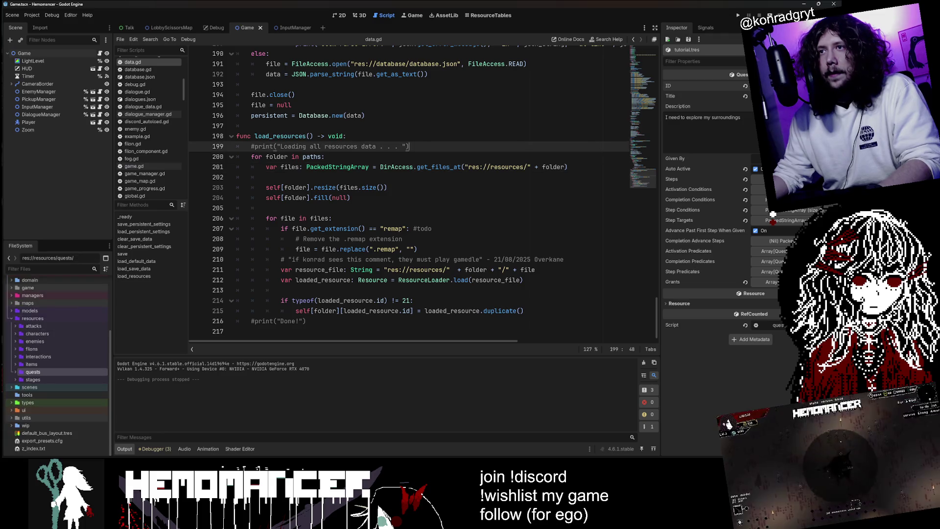
{"action": "key", "text": "shift+alt+o"}
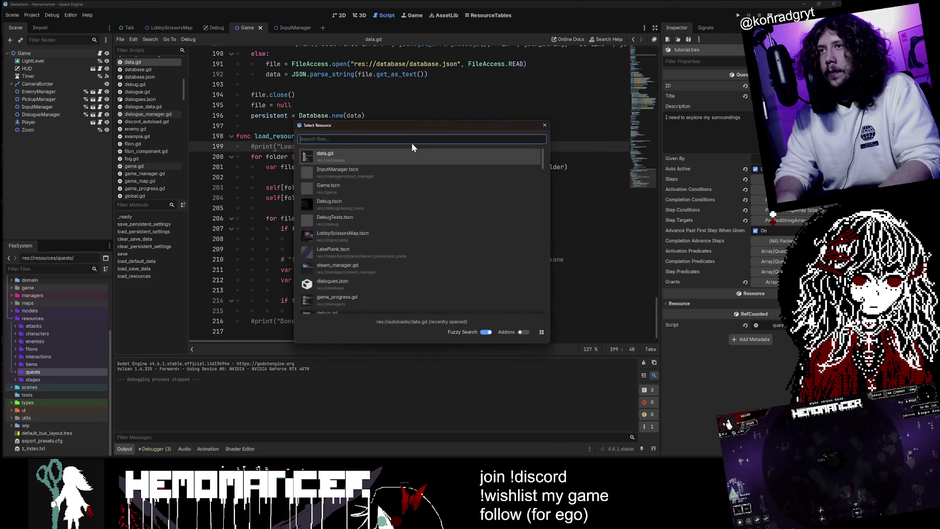
{"action": "type", "text": "Quest"}
{"action": "key", "text": "Escape"}
{"action": "left_click", "coordinate": [51, 312]}
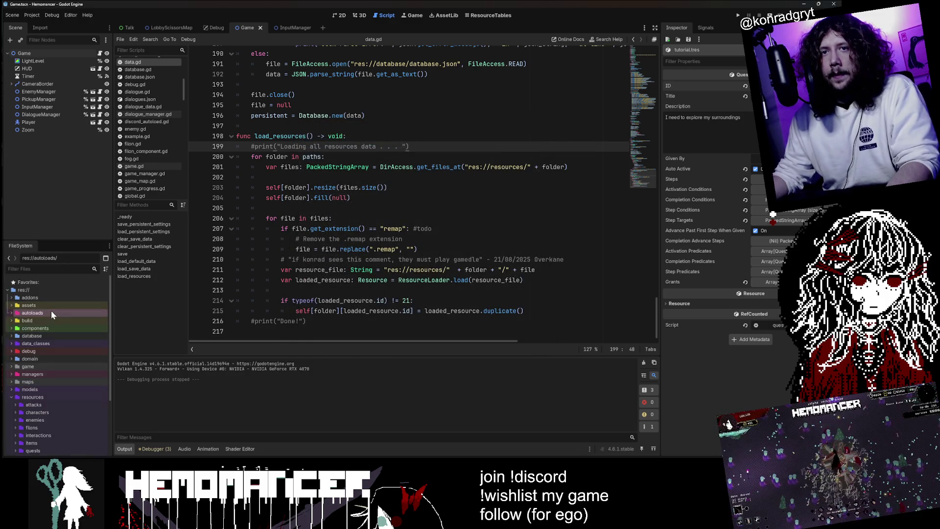
Step: Open progress_flags.gd from autoloads and scroll through the whole script
{"action": "double_click", "coordinate": [51, 312]}
{"action": "double_click", "coordinate": [66, 356]}
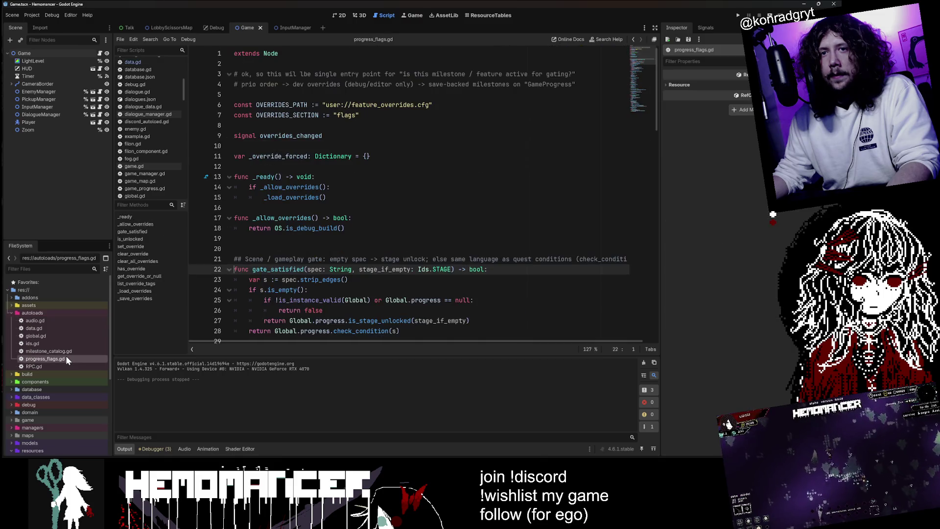
{"action": "double_click", "coordinate": [73, 313]}
{"action": "scroll", "coordinate": [409, 196], "scroll_direction": "down", "scroll_amount": 2}
{"action": "scroll", "coordinate": [409, 196], "scroll_direction": "down", "scroll_amount": 14}
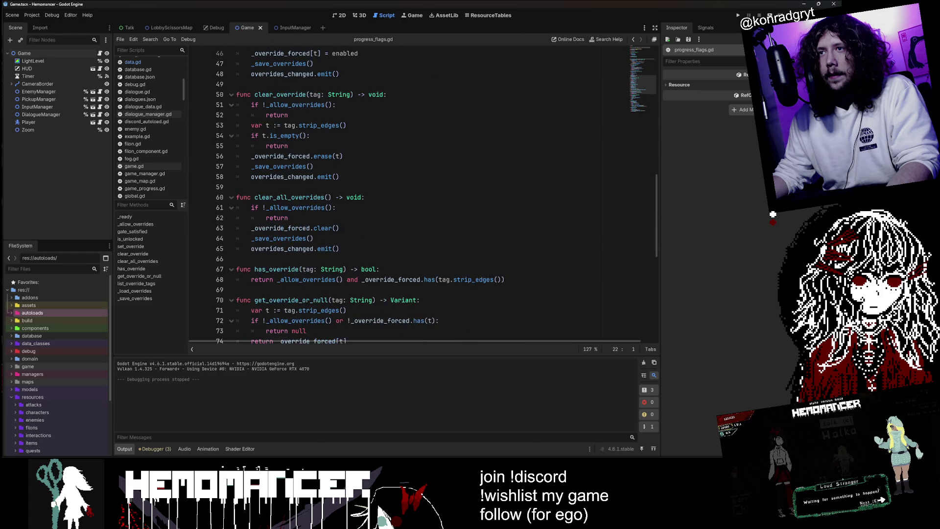
{"action": "scroll", "coordinate": [409, 196], "scroll_direction": "down", "scroll_amount": 8}
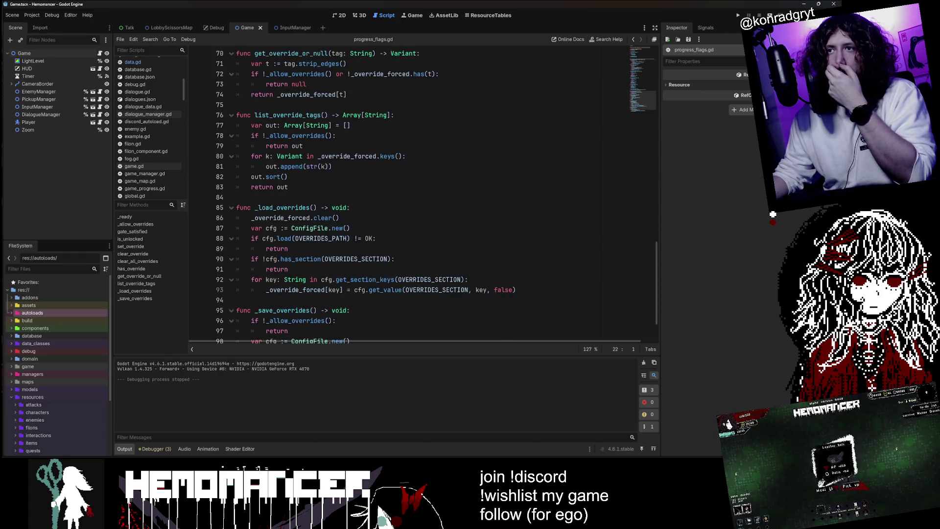
{"action": "scroll", "coordinate": [409, 196], "scroll_direction": "down", "scroll_amount": 2}
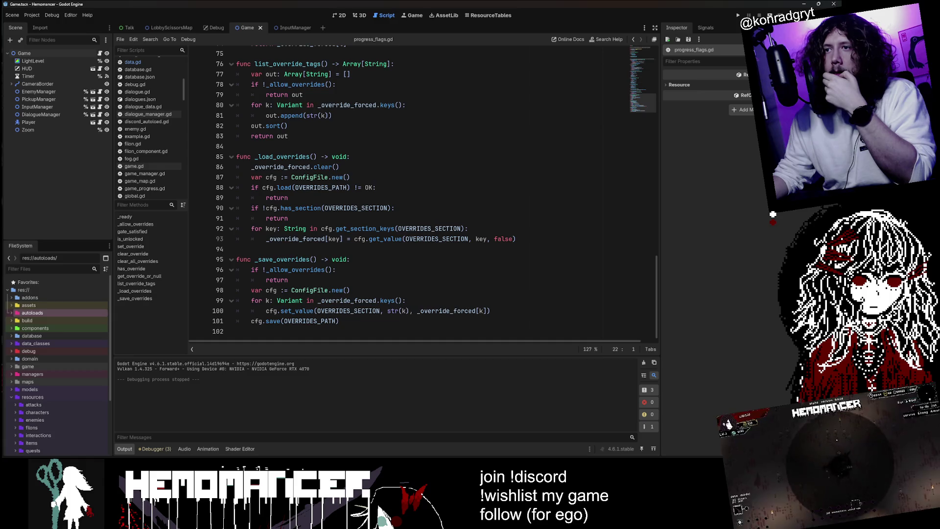
{"action": "mouse_move", "coordinate": [655, 263]}
{"action": "left_mouse_down"}
{"action": "mouse_move", "coordinate": [664, 99]}
{"action": "mouse_move", "coordinate": [653, 47]}
{"action": "left_mouse_up"}
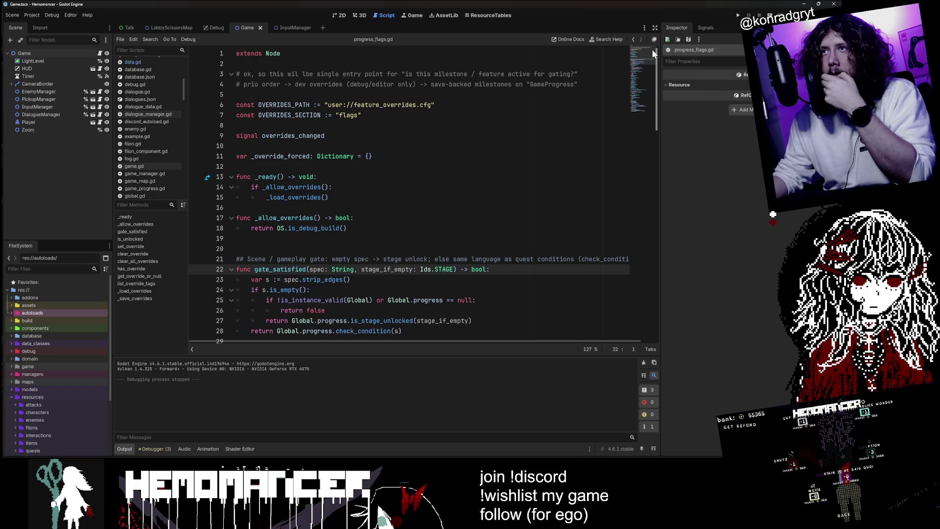
{"action": "left_click_drag", "start_coordinate": [651, 51], "coordinate": [630, 155]}
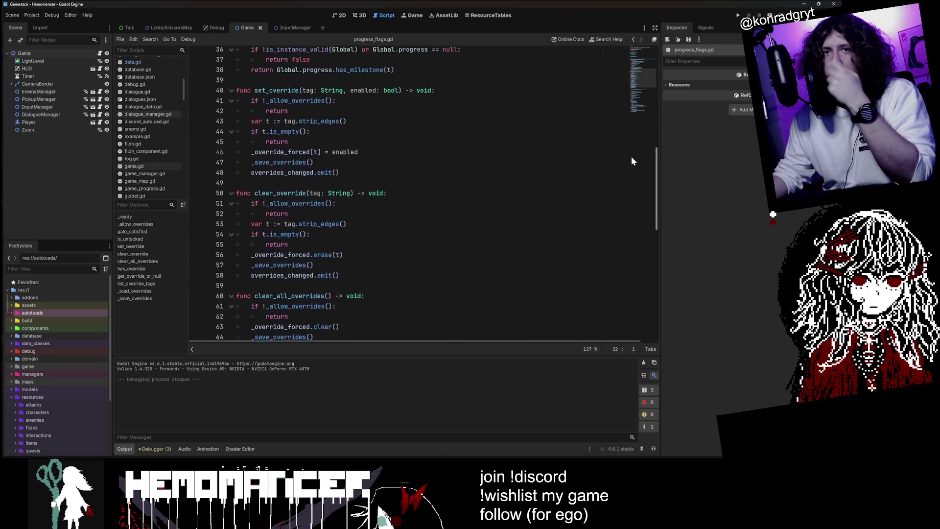
Step: Open milestone_catalog.gd from autoloads and scroll its ENTRIES list
{"action": "double_click", "coordinate": [53, 313]}
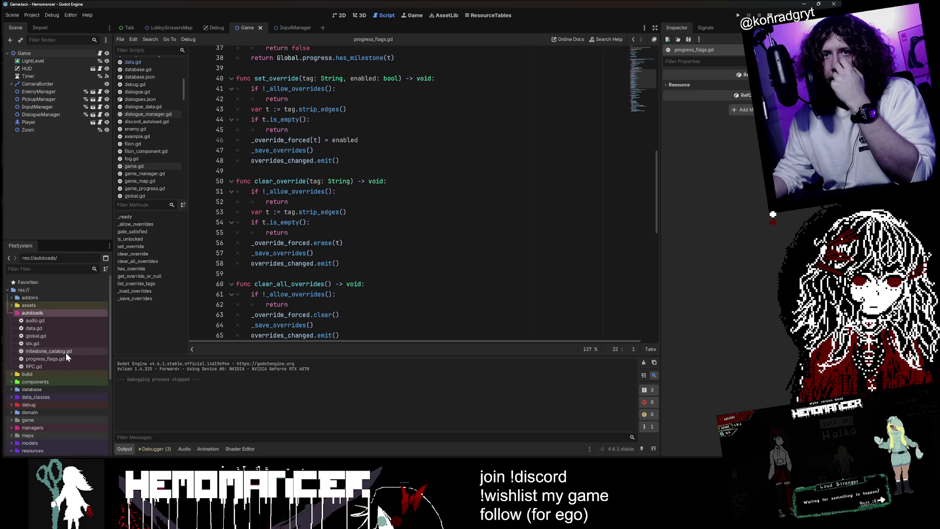
{"action": "double_click", "coordinate": [66, 351]}
{"action": "double_click", "coordinate": [65, 312]}
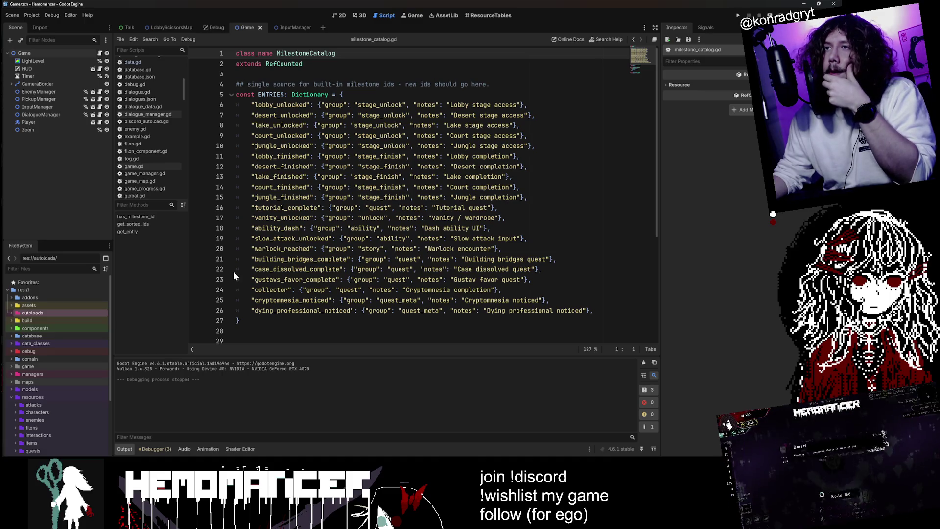
{"action": "double_click", "coordinate": [86, 311]}
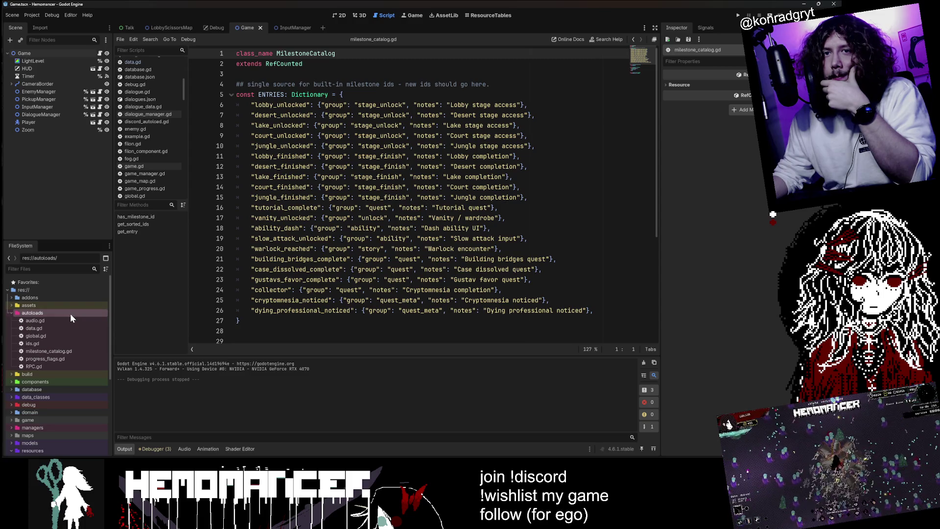
{"action": "double_click", "coordinate": [70, 313]}
{"action": "scroll", "coordinate": [66, 392], "scroll_direction": "down", "scroll_amount": 4}
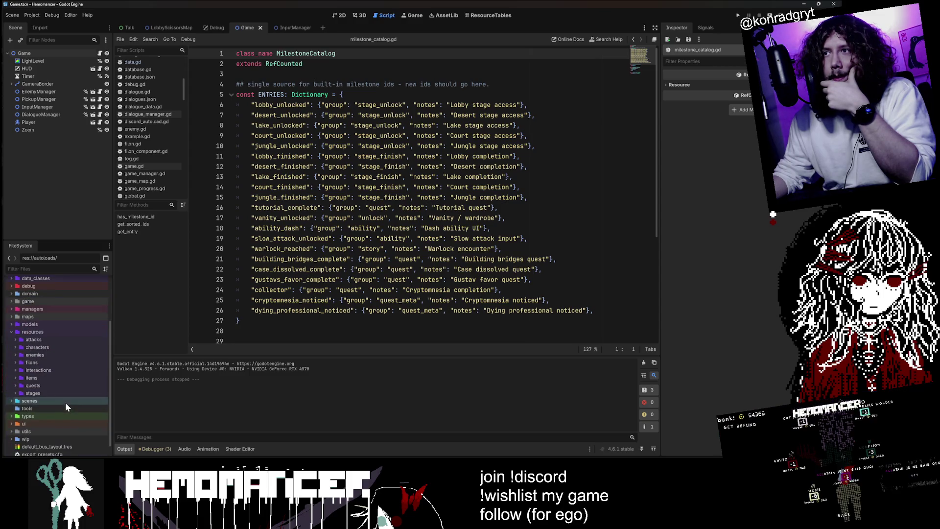
Step: From the 2D view, run the game with F5 and walk past the '?' stranger. Then close the debug window
{"action": "left_click", "coordinate": [343, 15]}
{"action": "key", "text": "F5"}
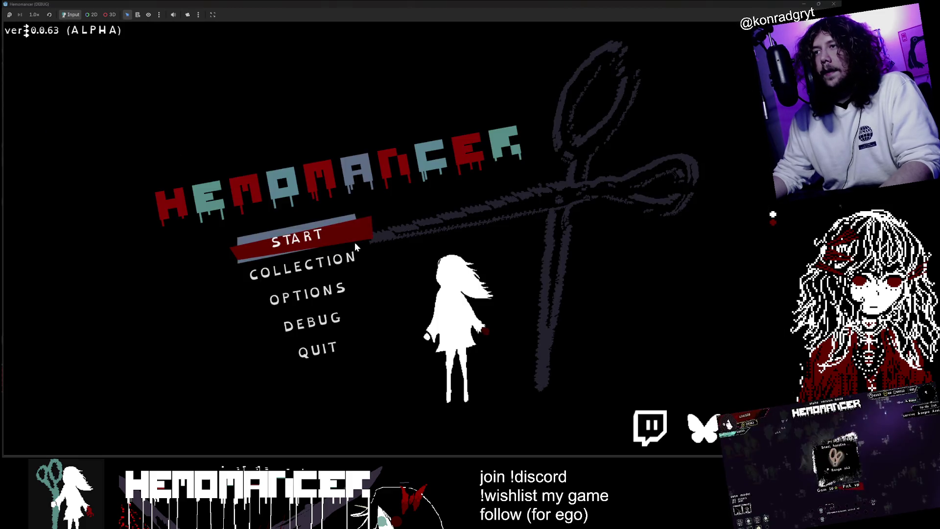
{"action": "left_click", "coordinate": [355, 241]}
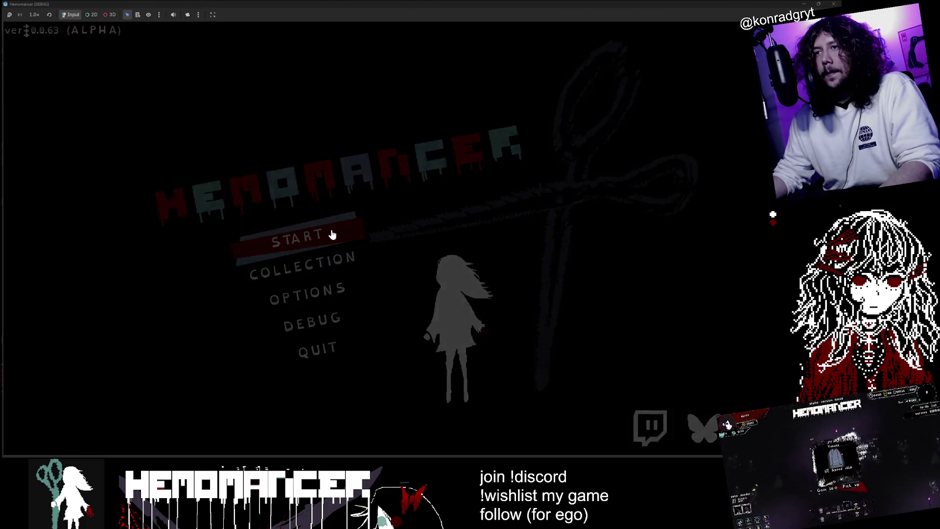
{"action": "key", "text": "a"}
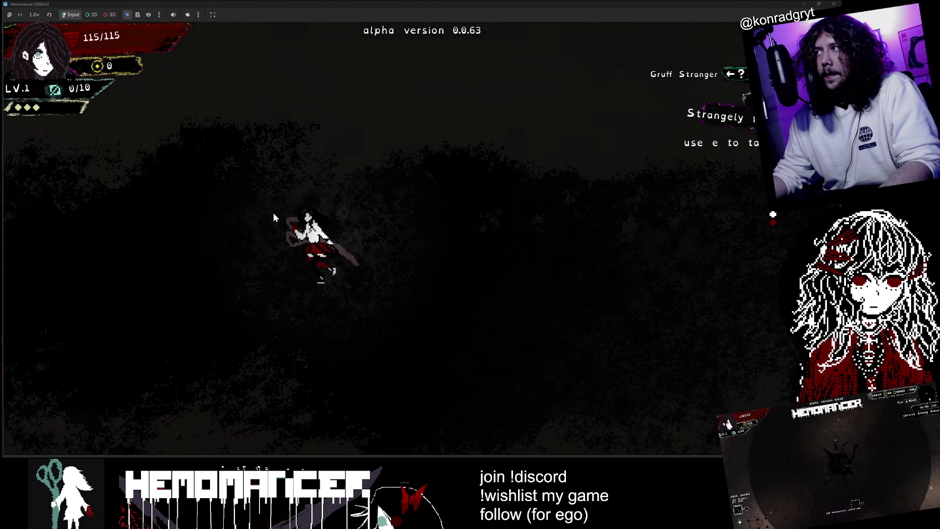
{"action": "key", "text": "a"}
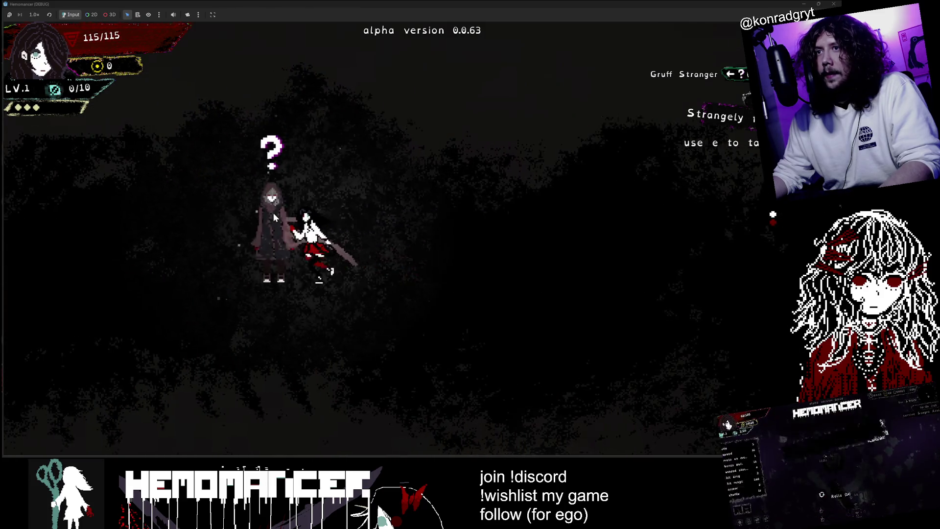
{"action": "key", "text": "d"}
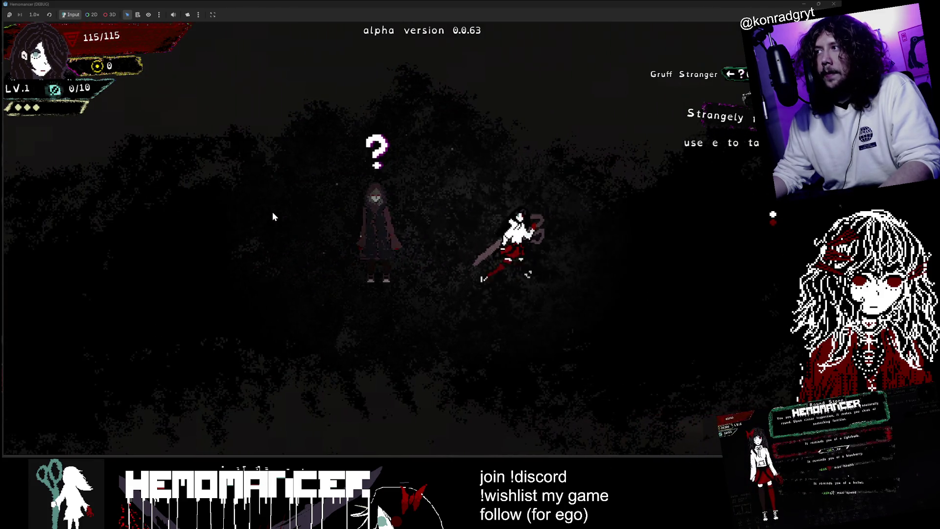
{"action": "key", "text": "a"}
{"action": "left_click", "coordinate": [833, 4]}
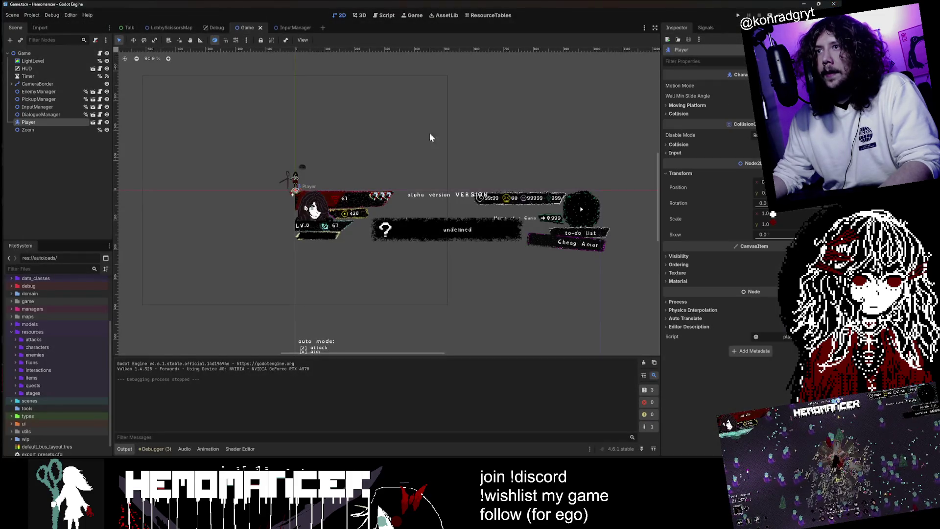
Step: Open Project Settings, close it again, and check the Scene menu
{"action": "left_click", "coordinate": [32, 15]}
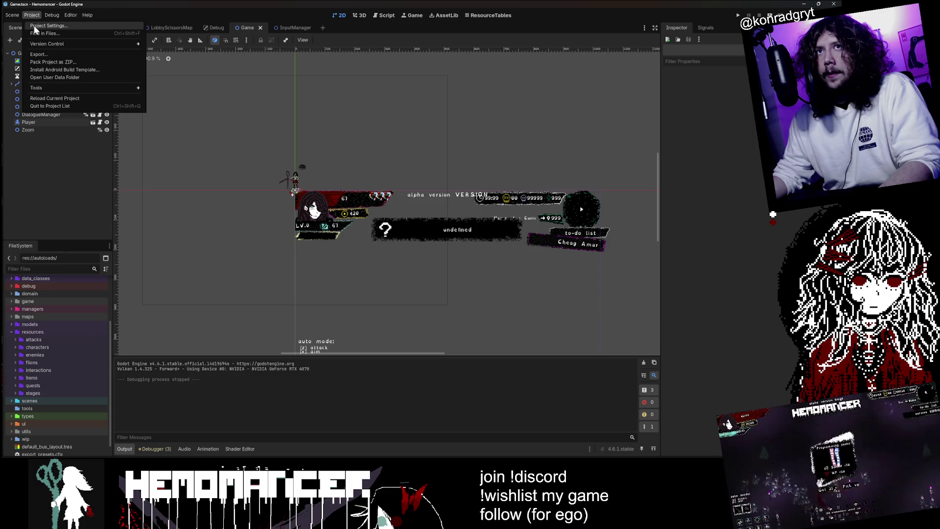
{"action": "left_click", "coordinate": [34, 27]}
{"action": "left_click", "coordinate": [559, 58]}
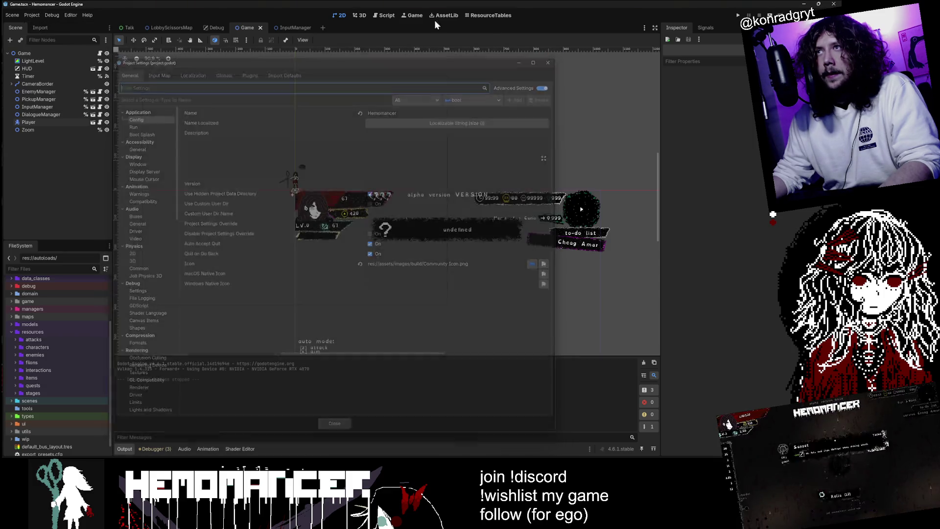
{"action": "left_click", "coordinate": [11, 16]}
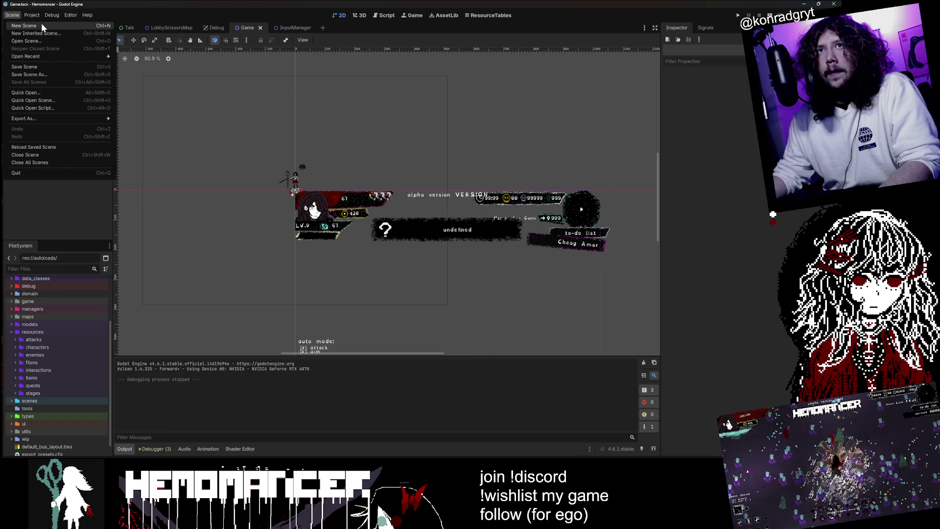
Step: Open Project > Export and select the Windows Desktop preset
{"action": "left_click", "coordinate": [31, 15]}
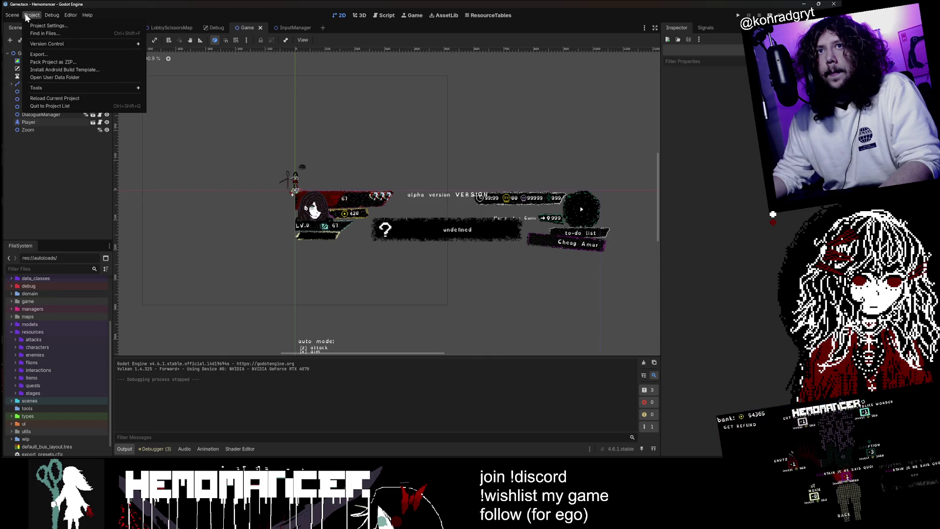
{"action": "left_click", "coordinate": [39, 54]}
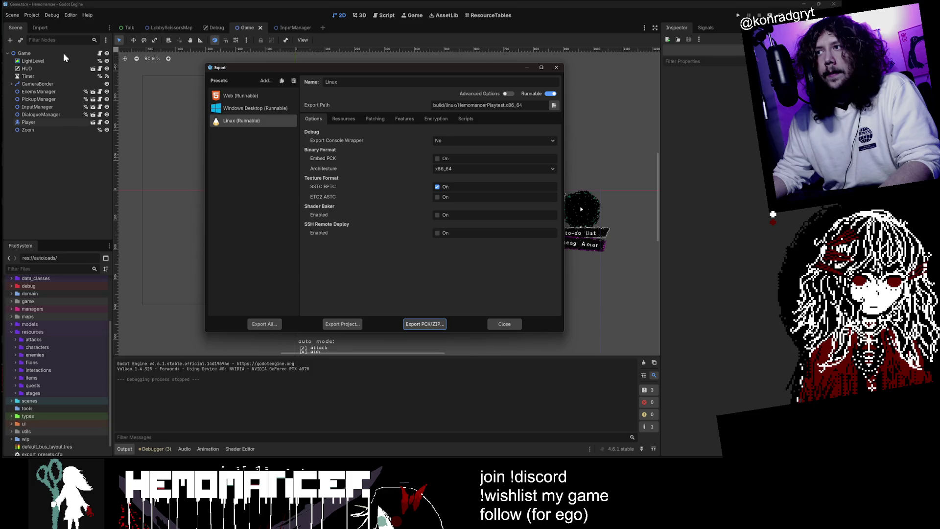
{"action": "left_click", "coordinate": [234, 112]}
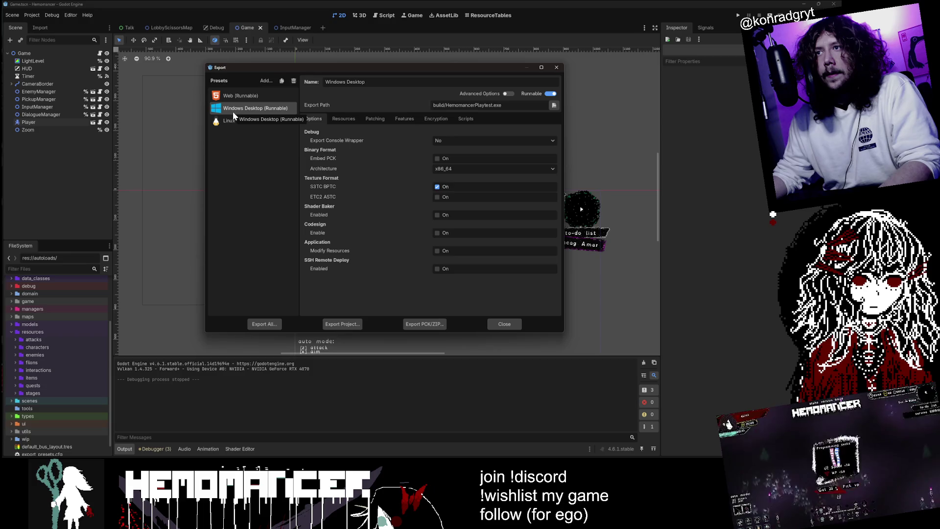
{"action": "mouse_move", "coordinate": [416, 69]}
{"action": "left_mouse_down"}
{"action": "mouse_move", "coordinate": [360, 81]}
{"action": "mouse_move", "coordinate": [0, 98]}
{"action": "left_mouse_up"}
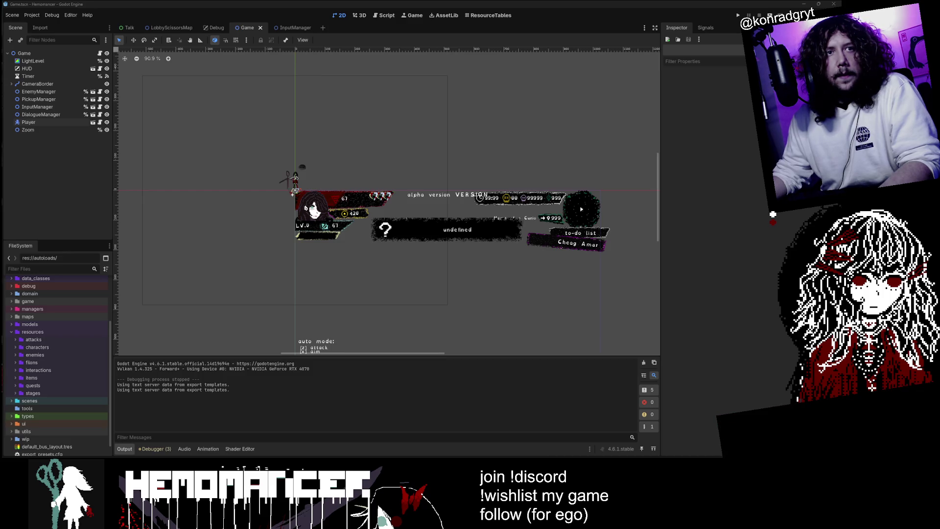
{"action": "scroll", "coordinate": [47, 300], "scroll_direction": "up", "scroll_amount": 3}
Step: Expand the build folder and open it in the system file manager
{"action": "double_click", "coordinate": [36, 322]}
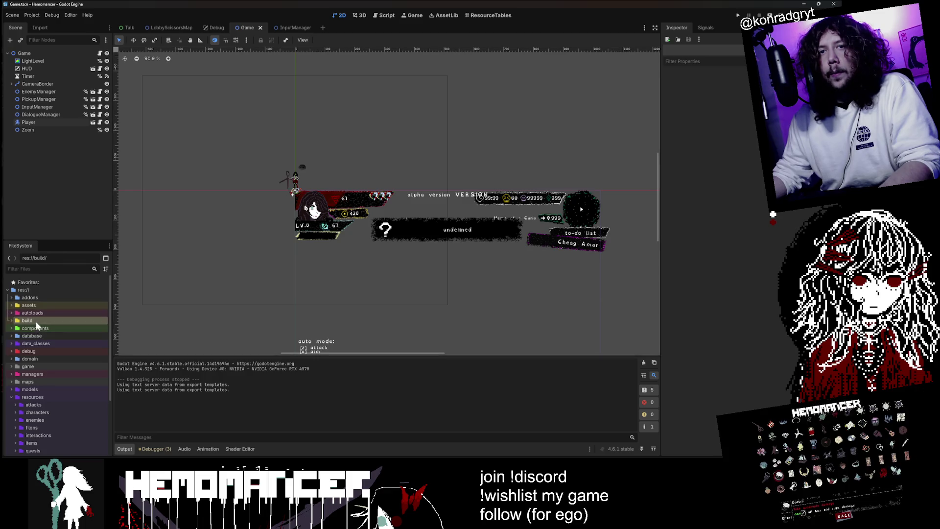
{"action": "right_click", "coordinate": [37, 321]}
{"action": "left_click", "coordinate": [87, 439]}
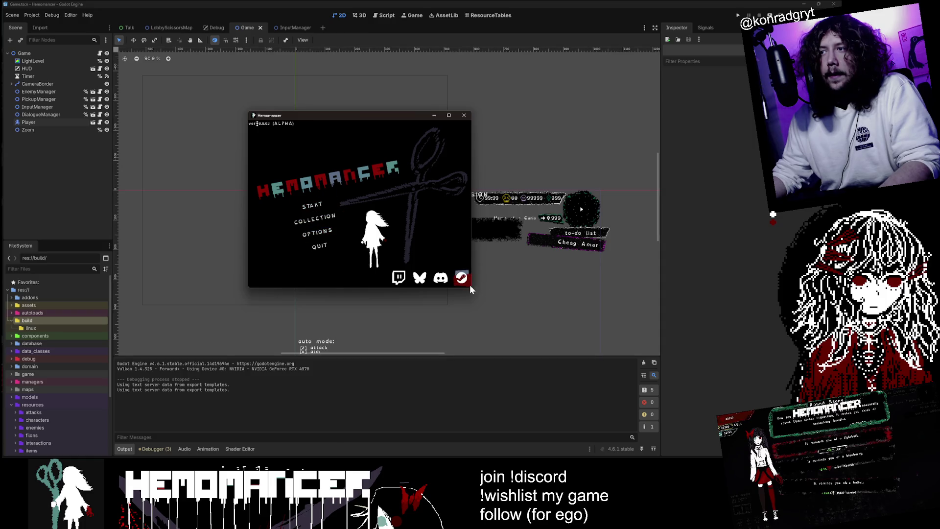
Step: Enlarge the game window and browse the Audio and Controls options screens
{"action": "left_click_drag", "start_coordinate": [472, 288], "coordinate": [634, 422]}
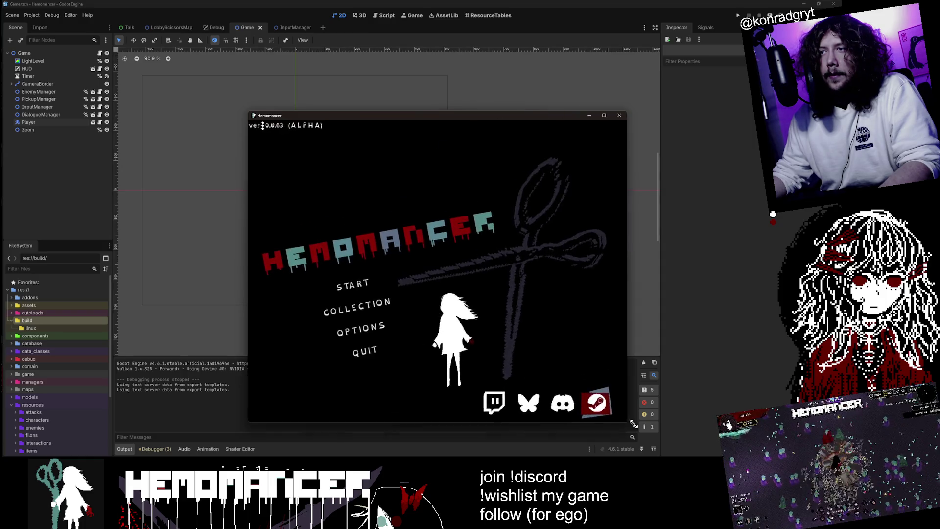
{"action": "left_click", "coordinate": [366, 331]}
{"action": "left_click_drag", "start_coordinate": [246, 110], "coordinate": [88, 40]}
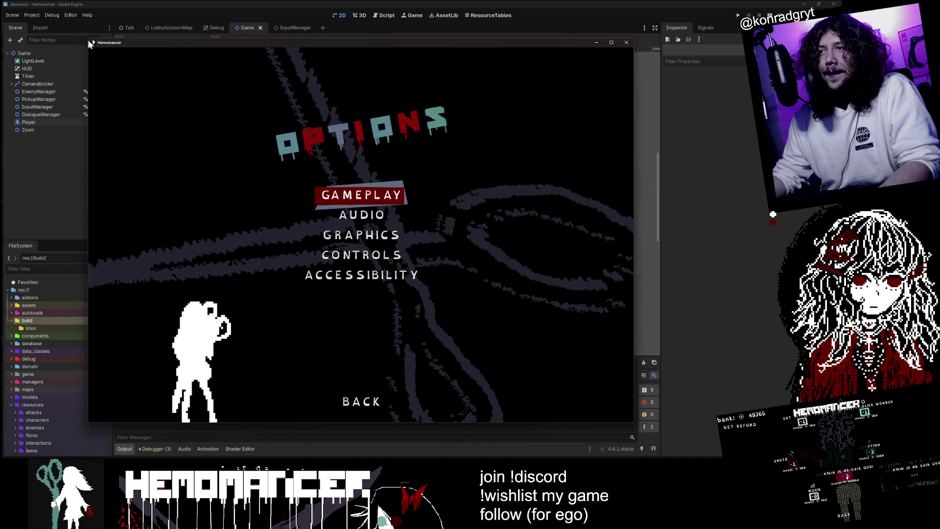
{"action": "left_click", "coordinate": [358, 212]}
{"action": "left_click", "coordinate": [362, 400]}
{"action": "left_click", "coordinate": [350, 260]}
{"action": "scroll", "coordinate": [361, 299], "scroll_direction": "down", "scroll_amount": 5}
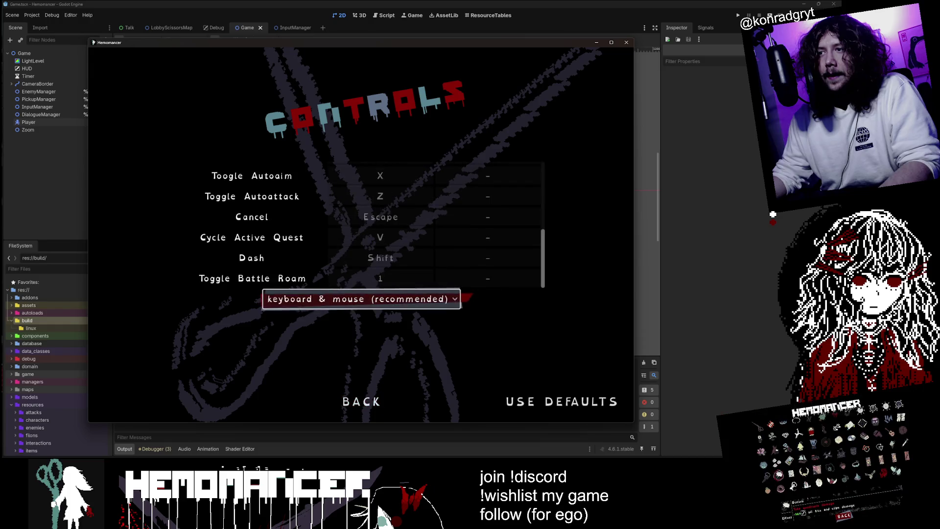
{"action": "scroll", "coordinate": [361, 298], "scroll_direction": "up", "scroll_amount": 3}
{"action": "scroll", "coordinate": [362, 299], "scroll_direction": "down", "scroll_amount": 3}
{"action": "scroll", "coordinate": [361, 299], "scroll_direction": "up", "scroll_amount": 5}
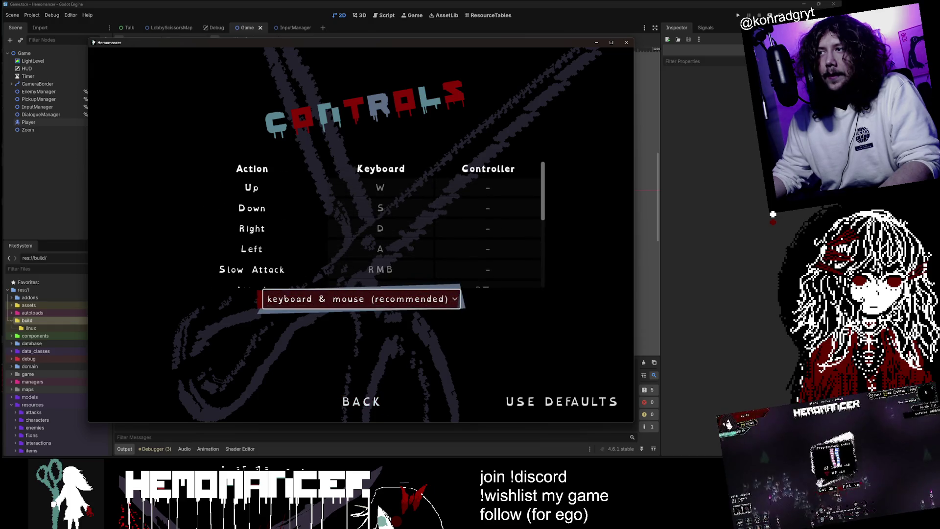
{"action": "scroll", "coordinate": [362, 299], "scroll_direction": "down", "scroll_amount": 5}
{"action": "left_click", "coordinate": [361, 400]}
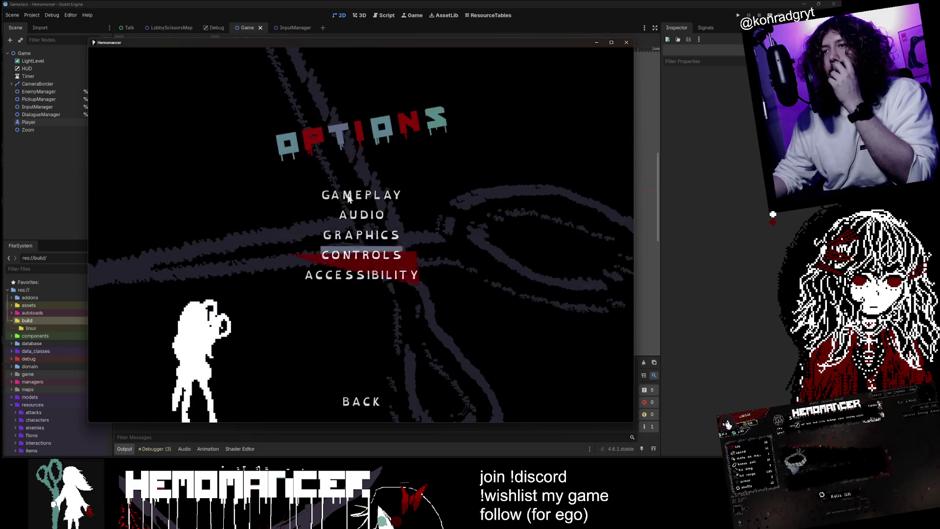
Step: Check the Gameplay, Audio, Controls and Graphics screens, then return to the title menu
{"action": "left_click", "coordinate": [377, 198]}
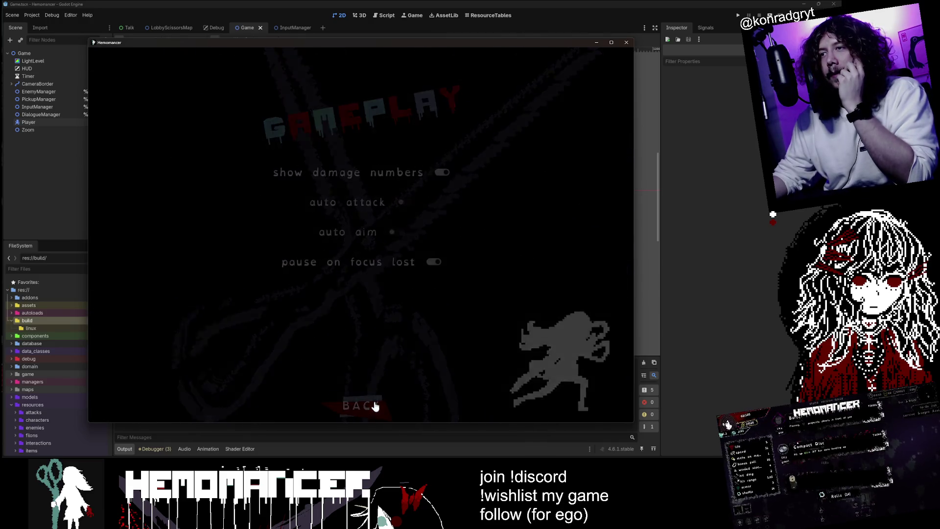
{"action": "left_click", "coordinate": [362, 402]}
{"action": "left_click", "coordinate": [362, 216]}
{"action": "left_click", "coordinate": [362, 400]}
{"action": "left_click", "coordinate": [373, 257]}
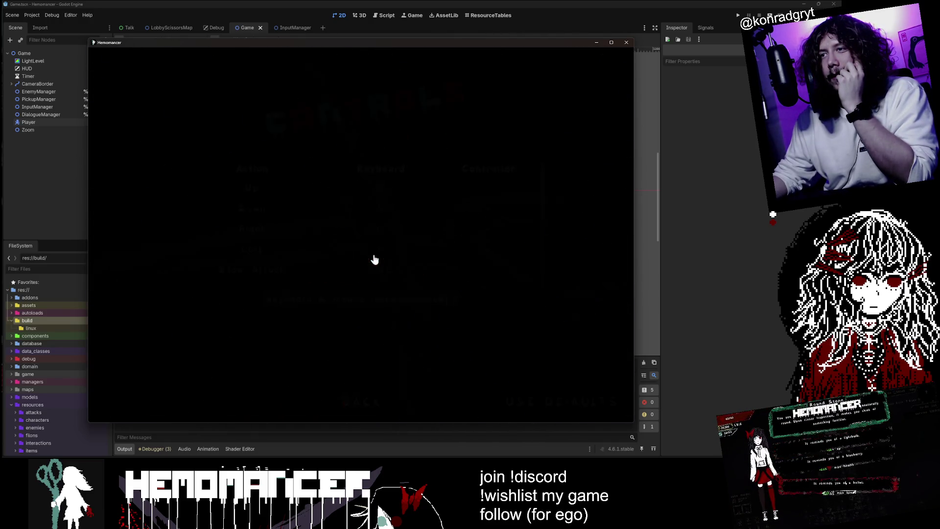
{"action": "key", "text": "Escape"}
{"action": "left_click", "coordinate": [361, 235]}
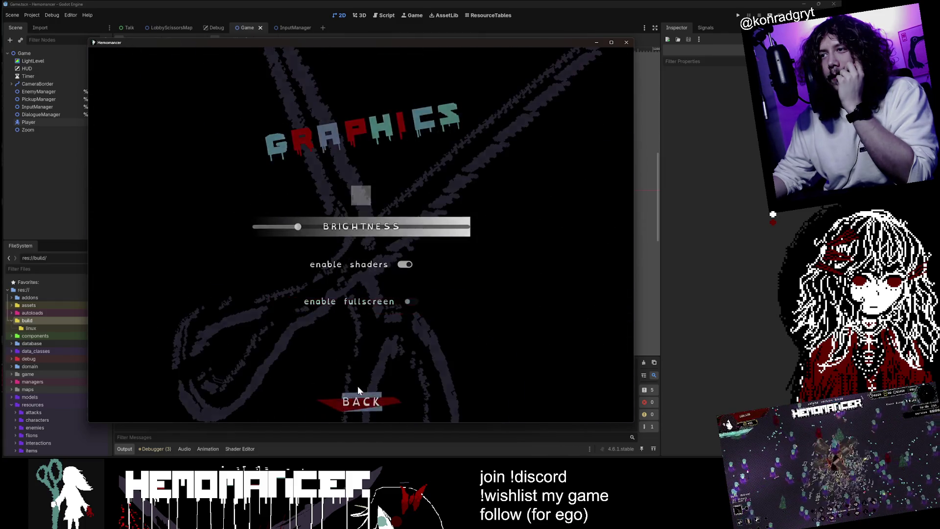
{"action": "left_click", "coordinate": [361, 401]}
{"action": "left_click", "coordinate": [360, 401]}
Step: Start a new run, quit back to the title menu, and switch to the code editor
{"action": "left_click", "coordinate": [259, 225]}
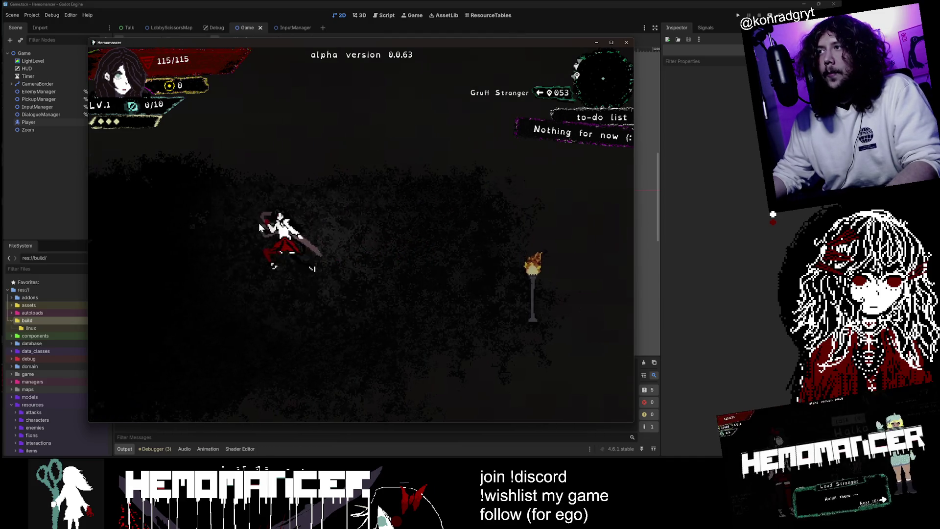
{"action": "key", "text": "Escape"}
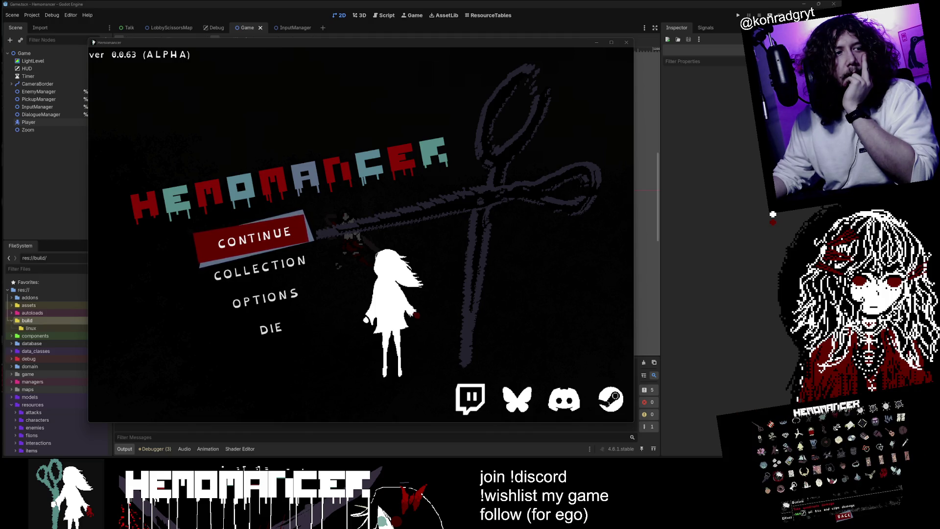
{"action": "key", "text": "alt+Tab"}
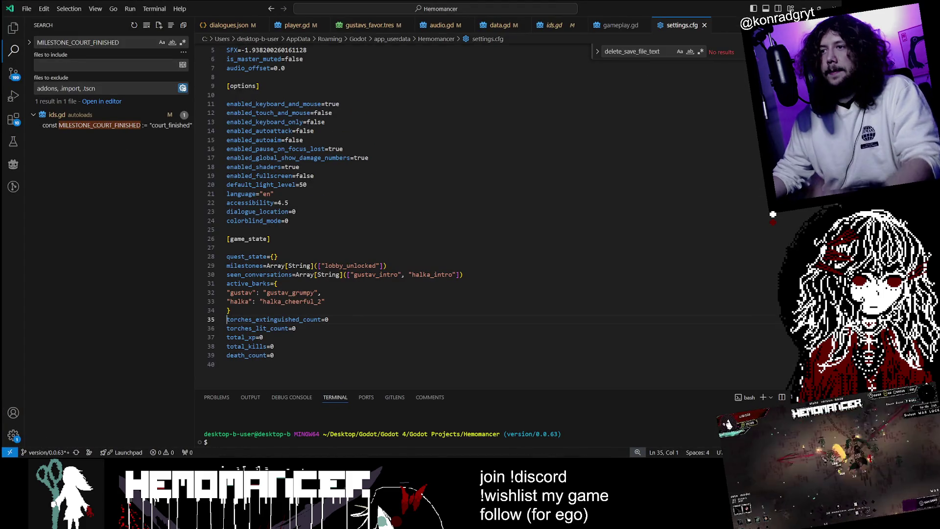
Step: In settings.cfg's game_state, select lobby_unlocked and check the empty quest_state value
{"action": "left_click", "coordinate": [231, 310]}
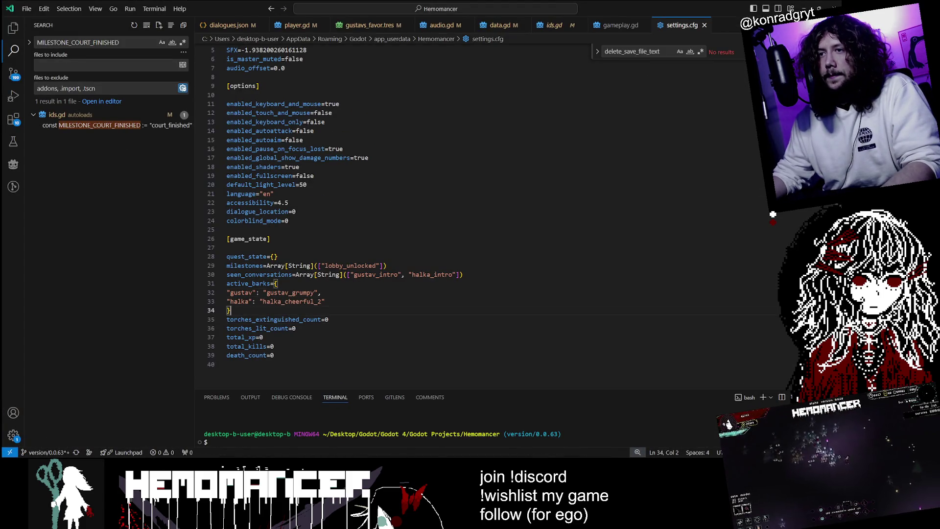
{"action": "double_click", "coordinate": [349, 266]}
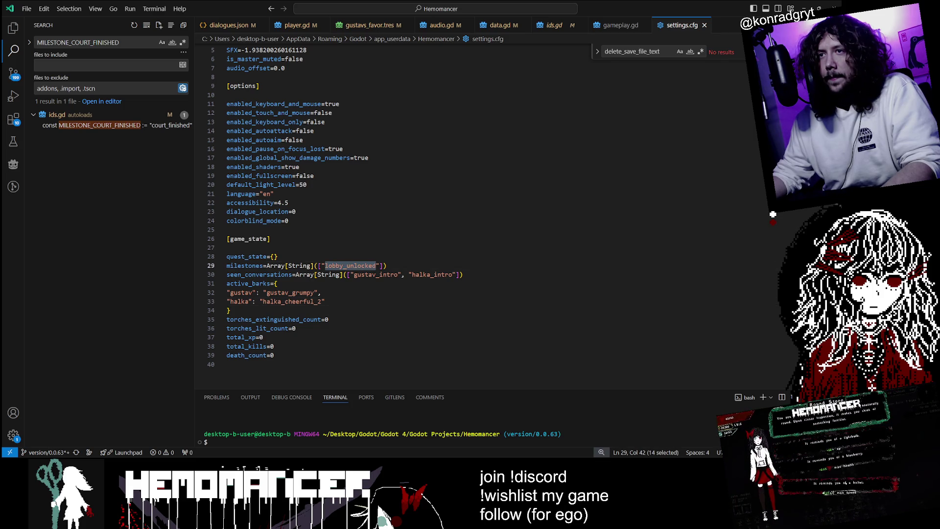
{"action": "scroll", "coordinate": [331, 205], "scroll_direction": "up", "scroll_amount": 2}
{"action": "left_click", "coordinate": [274, 306]}
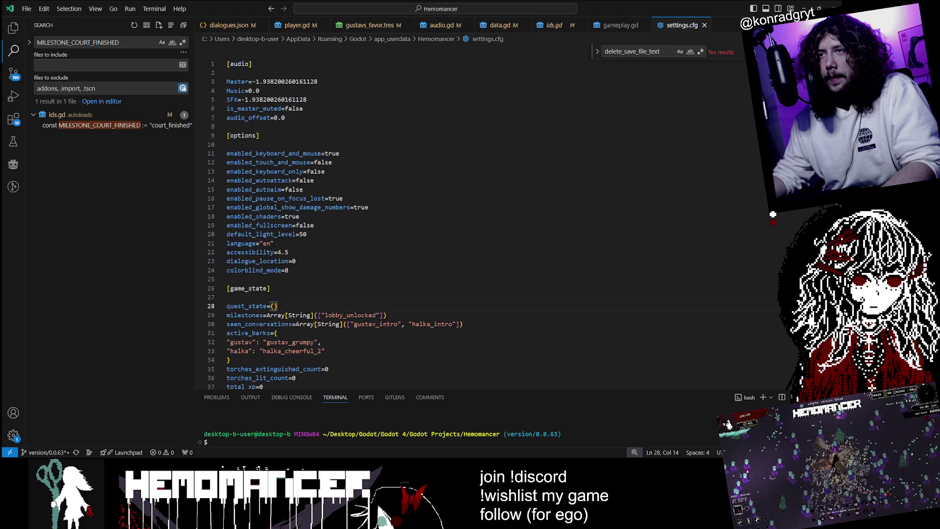
{"action": "scroll", "coordinate": [331, 218], "scroll_direction": "down", "scroll_amount": 2}
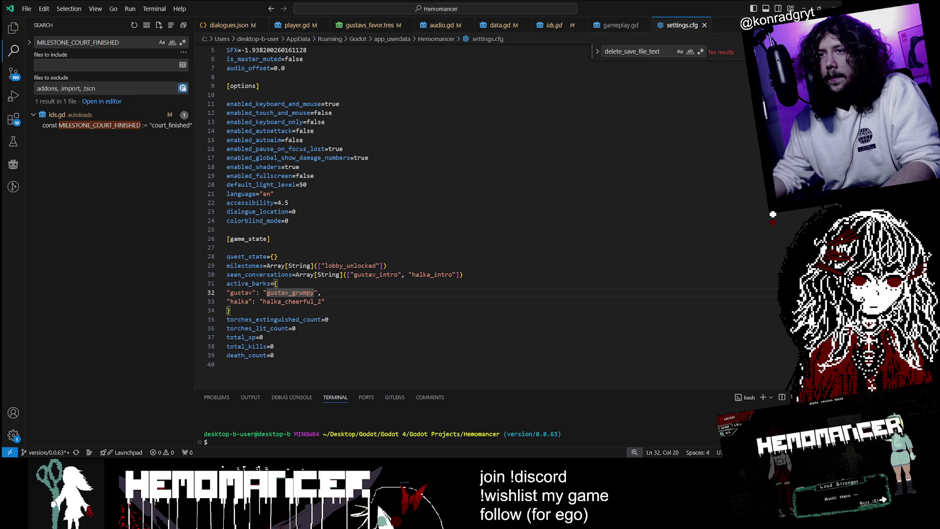
Step: Launch the game from the editor, browse the Gameplay options, then return to the title menu
{"action": "key", "text": "alt+Tab"}
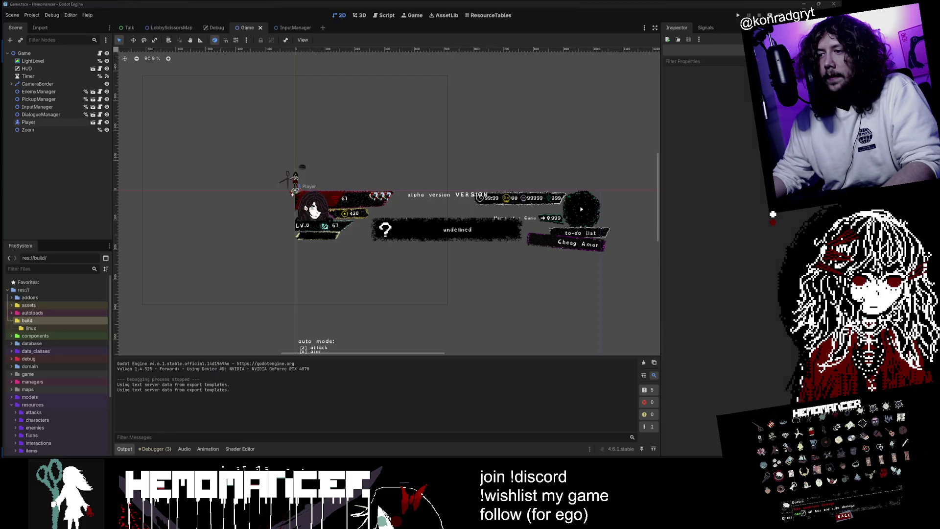
{"action": "key", "text": "F5"}
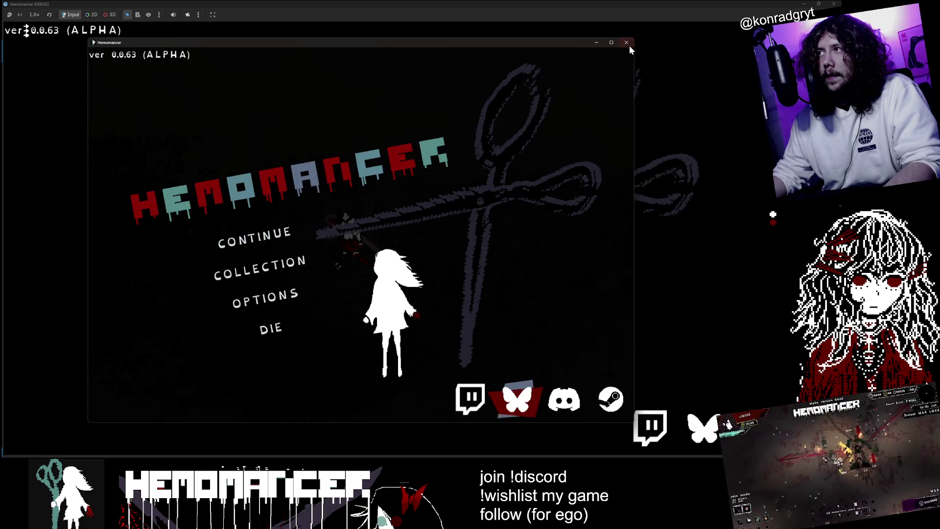
{"action": "left_click", "coordinate": [322, 288]}
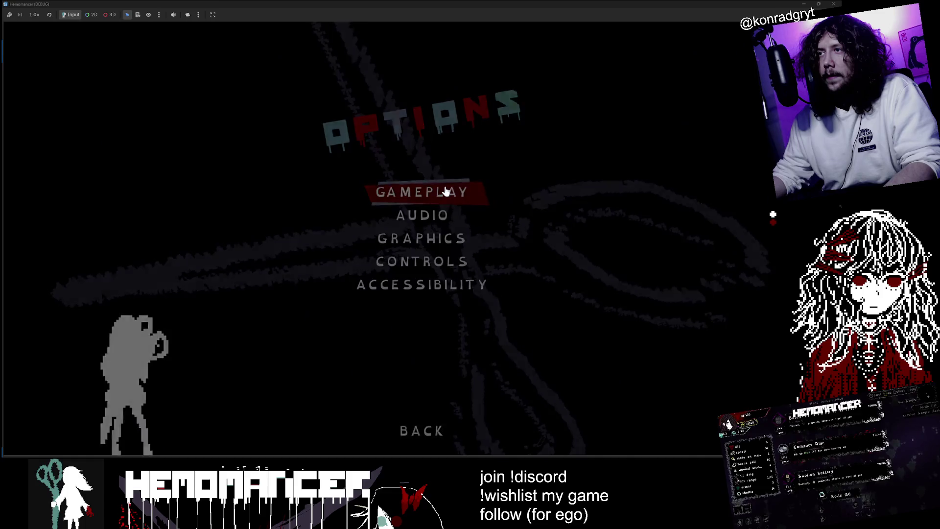
{"action": "left_click", "coordinate": [421, 191]}
{"action": "left_click", "coordinate": [429, 437]}
{"action": "left_click", "coordinate": [394, 191]}
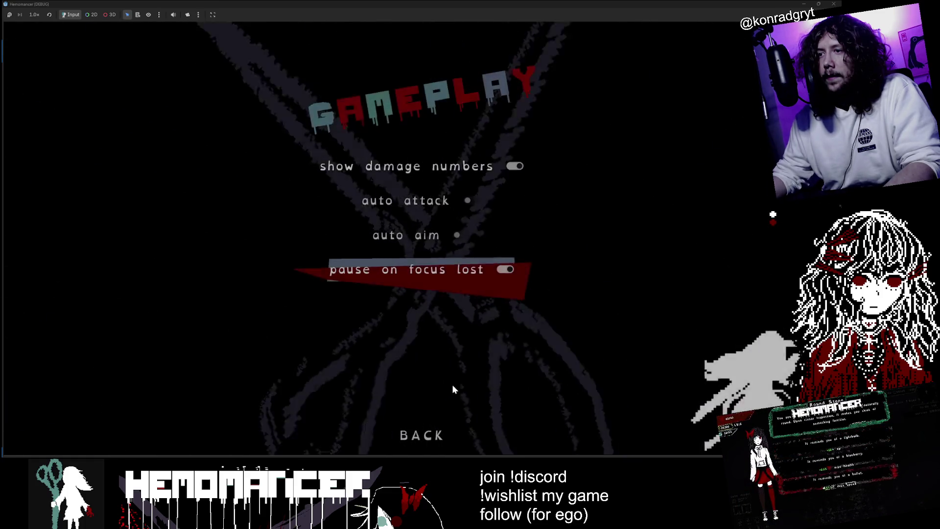
{"action": "left_click", "coordinate": [422, 435]}
{"action": "left_click", "coordinate": [422, 434]}
Step: Continue the existing game and walk past the Gruff Stranger up toward Halka
{"action": "left_click", "coordinate": [332, 240]}
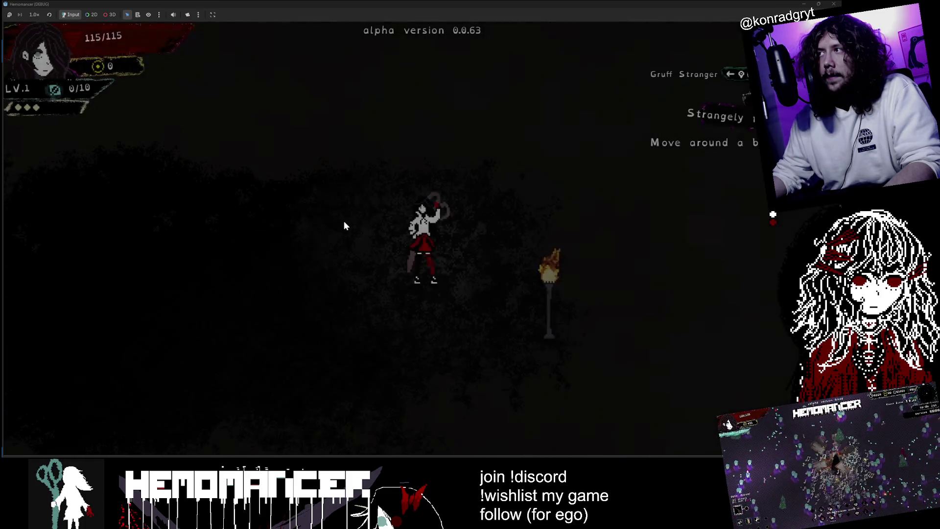
{"action": "key", "text": "a"}
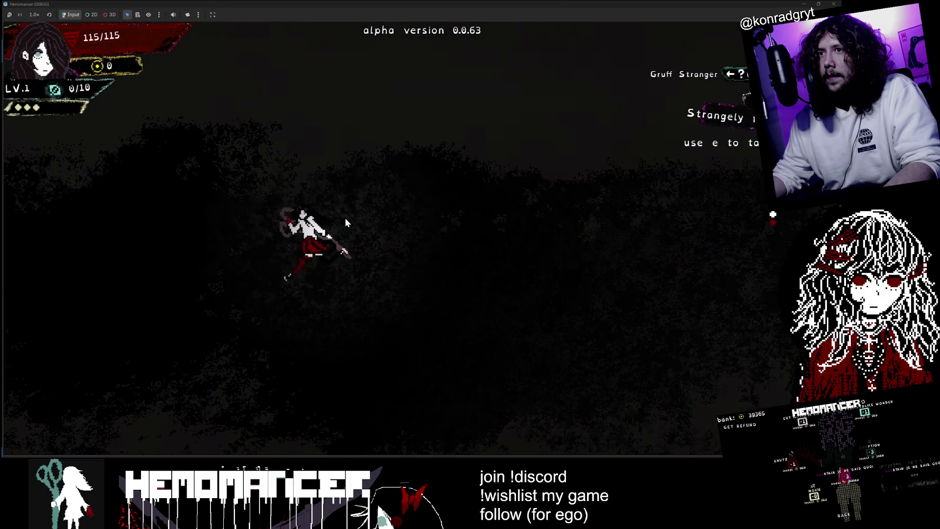
{"action": "key", "text": "a"}
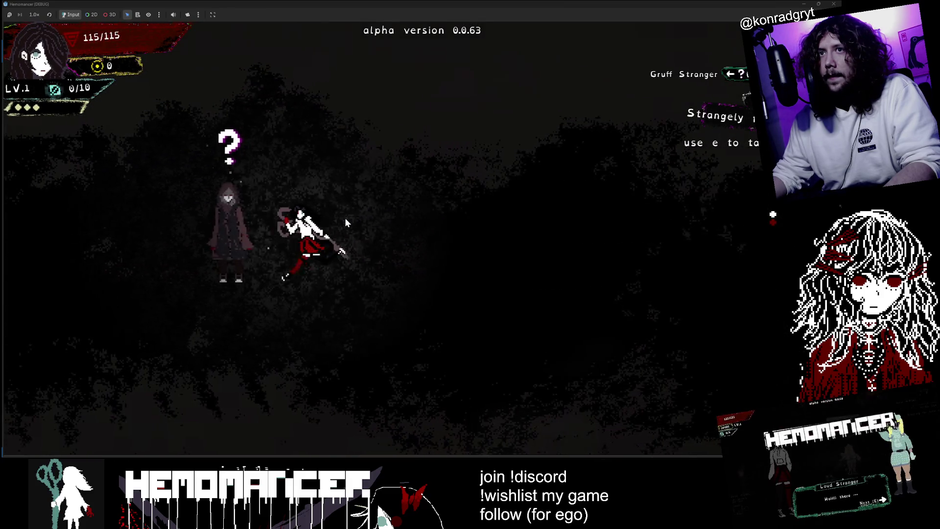
{"action": "key", "text": "d"}
{"action": "key", "text": "a"}
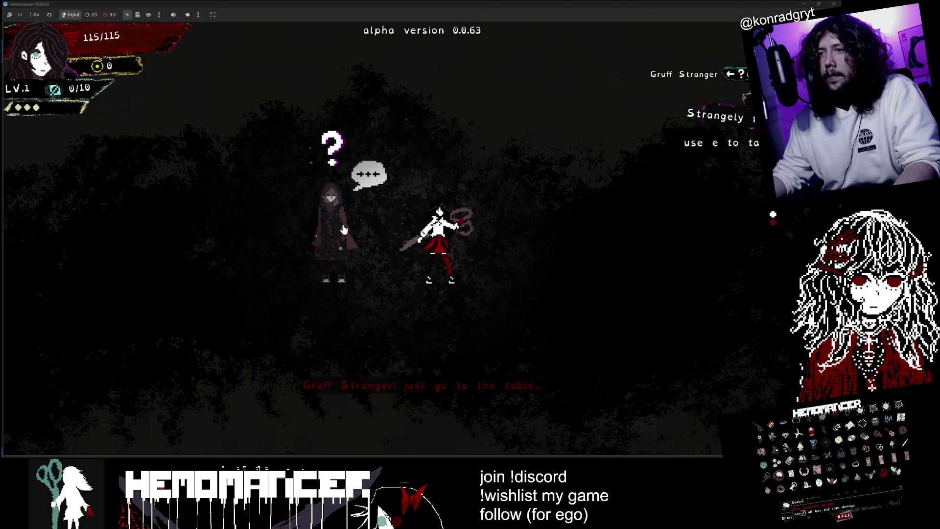
{"action": "key", "text": "a"}
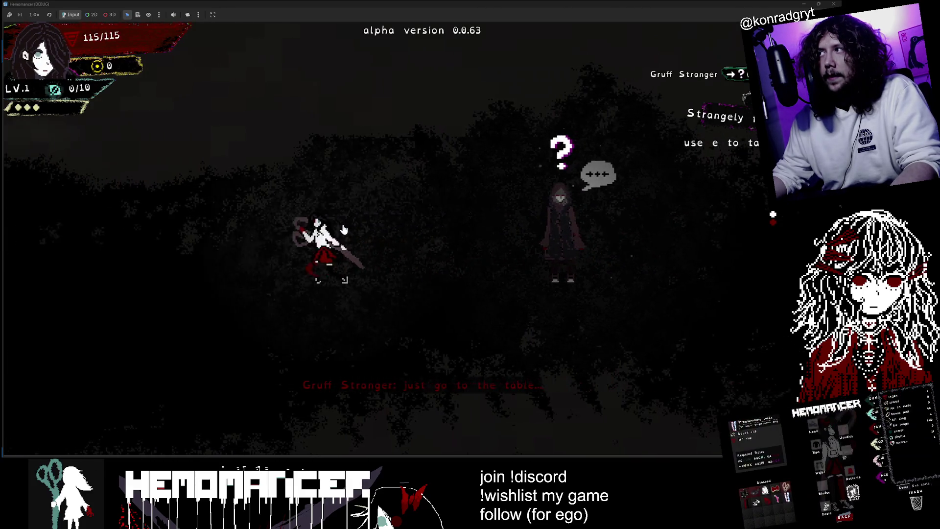
{"action": "key", "text": "a"}
{"action": "key", "text": "w"}
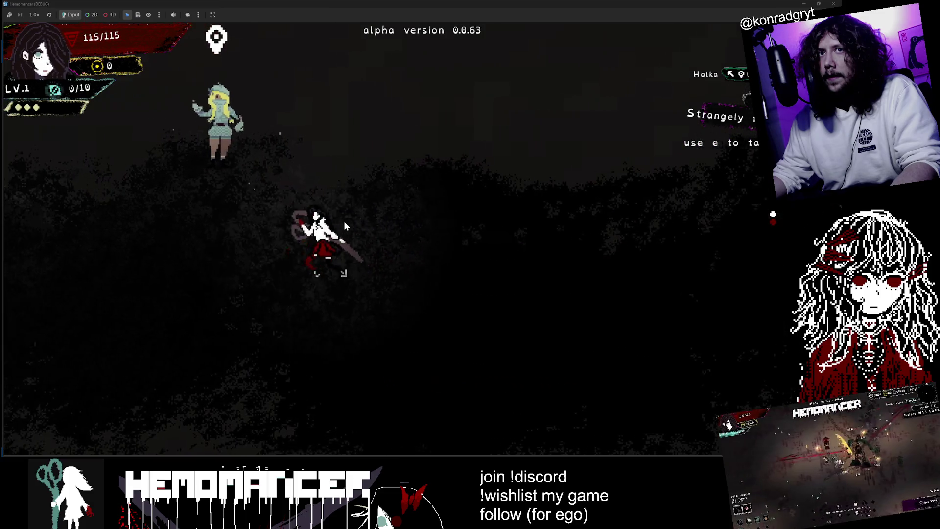
{"action": "key", "text": "s"}
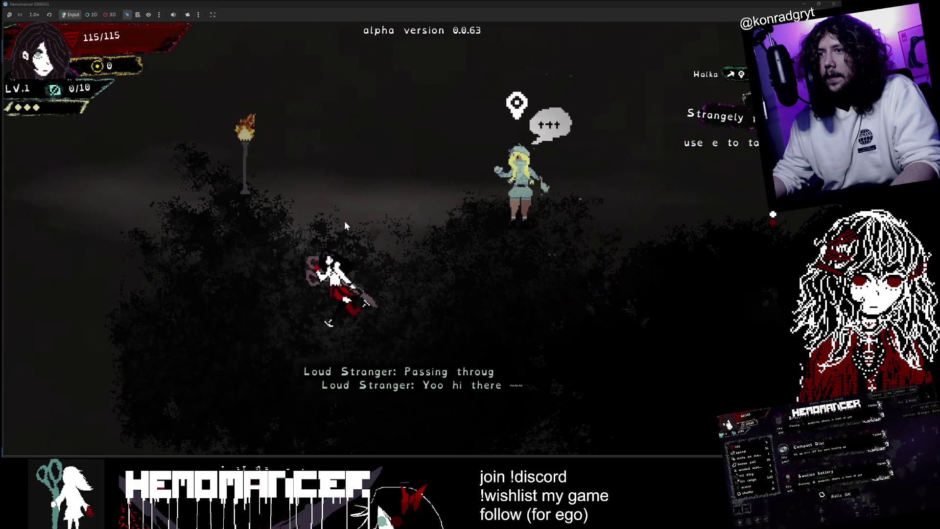
Step: Delete the save file from the game menu's Options > Gameplay and confirm Yes
{"action": "key", "text": "Escape"}
{"action": "left_click", "coordinate": [307, 293]}
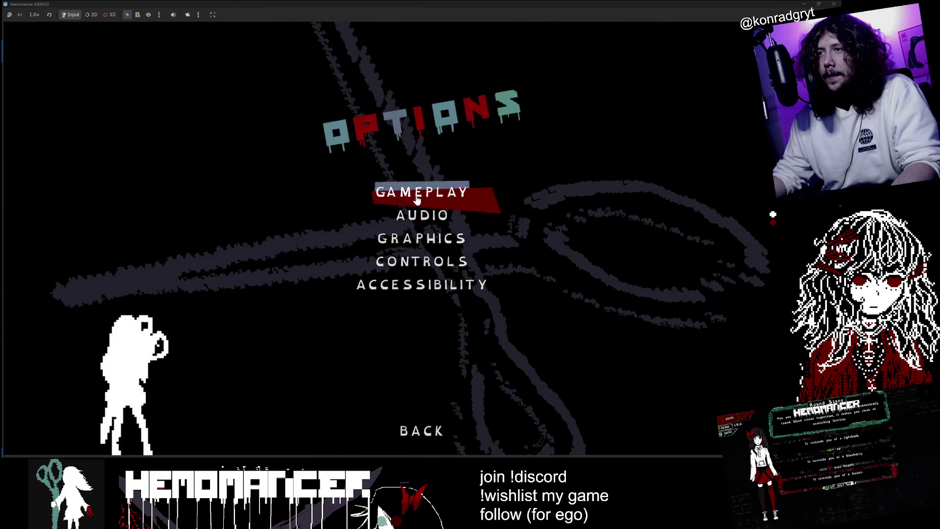
{"action": "left_click", "coordinate": [422, 191]}
{"action": "left_click", "coordinate": [424, 406]}
{"action": "left_click", "coordinate": [447, 230]}
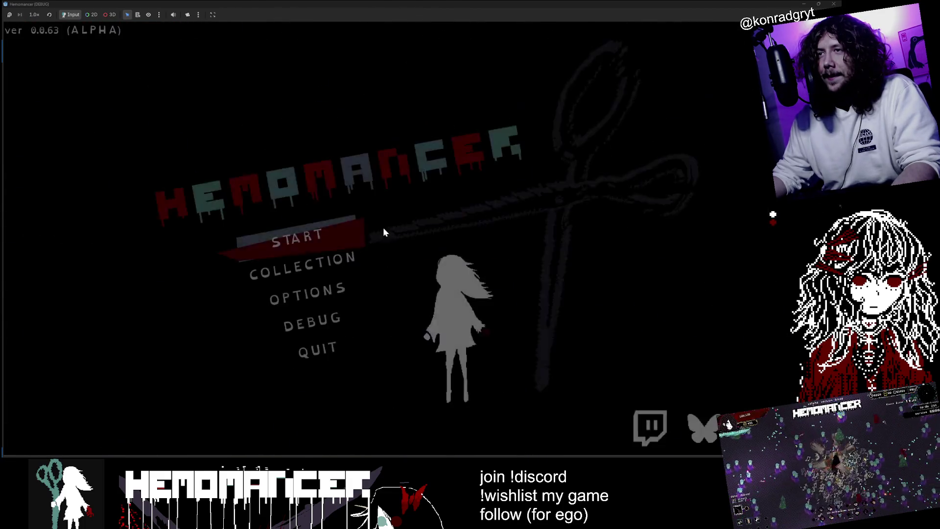
Step: Start a new game, talk to the Gruff Stranger, then walk left to the table
{"action": "left_click", "coordinate": [309, 234]}
{"action": "key", "text": "a"}
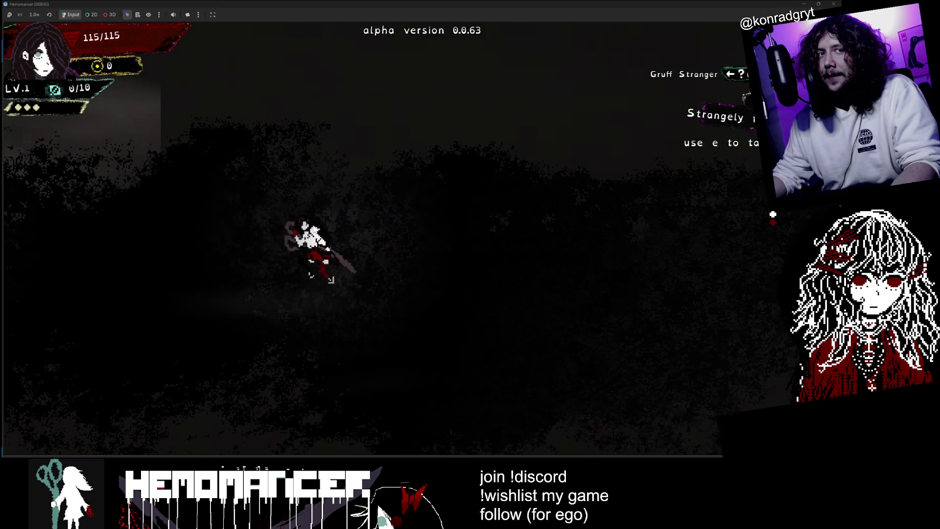
{"action": "key", "text": "a"}
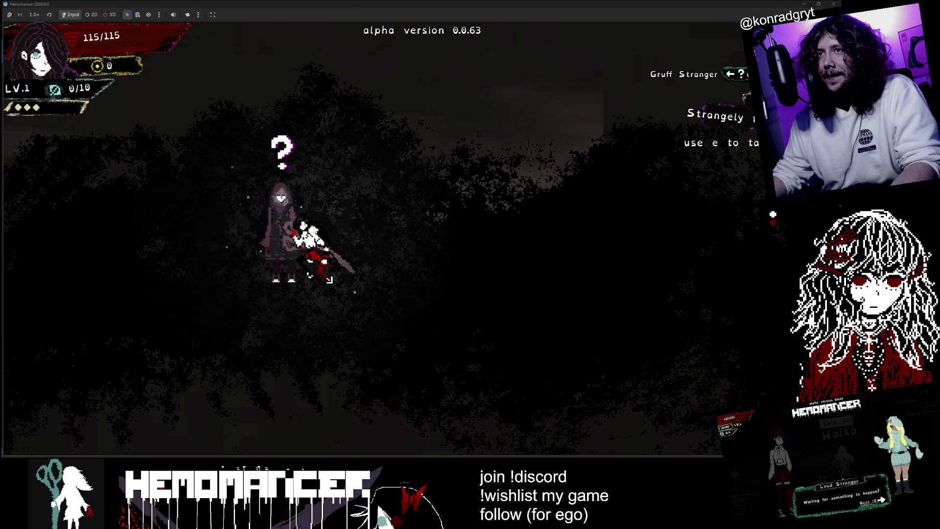
{"action": "key", "text": "e"}
{"action": "key", "text": "e"}
{"action": "key", "text": "e"}
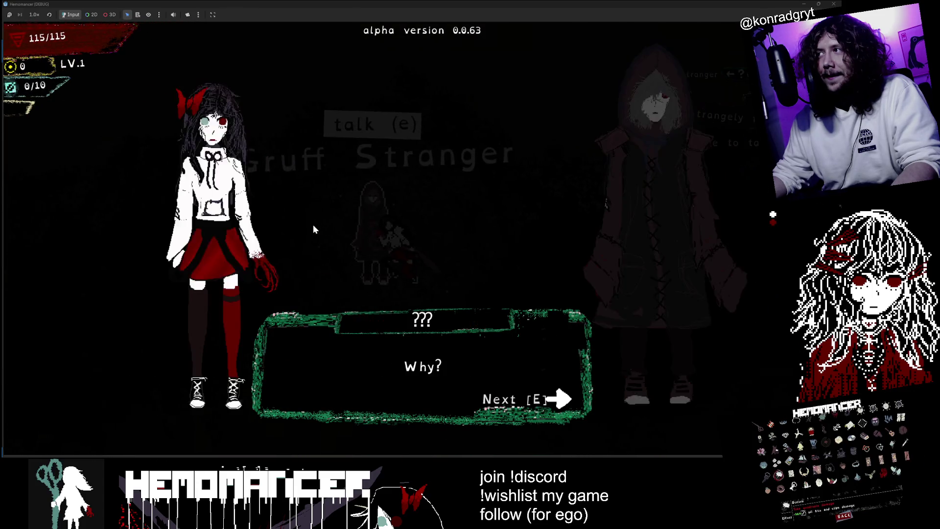
{"action": "key", "text": "a"}
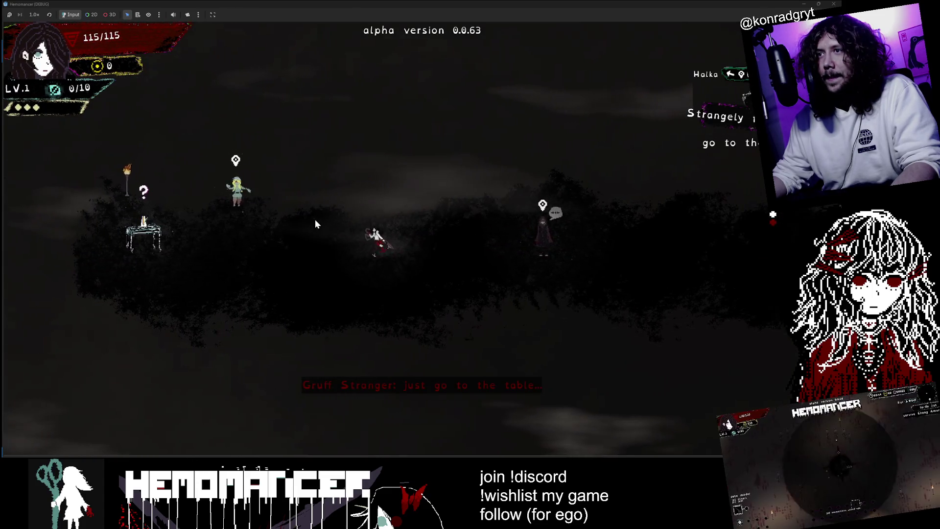
{"action": "key", "text": "a"}
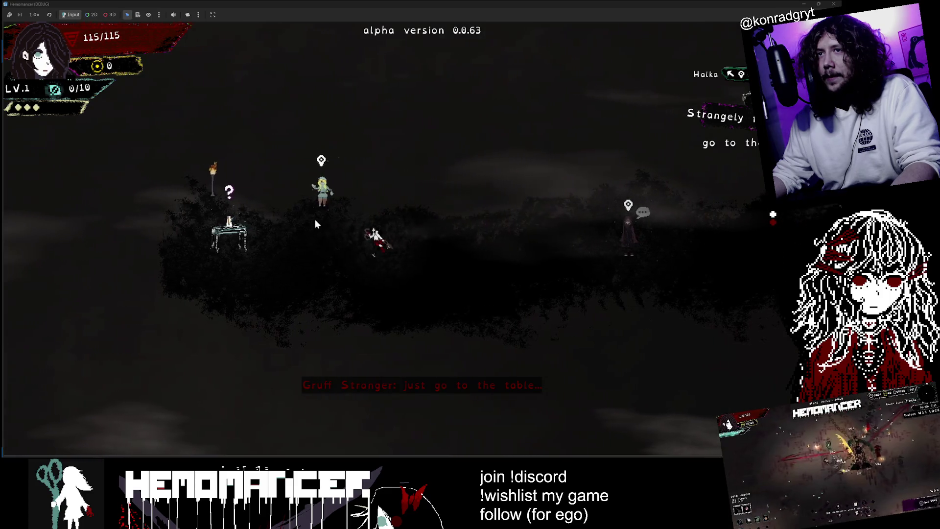
{"action": "key", "text": "a"}
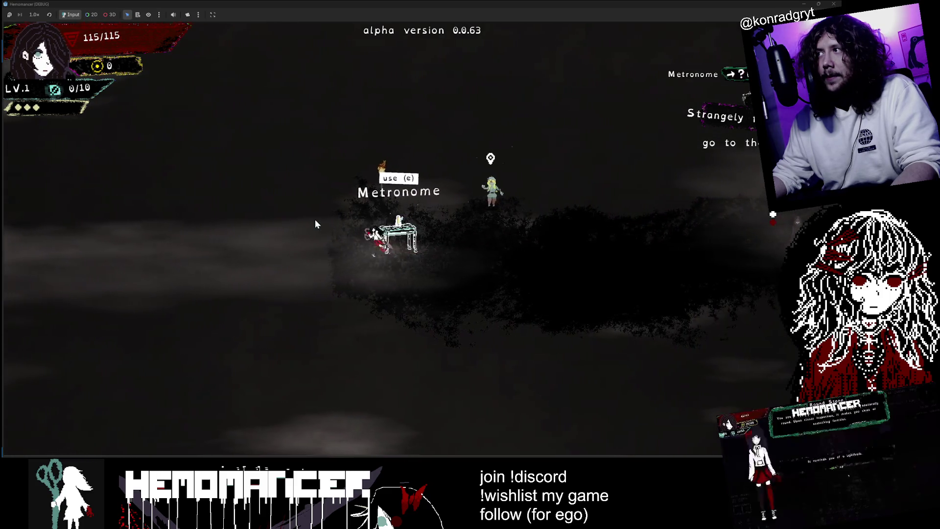
Step: Reopen the Gameplay options from the game menu, then close the game window
{"action": "key", "text": "Escape"}
{"action": "left_click", "coordinate": [353, 293]}
{"action": "left_click", "coordinate": [478, 202]}
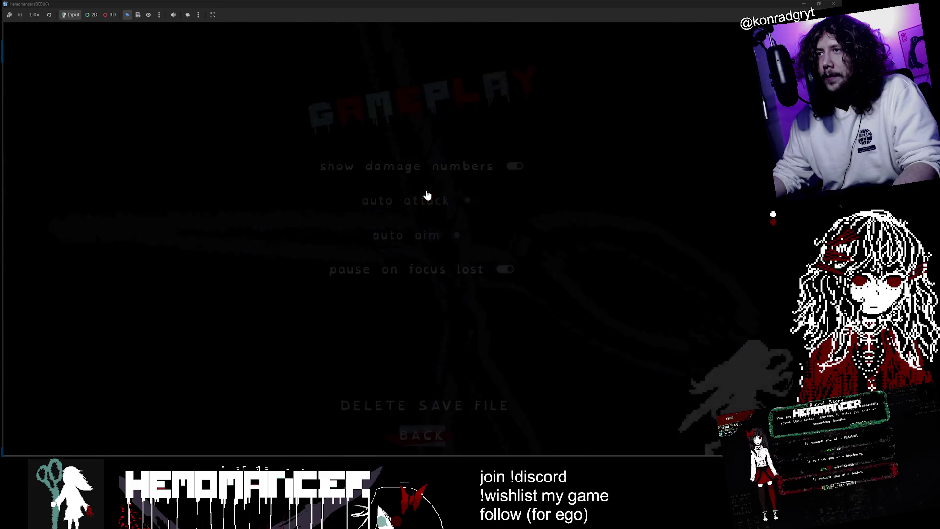
{"action": "left_click", "coordinate": [833, 4]}
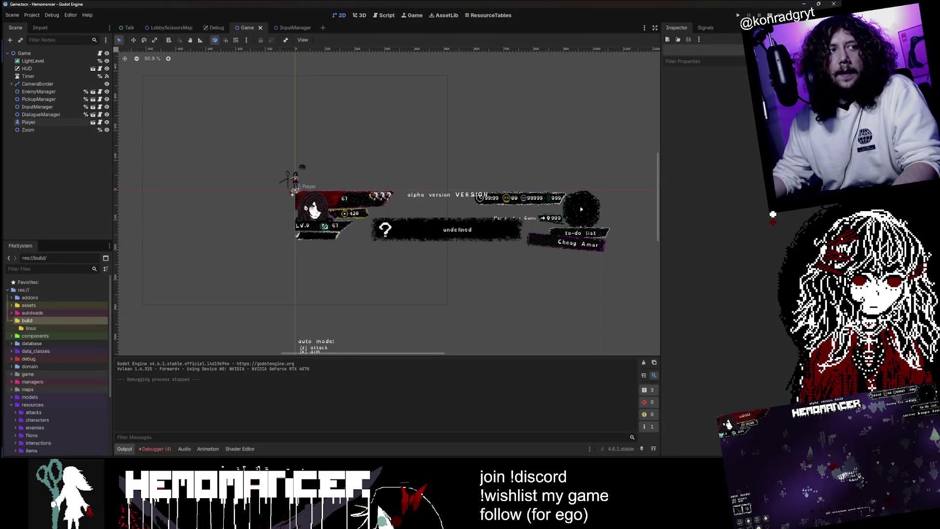
Step: Select quest_state on line 28 of settings.cfg, search the project for it, and open the settings.cfg match
{"action": "key", "text": "alt+Tab"}
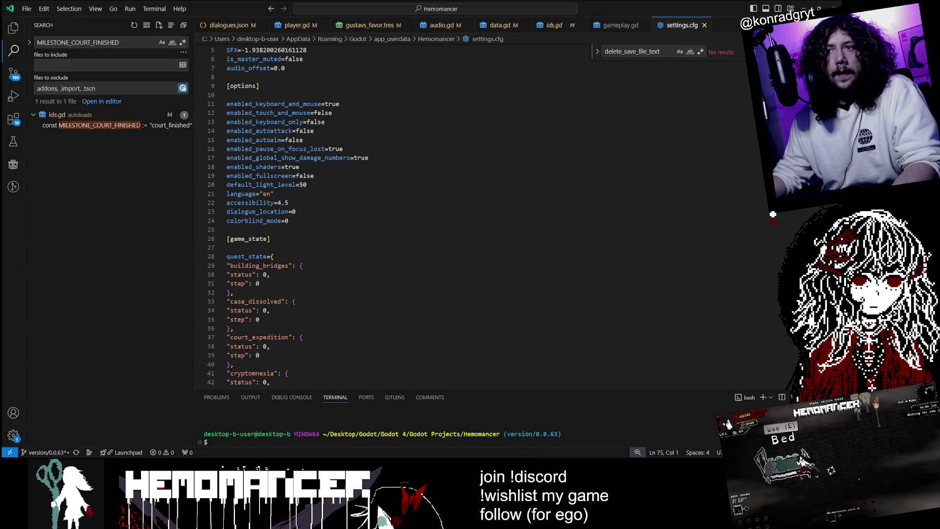
{"action": "scroll", "coordinate": [392, 215], "scroll_direction": "down", "scroll_amount": 10}
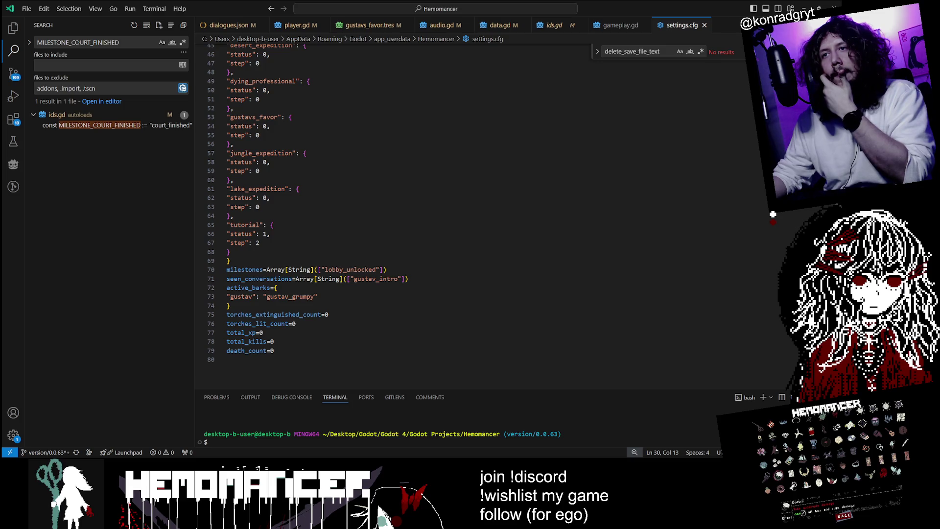
{"action": "scroll", "coordinate": [391, 215], "scroll_direction": "up", "scroll_amount": 7}
{"action": "scroll", "coordinate": [392, 216], "scroll_direction": "up", "scroll_amount": 5}
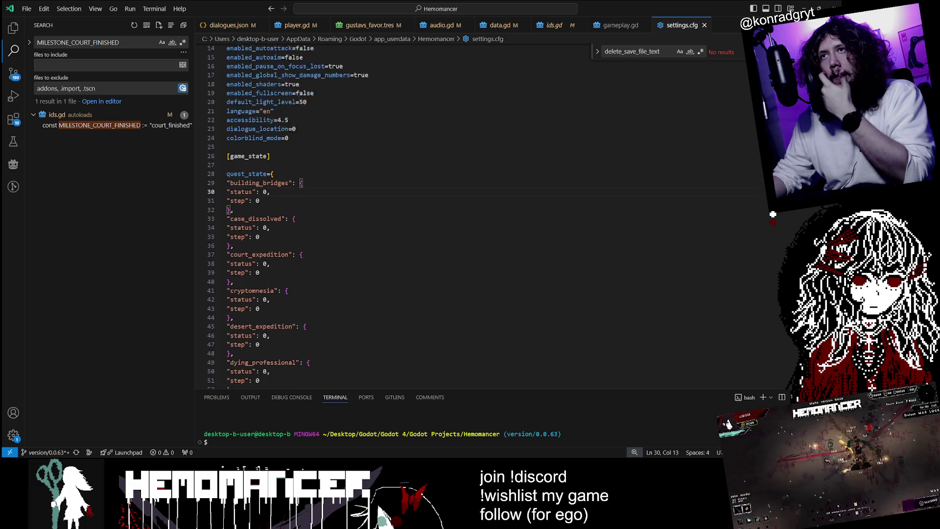
{"action": "double_click", "coordinate": [246, 223]}
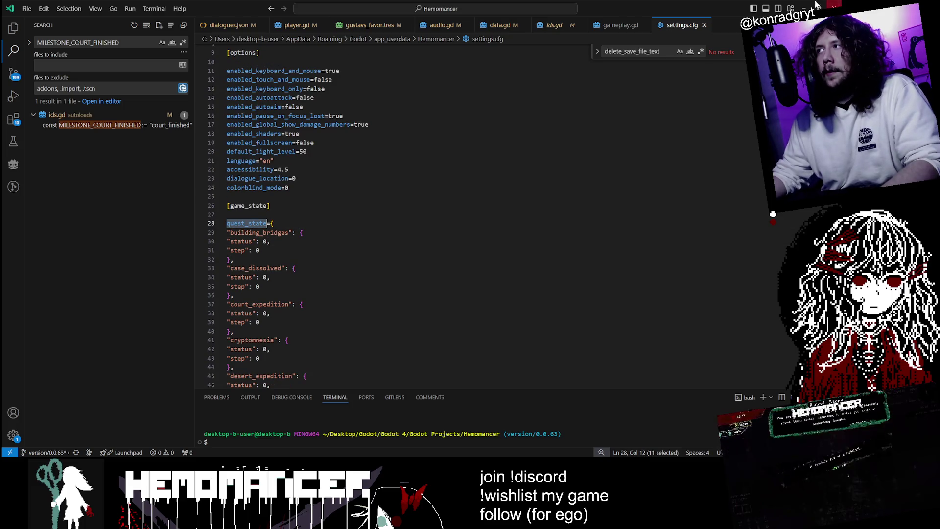
{"action": "key", "text": "alt+Tab"}
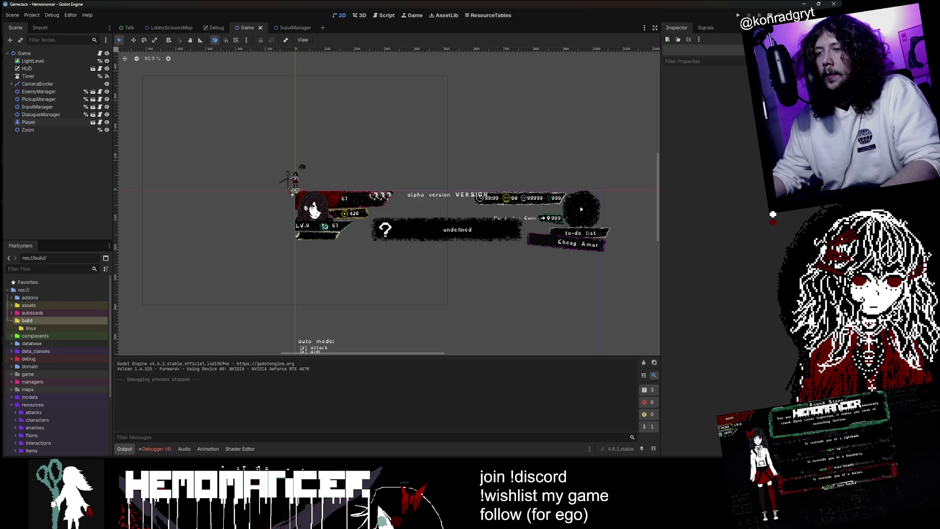
{"action": "key", "text": "alt+Tab"}
{"action": "key", "text": "ctrl+shift+f"}
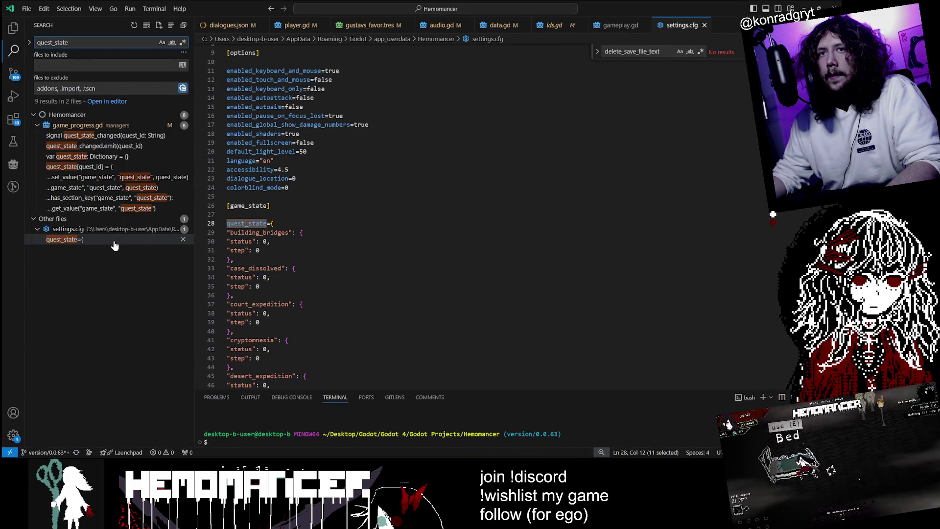
{"action": "left_click", "coordinate": [114, 240]}
Step: Open game_progress.gd at quest_state_changed and jump to the quest_state dictionary in save_to_config
{"action": "left_click", "coordinate": [127, 140]}
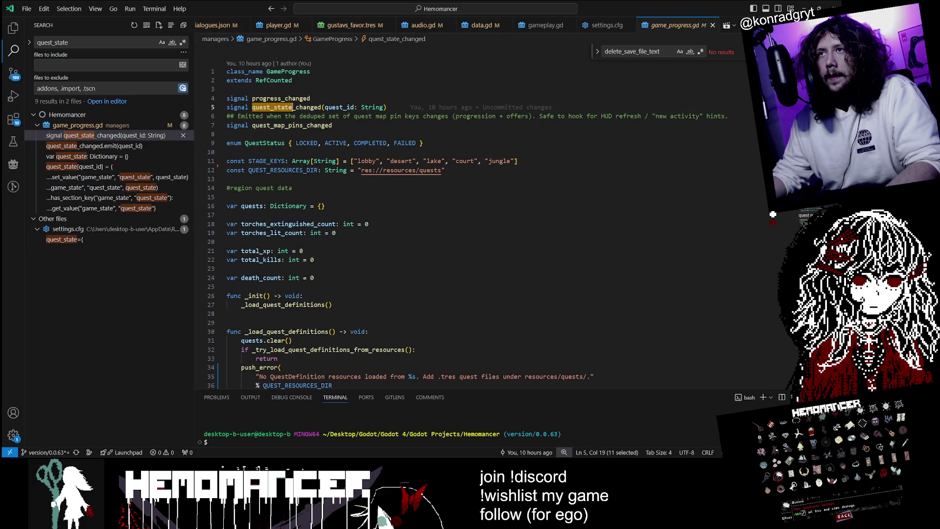
{"action": "key", "text": "ctrl+f"}
{"action": "type", "text": "quest_state_changed"}
{"action": "left_click", "coordinate": [743, 53]}
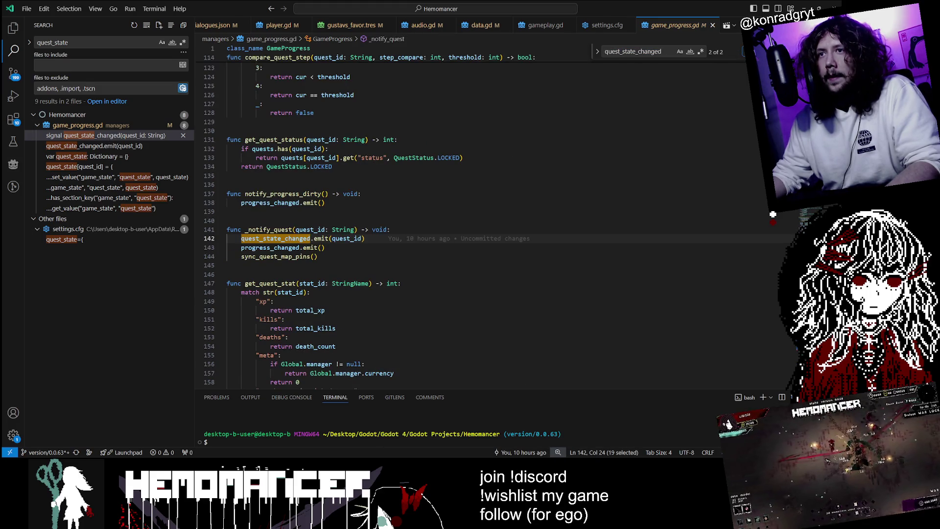
{"action": "left_click", "coordinate": [115, 157]}
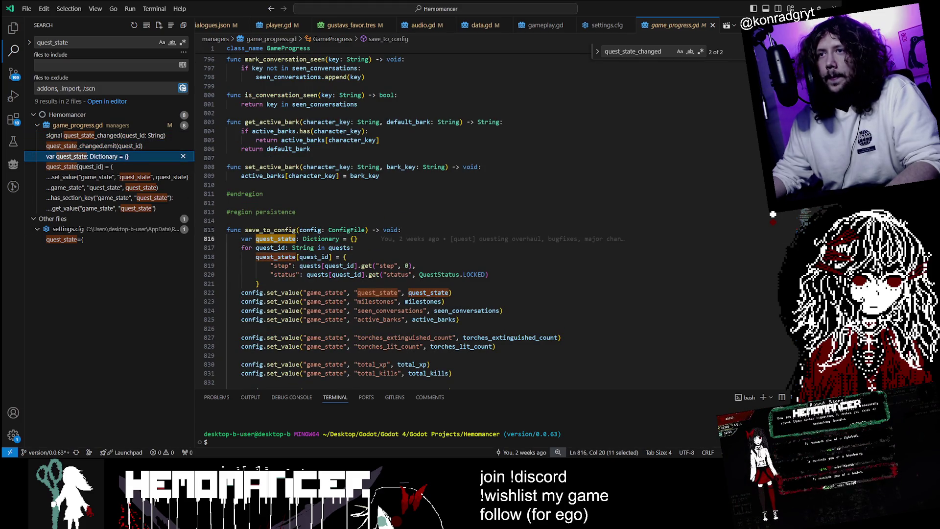
{"action": "double_click", "coordinate": [271, 230]}
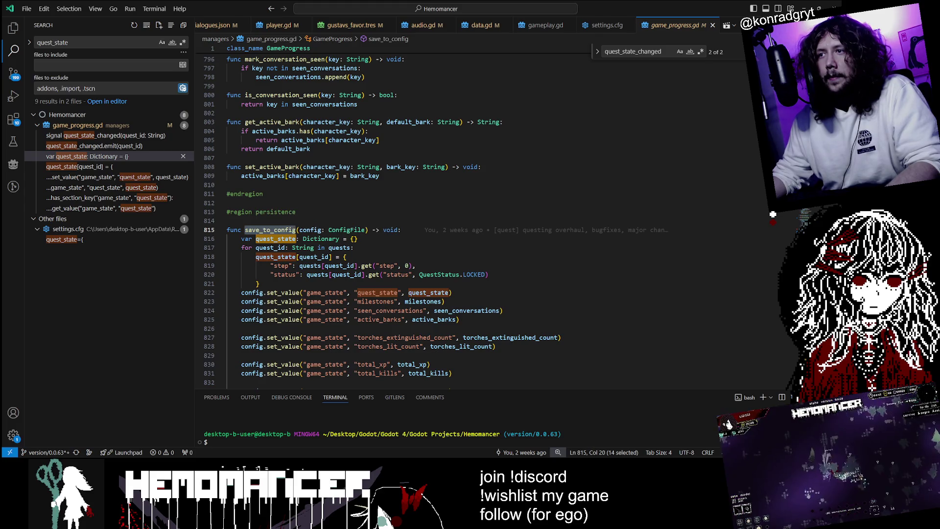
{"action": "left_click", "coordinate": [136, 159]}
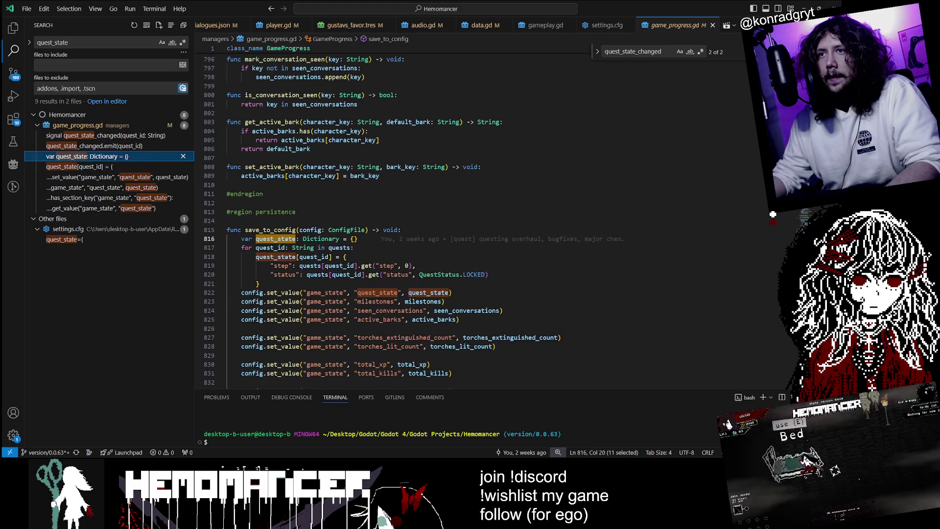
{"action": "key", "text": "alt+Left"}
Step: Inspect quest_state and quests on lines 816–817 and peek at where quests is declared
{"action": "scroll", "coordinate": [391, 221], "scroll_direction": "down", "scroll_amount": 3}
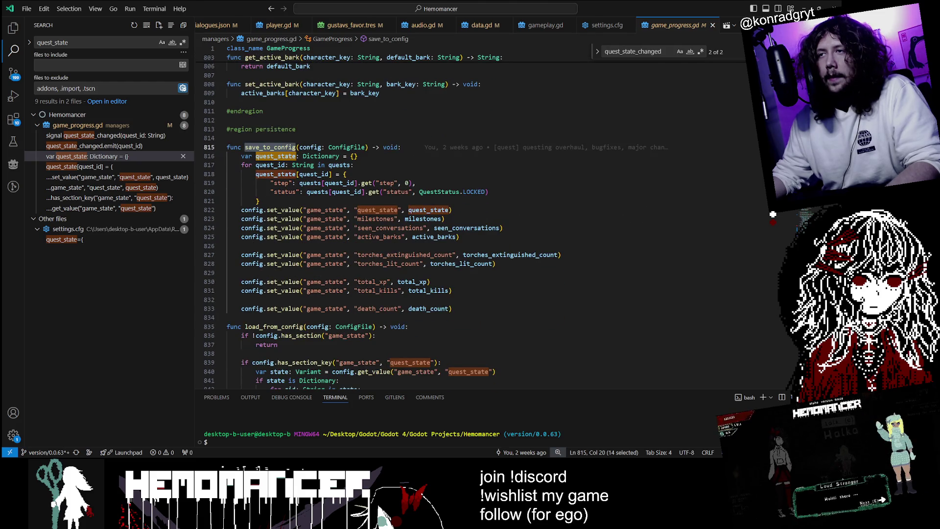
{"action": "mouse_move", "coordinate": [284, 227]}
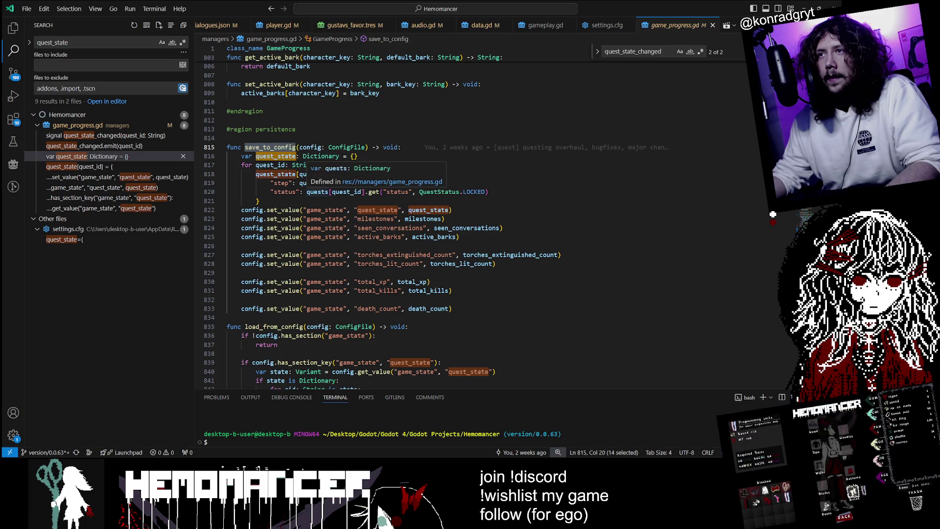
{"action": "double_click", "coordinate": [275, 155]}
{"action": "double_click", "coordinate": [339, 165]}
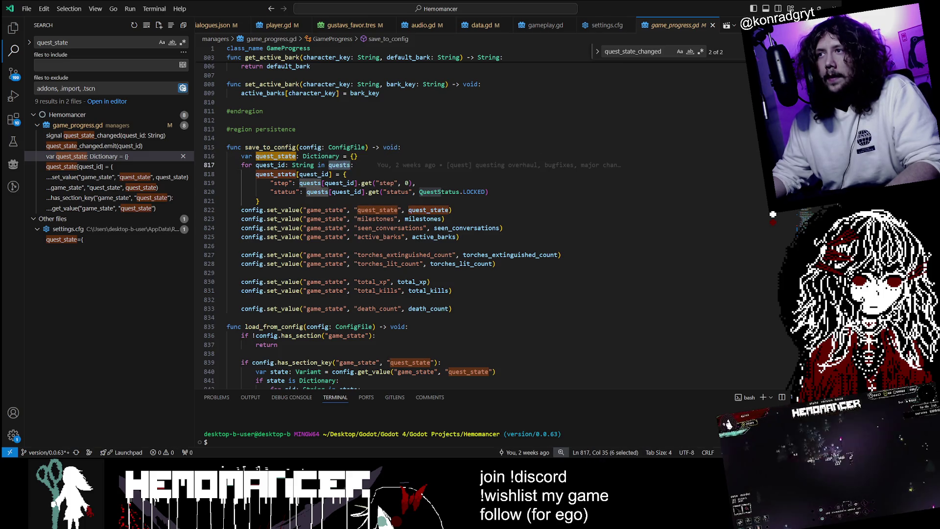
{"action": "mouse_move", "coordinate": [339, 165]}
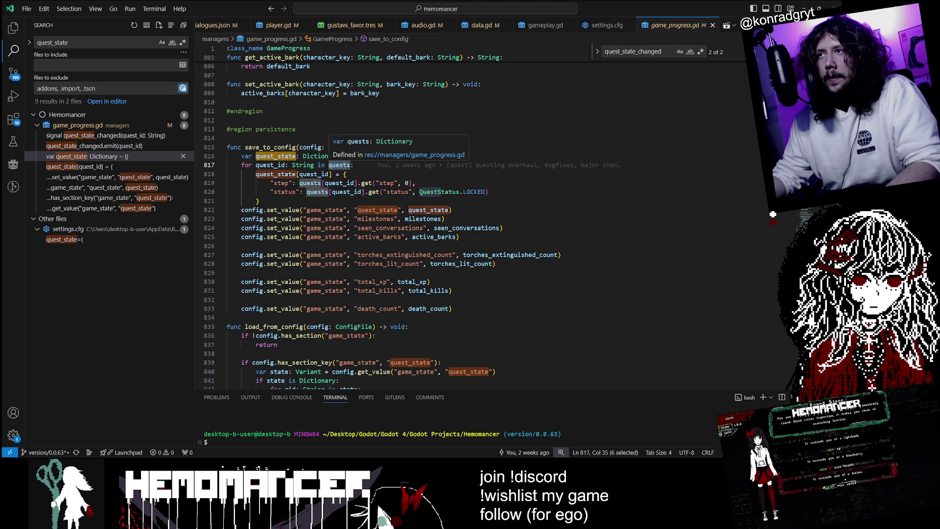
{"action": "left_click", "coordinate": [339, 165], "text": "ctrl"}
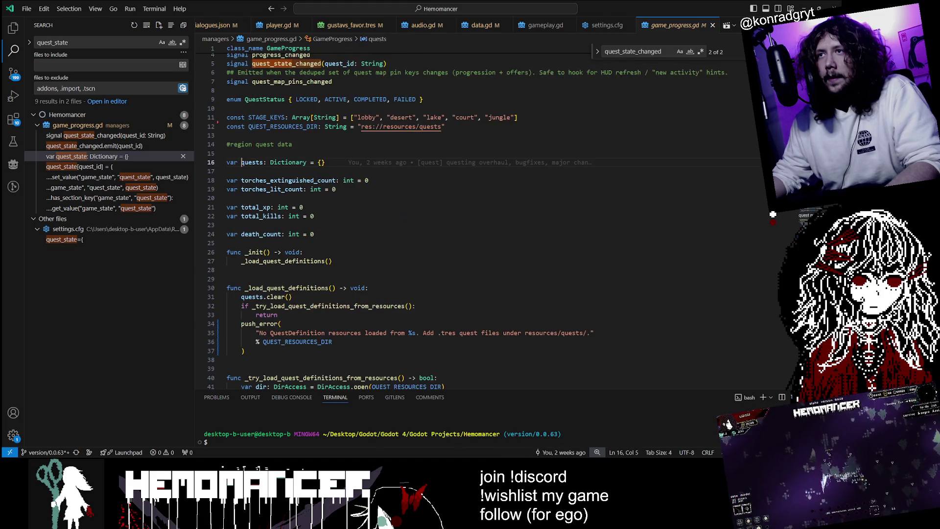
{"action": "scroll", "coordinate": [391, 220], "scroll_direction": "down", "scroll_amount": 20}
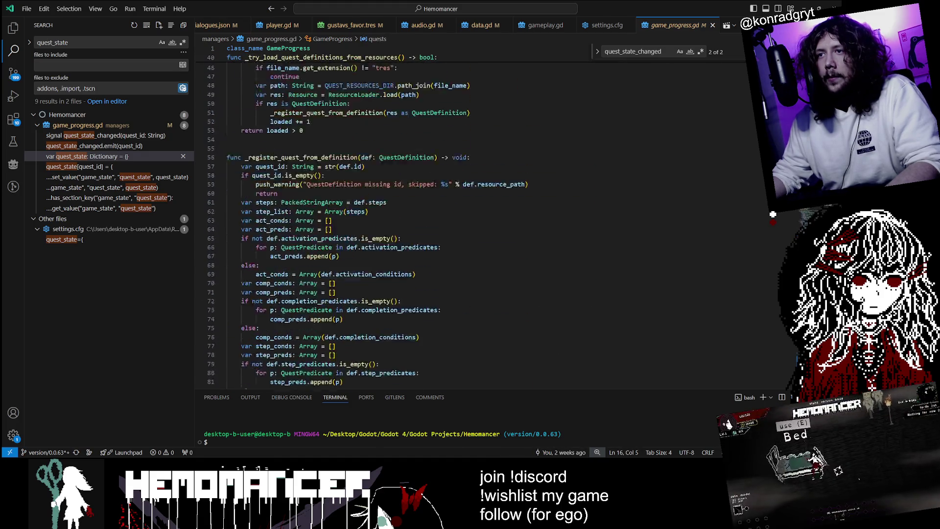
{"action": "left_click", "coordinate": [98, 156]}
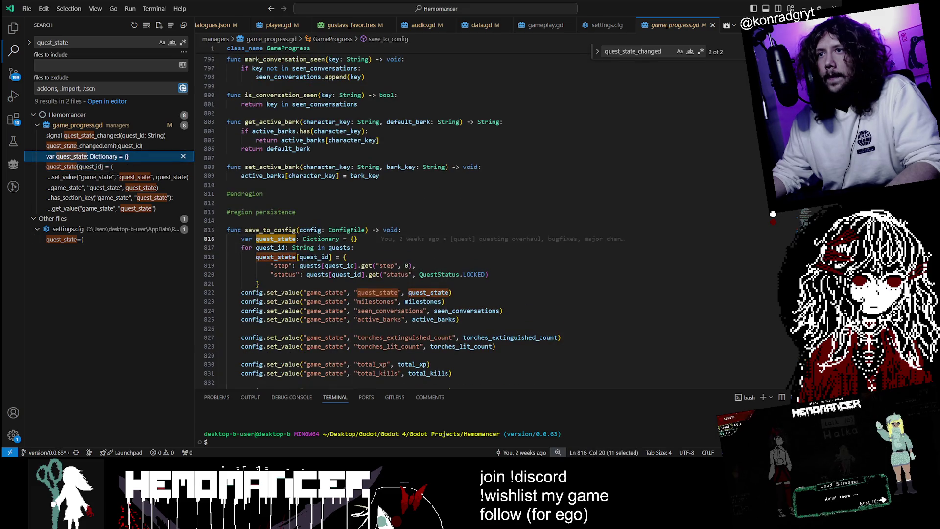
{"action": "double_click", "coordinate": [340, 248]}
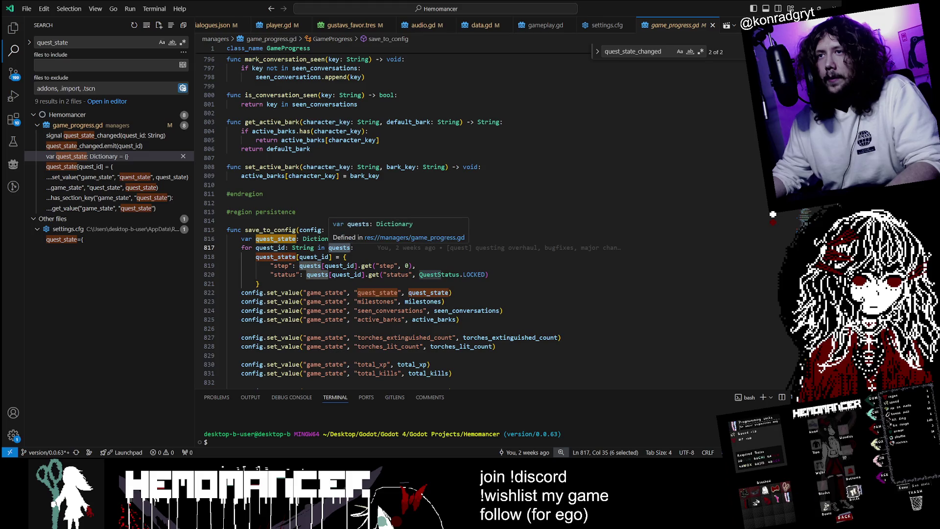
Step: Step through in-file 'quests' matches to the line 16 declaration, then search the project with Match Case
{"action": "key", "text": "ctrl+f"}
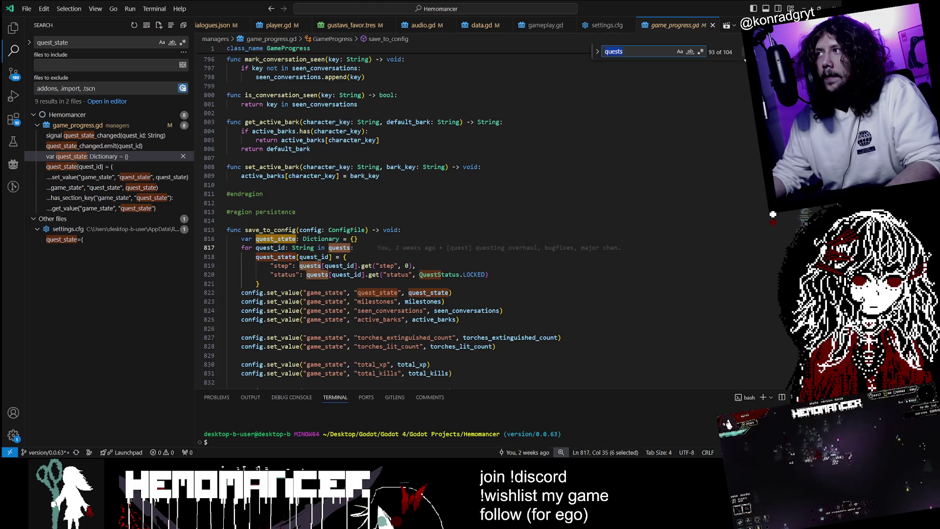
{"action": "key", "text": "Return"}
{"action": "key", "text": "shift+Return"}
{"action": "key", "text": "Return"}
{"action": "key", "text": "Return"}
{"action": "key", "text": "Return"}
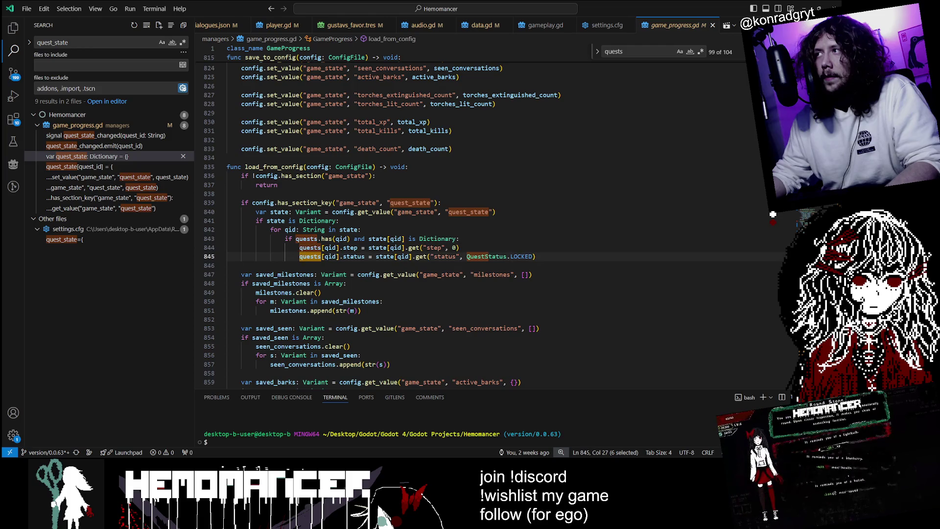
{"action": "key", "text": "Return"}
{"action": "key", "text": "Return"}
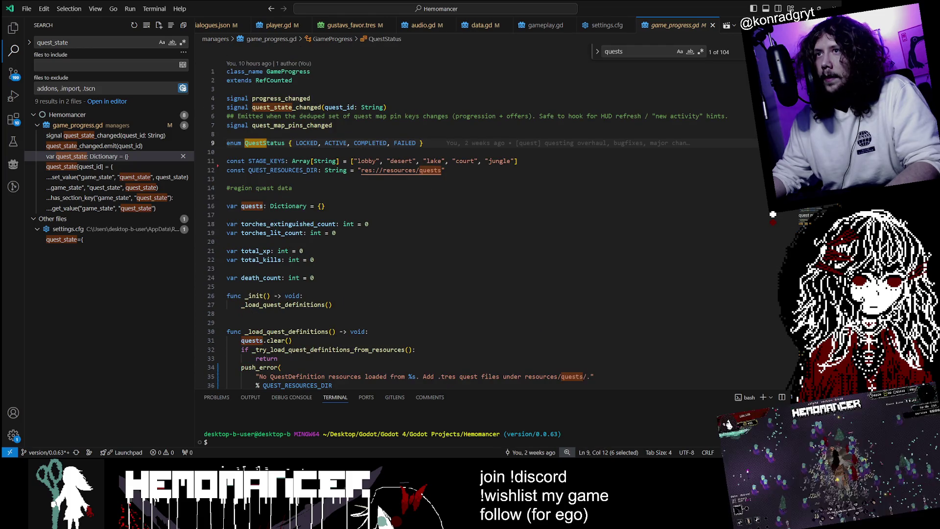
{"action": "key", "text": "Return"}
{"action": "key", "text": "Return"}
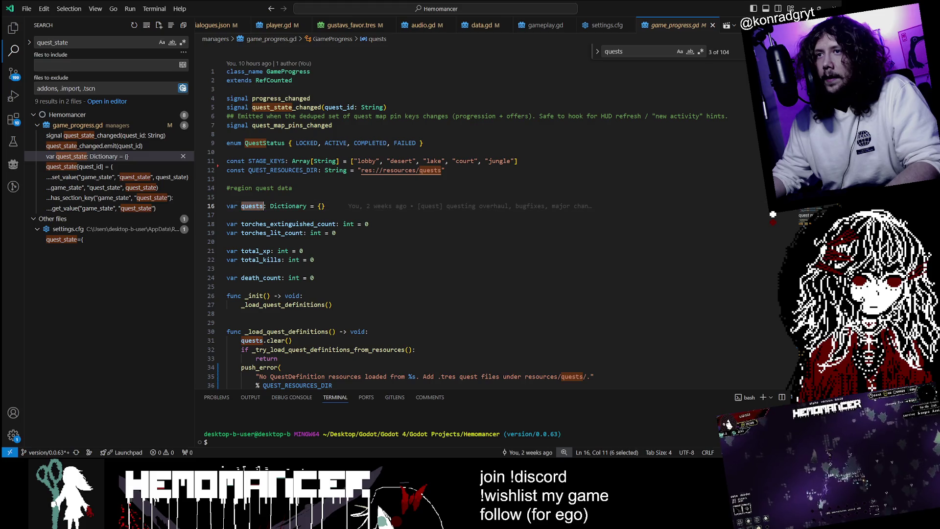
{"action": "key", "text": "ctrl+shift+f"}
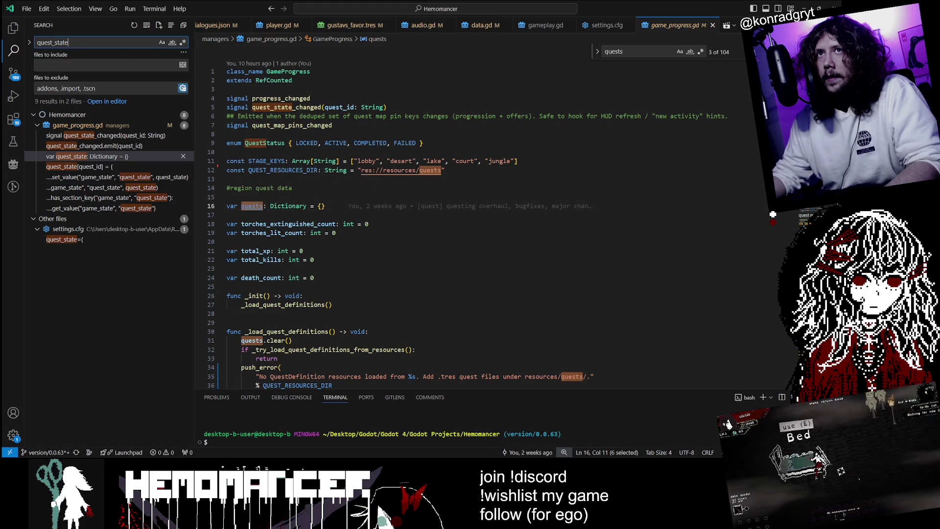
{"action": "key", "text": "alt+c"}
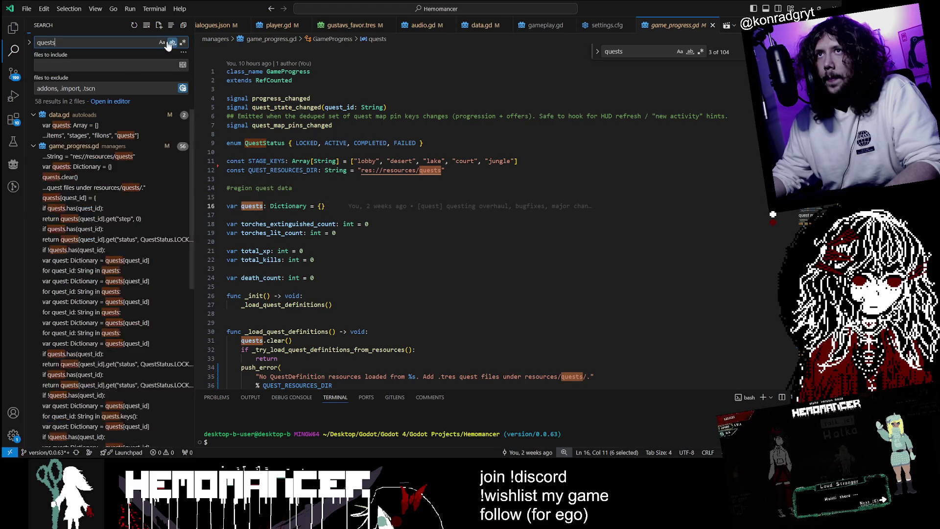
Step: Add Match Whole Word, select quests on line 16, and read through _register_quest_from_definition
{"action": "key", "text": "alt+w"}
{"action": "mouse_move", "coordinate": [282, 107]}
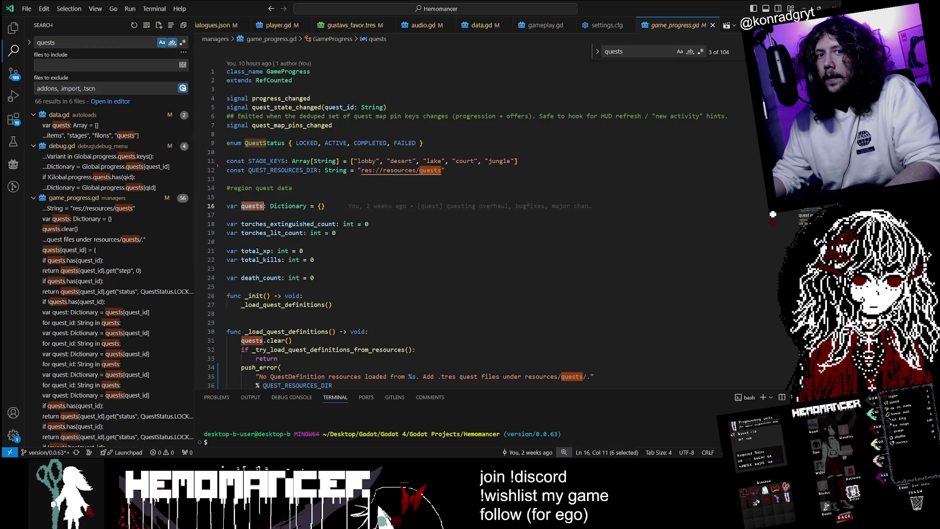
{"action": "double_click", "coordinate": [252, 205]}
{"action": "scroll", "coordinate": [391, 220], "scroll_direction": "down", "scroll_amount": 2}
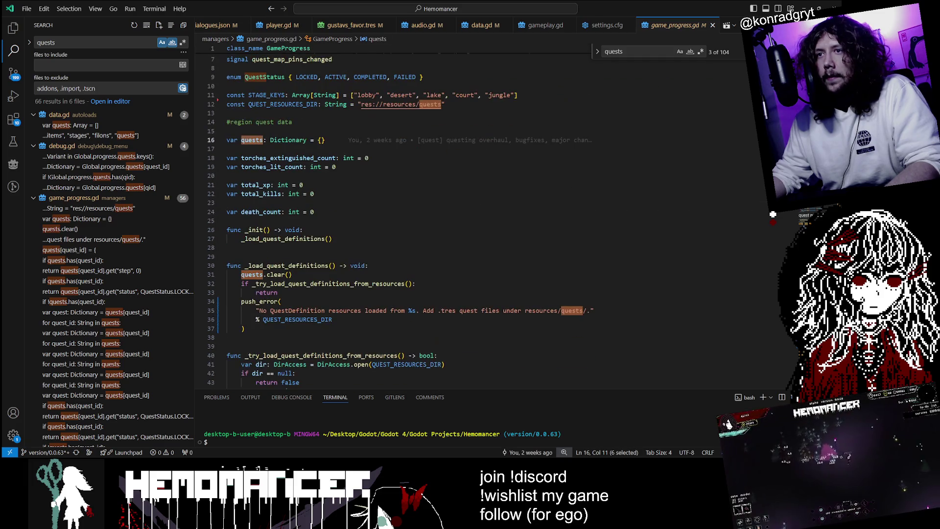
{"action": "scroll", "coordinate": [391, 220], "scroll_direction": "down", "scroll_amount": 15}
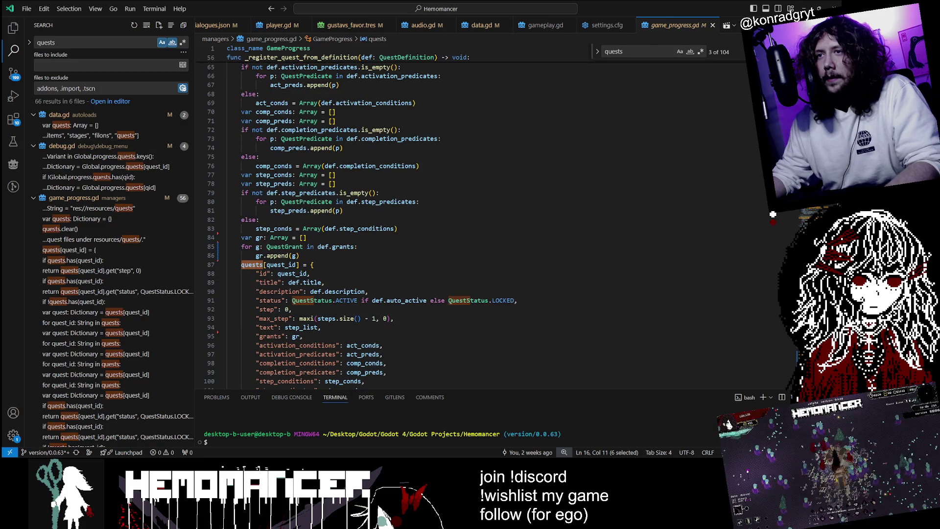
{"action": "scroll", "coordinate": [391, 220], "scroll_direction": "up", "scroll_amount": 6}
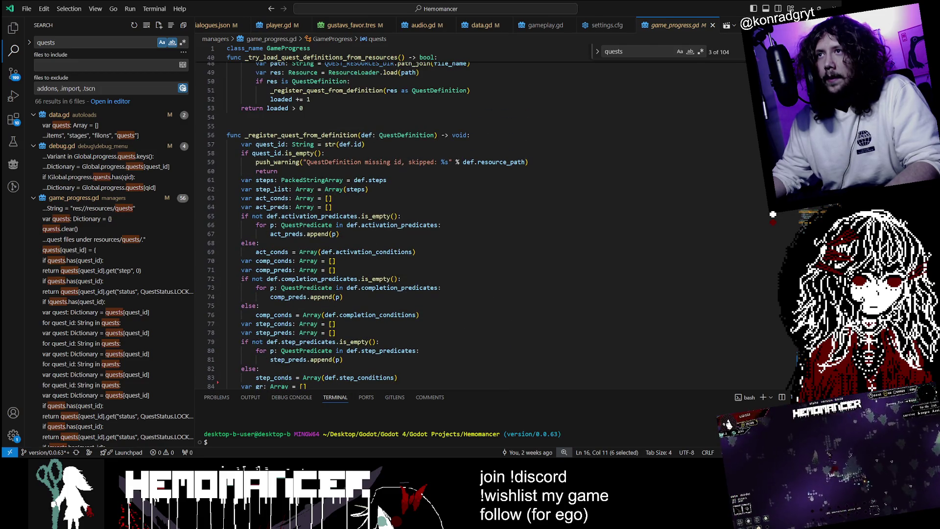
{"action": "scroll", "coordinate": [391, 220], "scroll_direction": "down", "scroll_amount": 2}
{"action": "scroll", "coordinate": [392, 221], "scroll_direction": "down", "scroll_amount": 2}
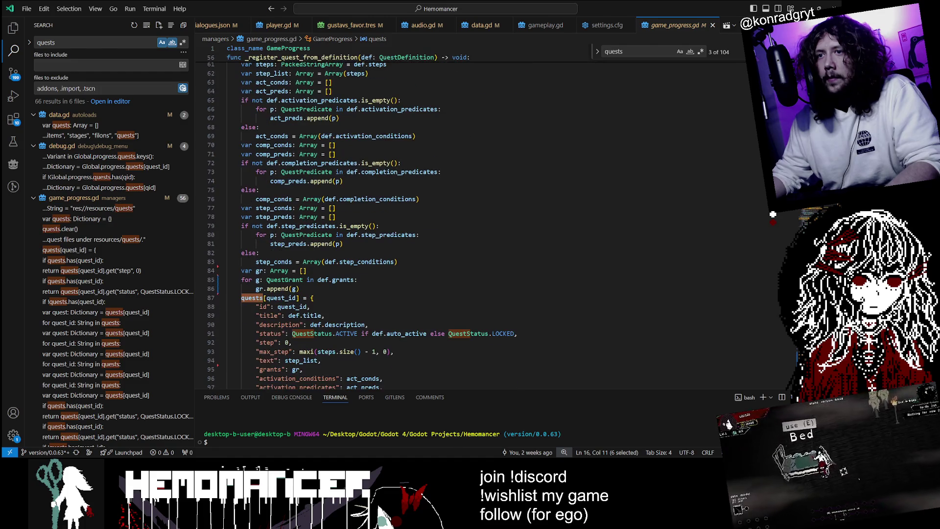
{"action": "scroll", "coordinate": [391, 220], "scroll_direction": "down", "scroll_amount": 6}
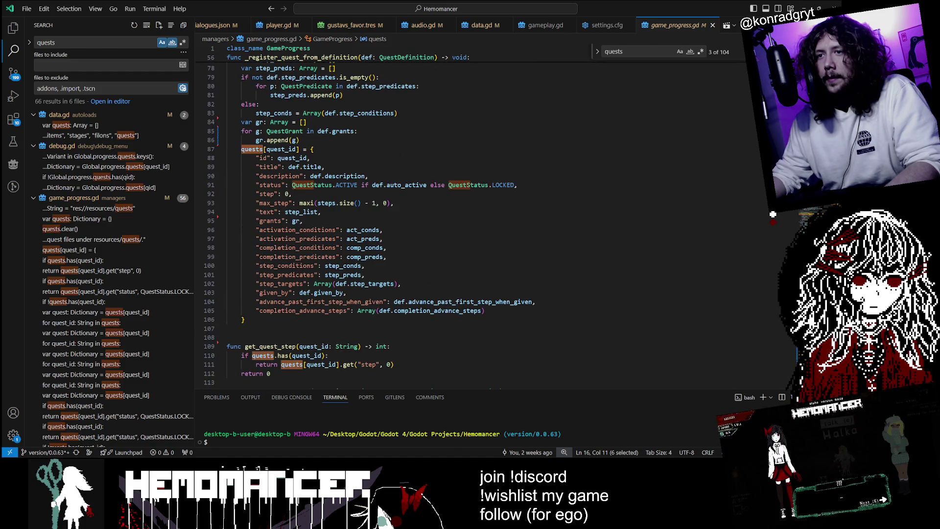
{"action": "scroll", "coordinate": [392, 220], "scroll_direction": "up", "scroll_amount": 9}
{"action": "double_click", "coordinate": [302, 102]}
Step: Search the project for _register_quest_from_definition and compare its definition with its call
{"action": "key", "text": "ctrl+shift+f"}
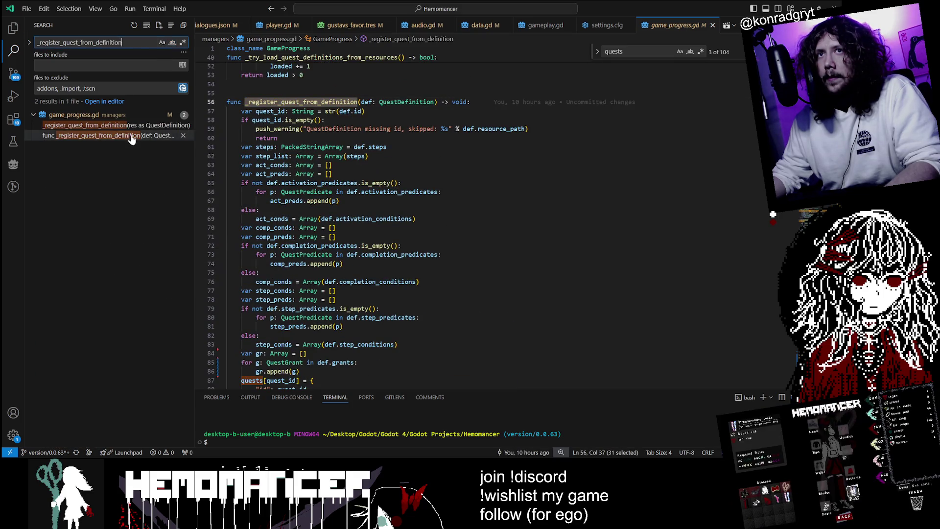
{"action": "left_click", "coordinate": [130, 136]}
{"action": "left_click", "coordinate": [118, 125]}
{"action": "left_click", "coordinate": [129, 136]}
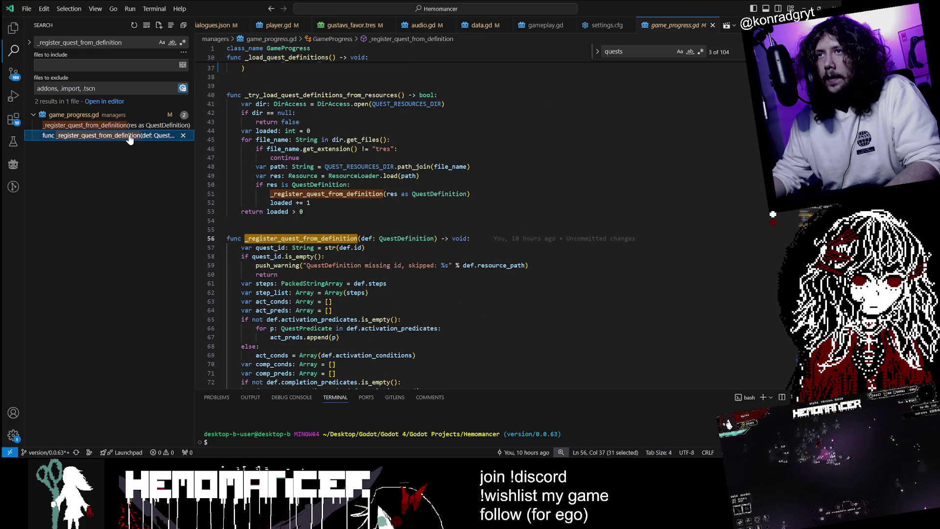
{"action": "left_click", "coordinate": [129, 126]}
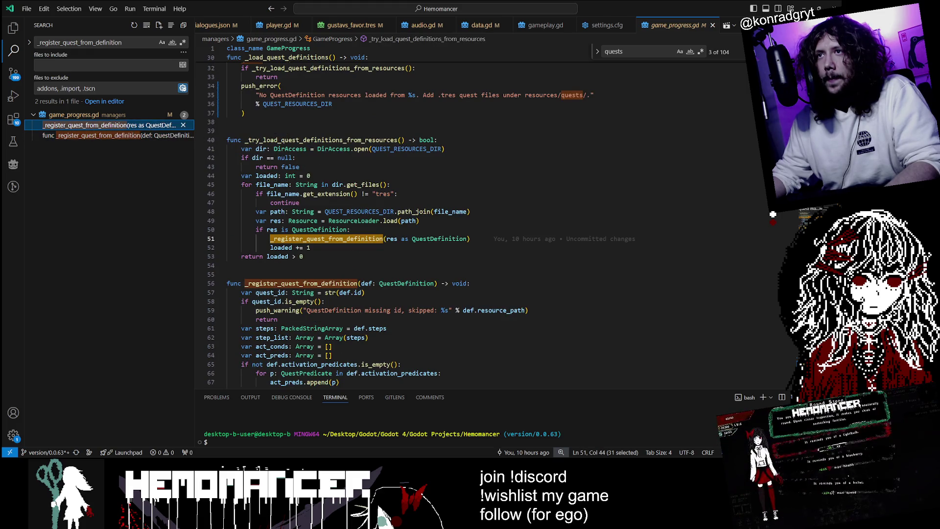
Step: Search for _try_load_quest_definitions_from_resources, jump to its call on line 32, and select _load_quest_definitions
{"action": "double_click", "coordinate": [321, 140]}
{"action": "key", "text": "ctrl+c"}
{"action": "left_click", "coordinate": [60, 43]}
{"action": "key", "text": "ctrl+a"}
{"action": "key", "text": "ctrl+v"}
{"action": "key", "text": "F4"}
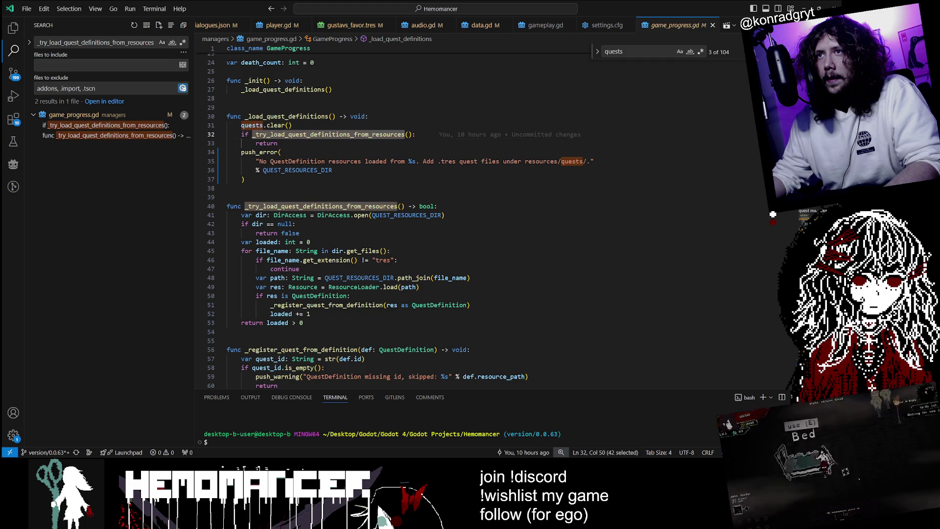
{"action": "left_click", "coordinate": [112, 43]}
{"action": "double_click", "coordinate": [287, 116]}
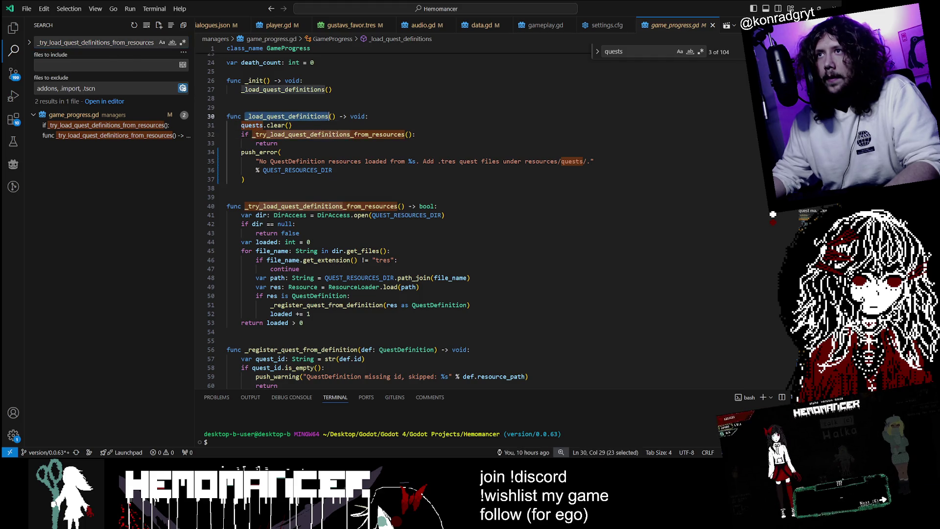
Step: Select the missing-resources error message on line 35 and jump between the loader definition and call
{"action": "scroll", "coordinate": [391, 220], "scroll_direction": "up", "scroll_amount": 3}
{"action": "scroll", "coordinate": [392, 220], "scroll_direction": "up", "scroll_amount": 4}
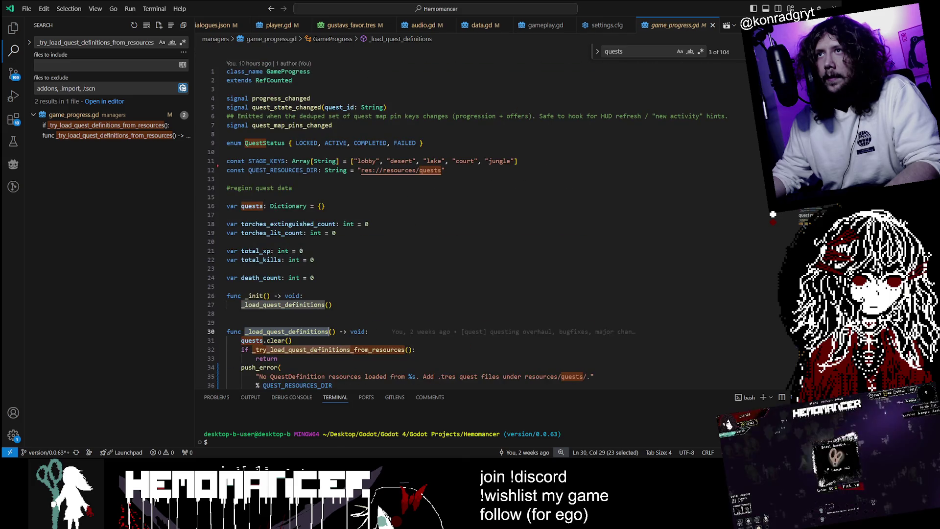
{"action": "scroll", "coordinate": [421, 166], "scroll_direction": "down", "scroll_amount": 6}
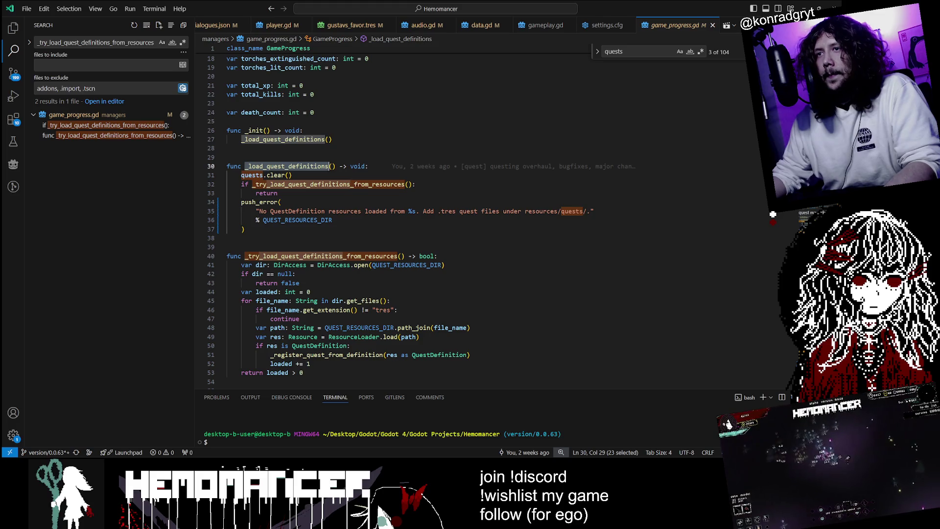
{"action": "left_click", "coordinate": [267, 211]}
{"action": "mouse_move", "coordinate": [267, 211]}
{"action": "left_mouse_down"}
{"action": "mouse_move", "coordinate": [537, 211]}
{"action": "mouse_move", "coordinate": [440, 211]}
{"action": "mouse_move", "coordinate": [514, 220]}
{"action": "left_mouse_up"}
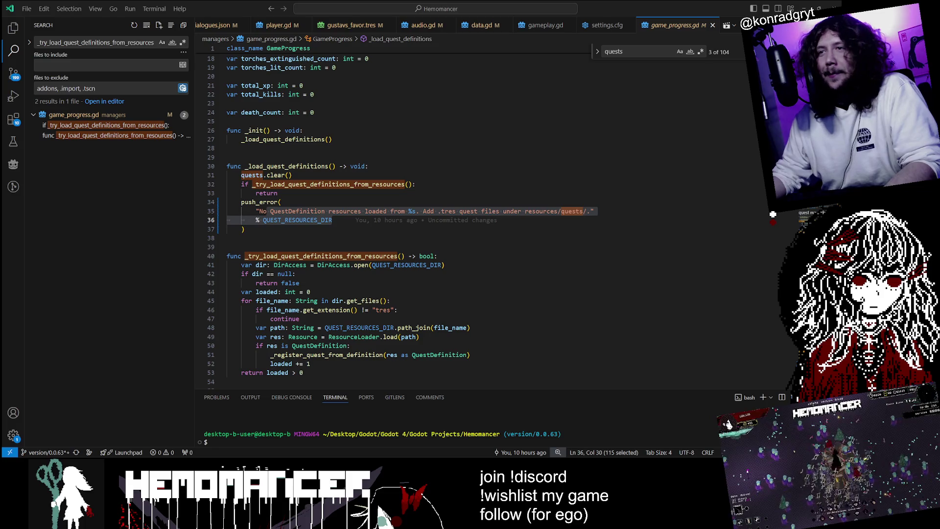
{"action": "scroll", "coordinate": [772, 214], "scroll_direction": "down", "scroll_amount": 2}
{"action": "key", "text": "F4"}
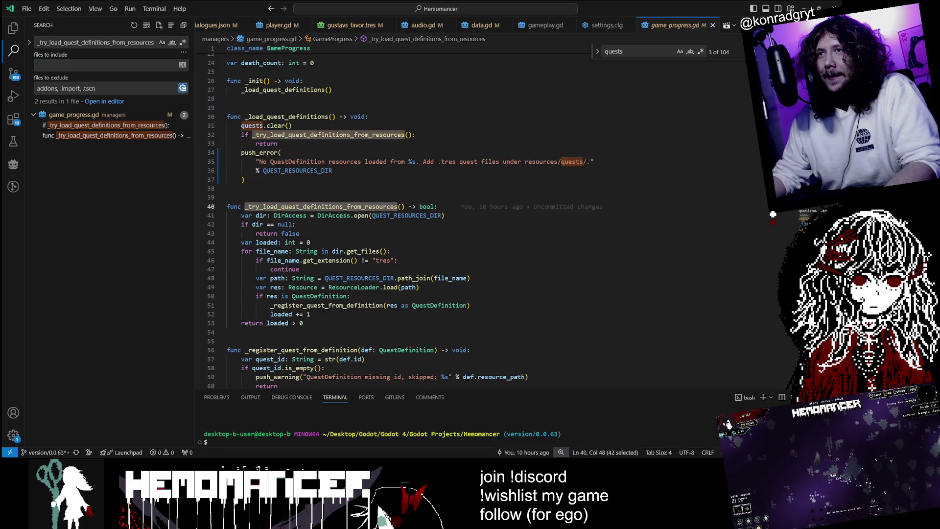
{"action": "key", "text": "F4"}
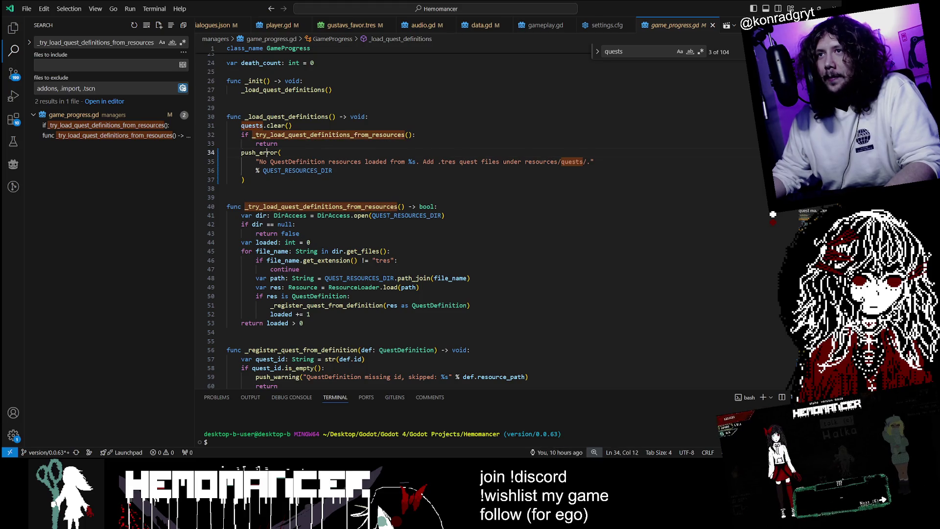
Step: Follow QUEST_RESOURCES_DIR from line 41 to its res://resources/quests path string on line 12
{"action": "left_click", "coordinate": [279, 206]}
{"action": "scroll", "coordinate": [279, 206], "scroll_direction": "down", "scroll_amount": 2}
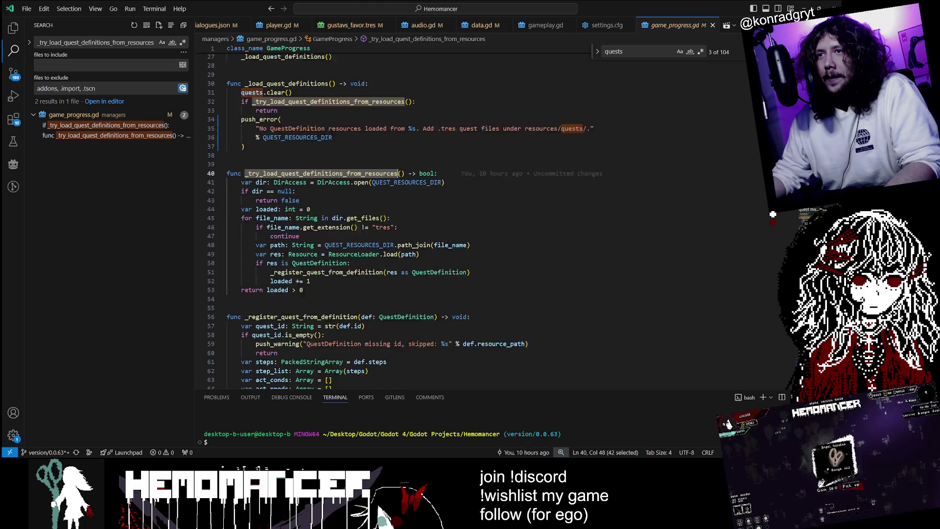
{"action": "double_click", "coordinate": [334, 166]}
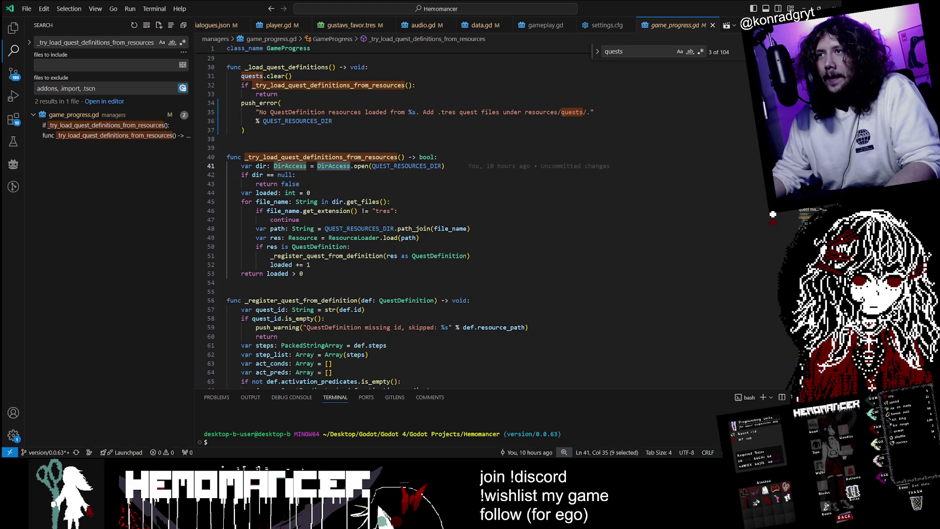
{"action": "double_click", "coordinate": [407, 166]}
{"action": "scroll", "coordinate": [406, 166], "scroll_direction": "up", "scroll_amount": 10}
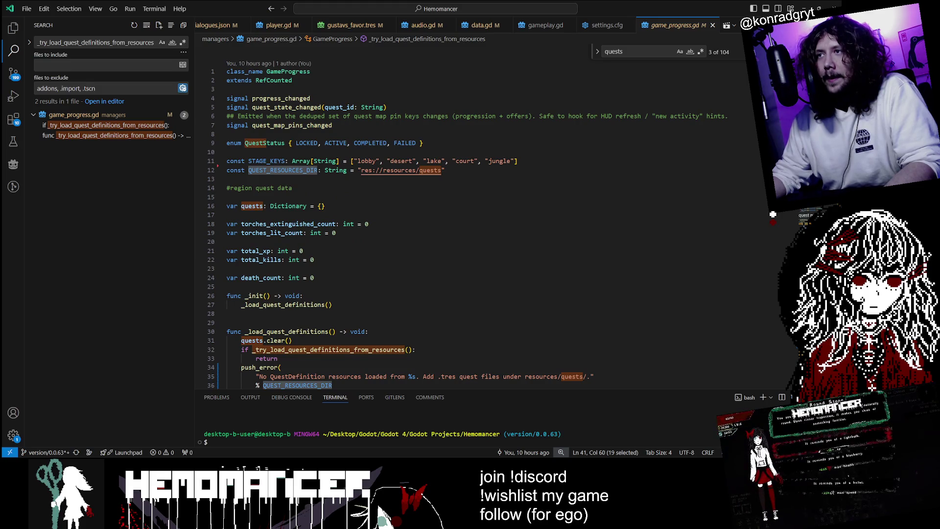
{"action": "left_click", "coordinate": [362, 170]}
{"action": "left_click_drag", "start_coordinate": [361, 170], "coordinate": [443, 170]}
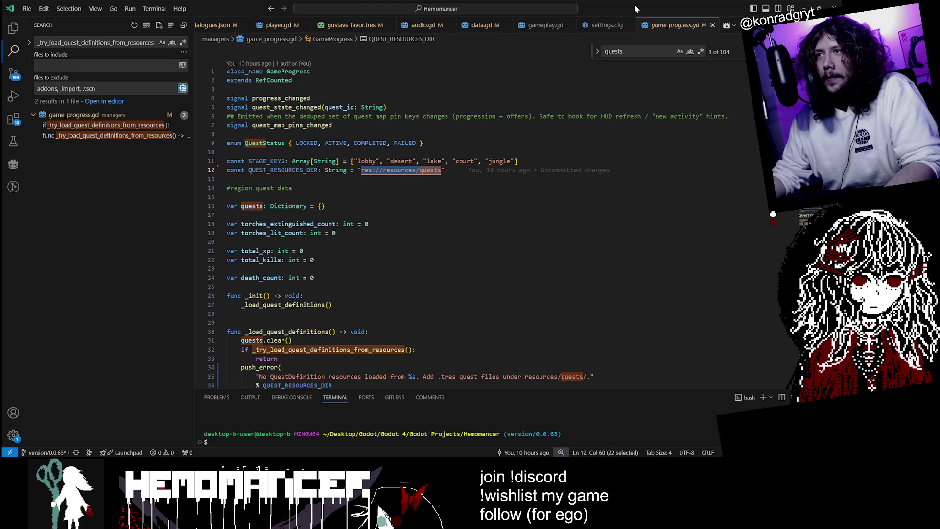
Step: Shrink the VS Code window over Godot and expand then collapse the data_classes folder
{"action": "mouse_move", "coordinate": [634, 4]}
{"action": "left_mouse_down"}
{"action": "mouse_move", "coordinate": [728, 204]}
{"action": "mouse_move", "coordinate": [527, 62]}
{"action": "mouse_move", "coordinate": [522, 37]}
{"action": "mouse_move", "coordinate": [492, 37]}
{"action": "left_mouse_up"}
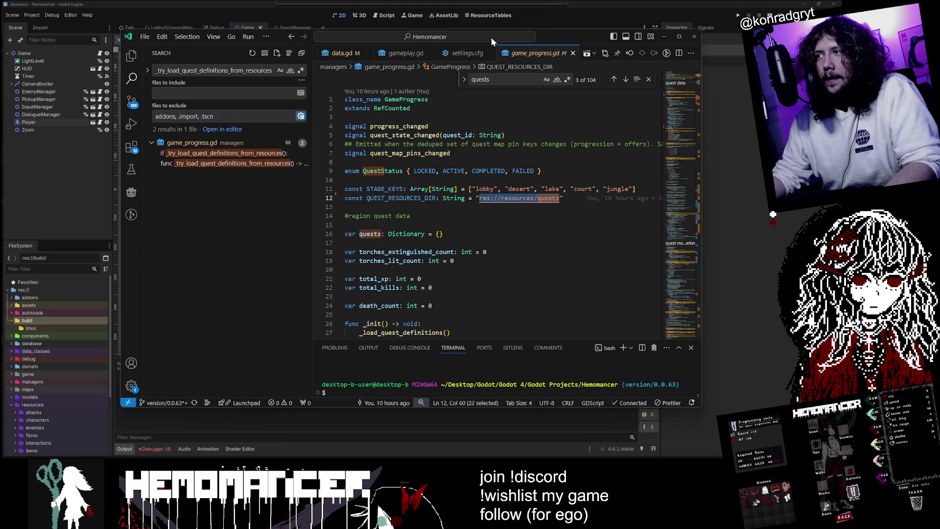
{"action": "left_click_drag", "start_coordinate": [491, 37], "coordinate": [498, 34]}
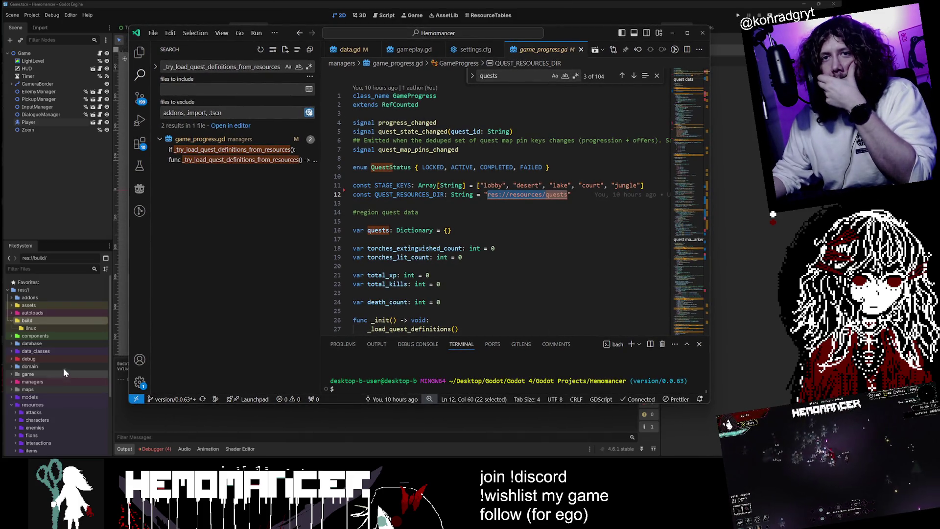
{"action": "scroll", "coordinate": [63, 369], "scroll_direction": "down", "scroll_amount": 2}
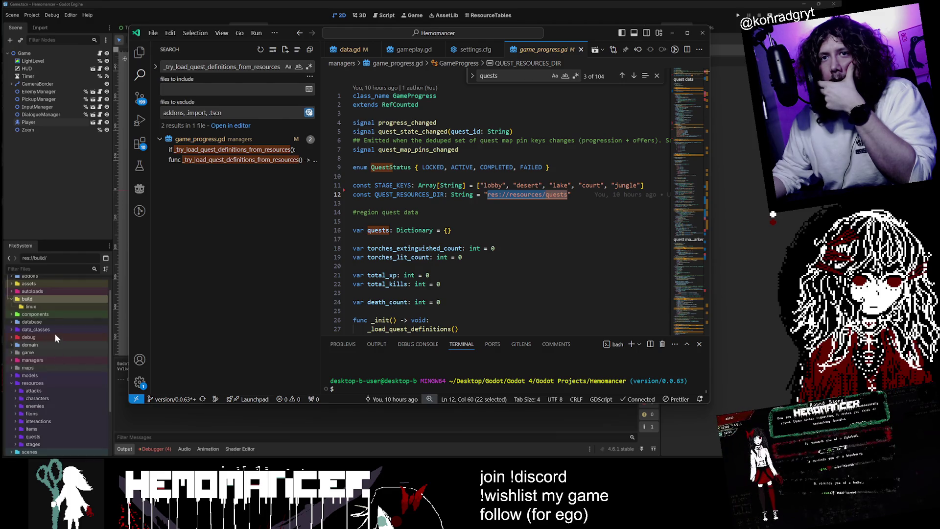
{"action": "double_click", "coordinate": [55, 329]}
{"action": "left_click", "coordinate": [51, 345]}
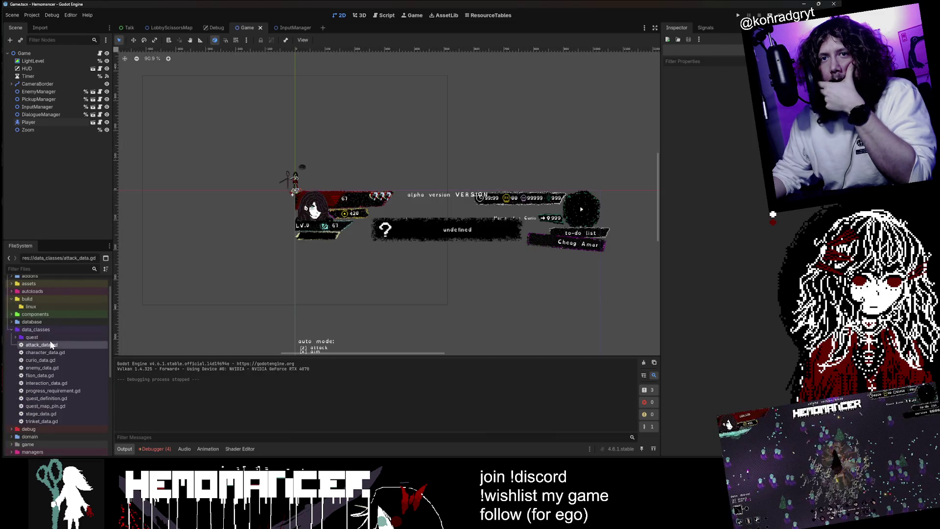
{"action": "double_click", "coordinate": [54, 329]}
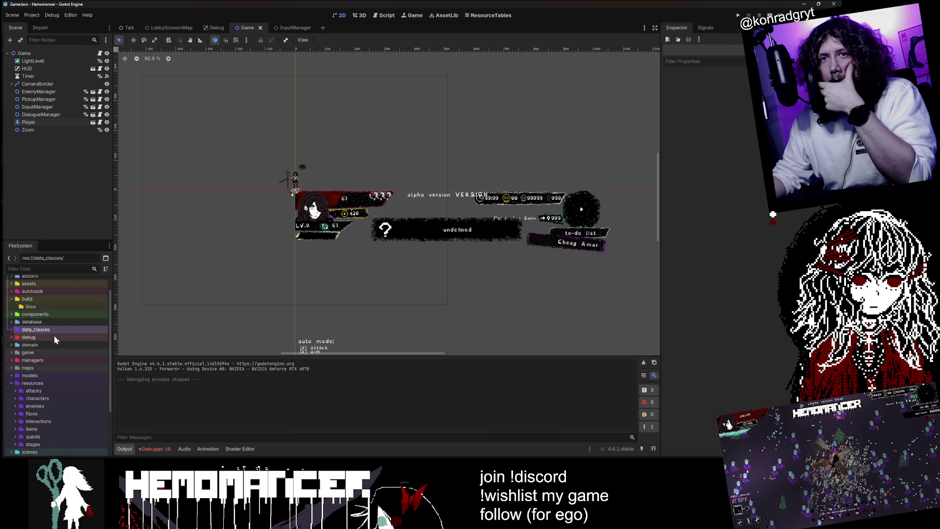
{"action": "scroll", "coordinate": [46, 384], "scroll_direction": "down", "scroll_amount": 2}
Step: Expand the quests folder to check its .tres files, collapse it, and return to maximized VS Code
{"action": "double_click", "coordinate": [46, 391]}
{"action": "scroll", "coordinate": [46, 386], "scroll_direction": "down", "scroll_amount": 3}
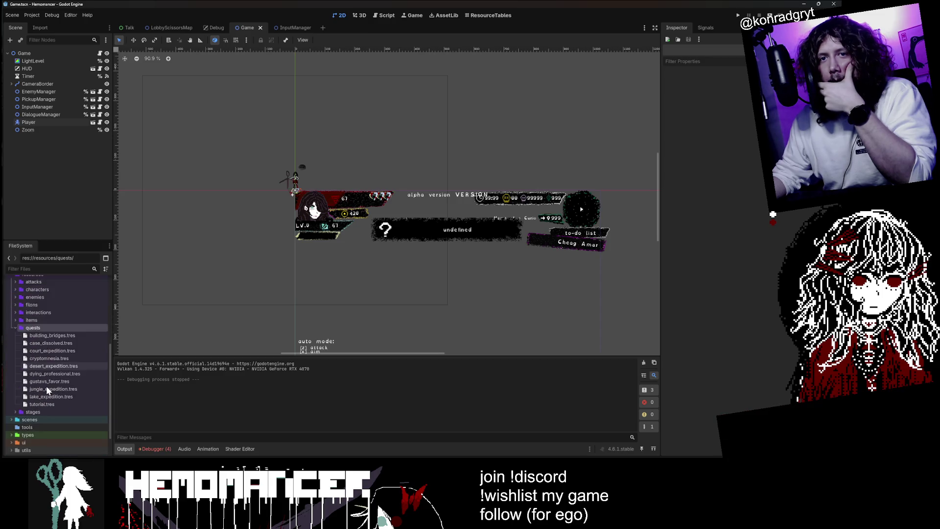
{"action": "double_click", "coordinate": [51, 324]}
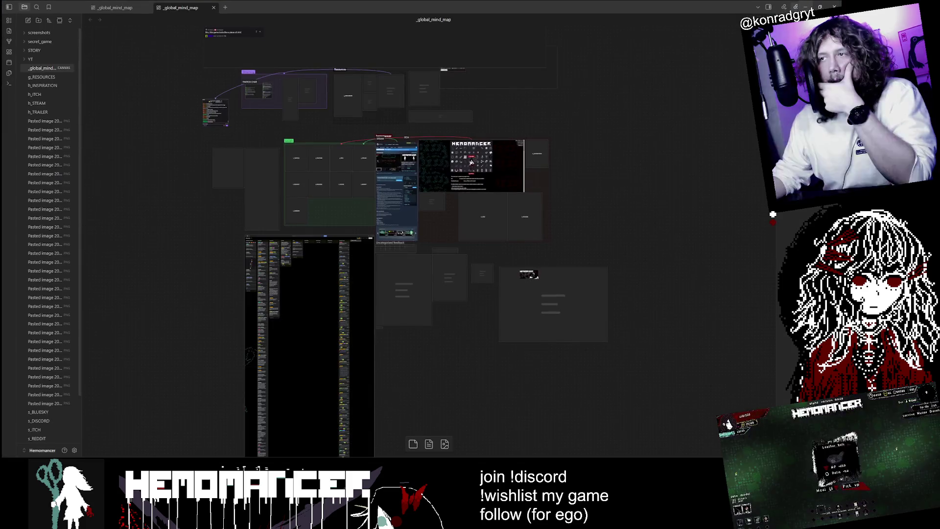
{"action": "key", "text": "alt+Tab"}
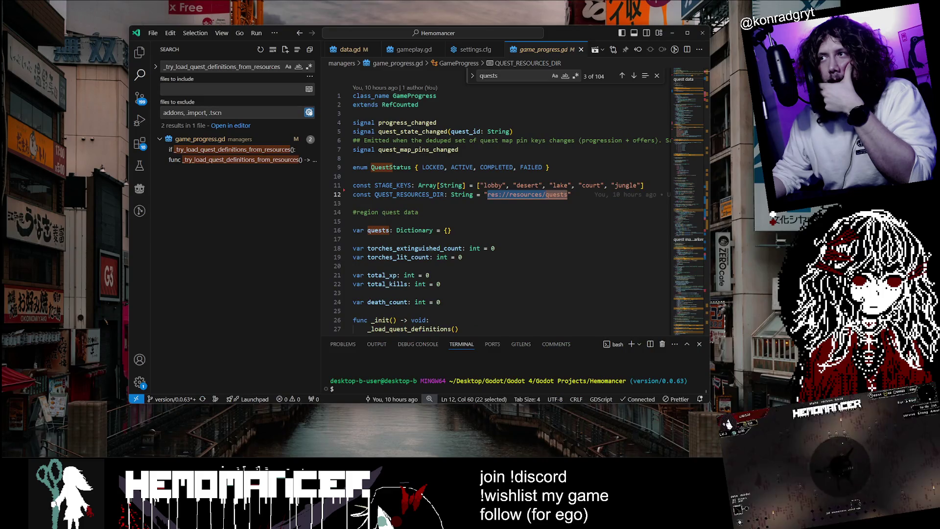
{"action": "left_click", "coordinate": [687, 33]}
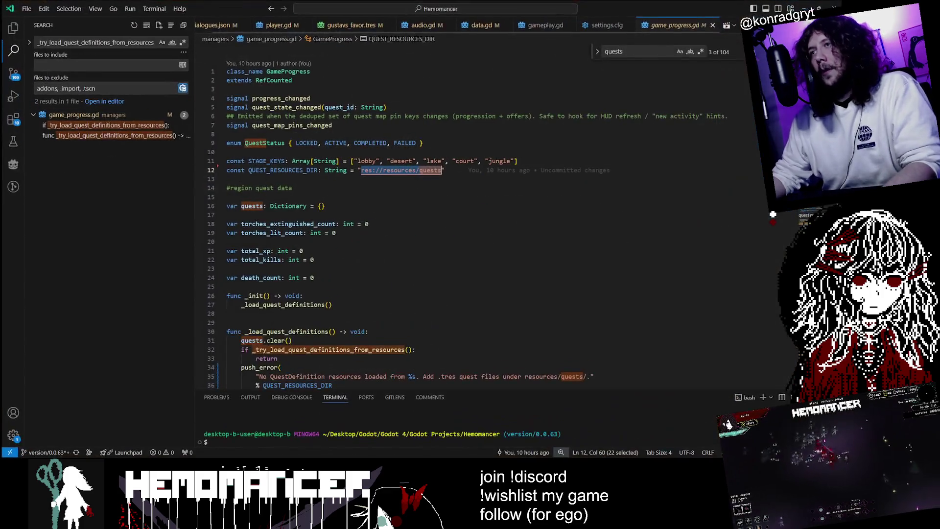
Step: Show the Explorer, highlight QUEST_RESOURCES_DIR uses on line 12, then return to Godot
{"action": "left_click", "coordinate": [14, 38]}
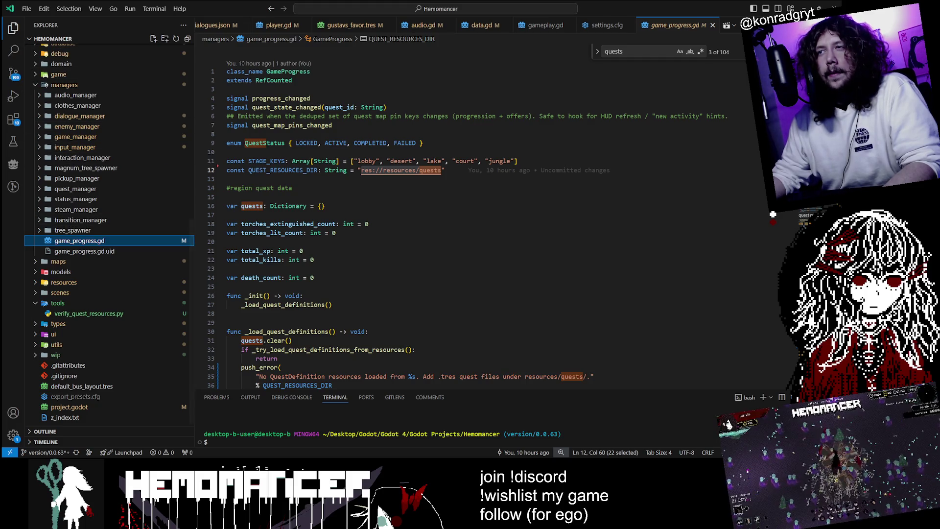
{"action": "left_click", "coordinate": [292, 170]}
{"action": "double_click", "coordinate": [292, 170]}
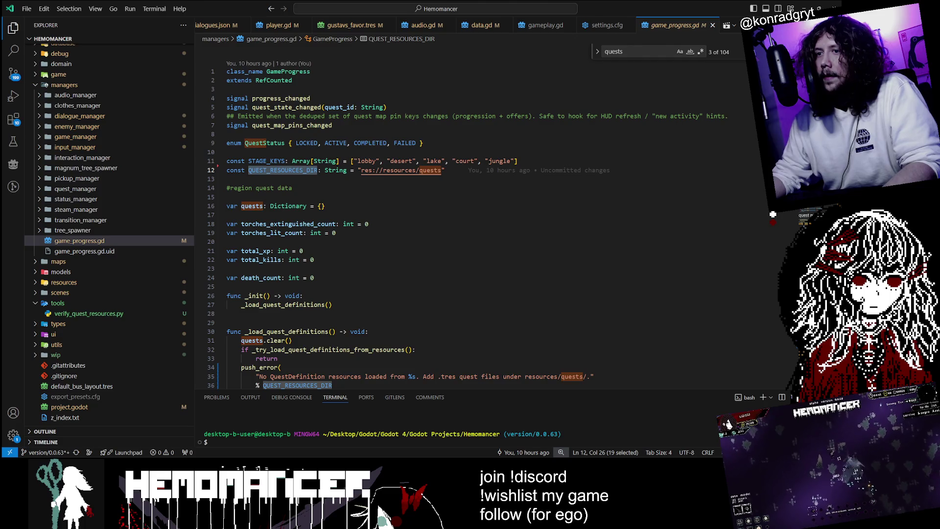
{"action": "scroll", "coordinate": [293, 170], "scroll_direction": "down", "scroll_amount": 2}
{"action": "left_click", "coordinate": [411, 120]}
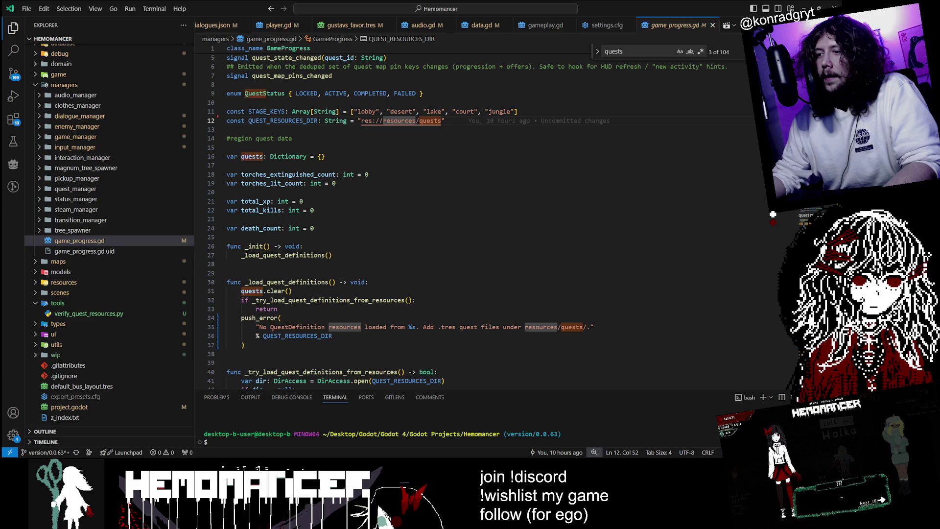
{"action": "key", "text": "alt+Tab"}
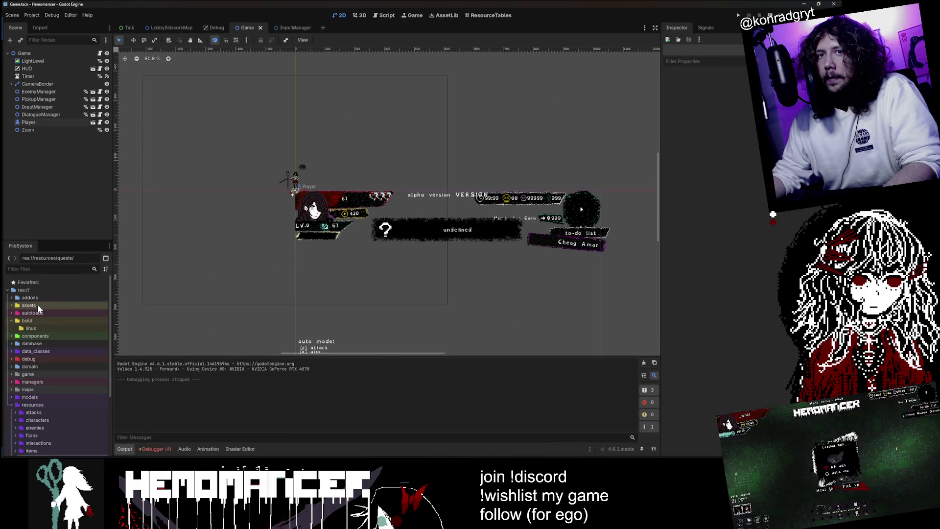
Step: Open autoloads/data.gd and select the resource_file path line 211 and the .remap text on line 209
{"action": "double_click", "coordinate": [37, 313]}
{"action": "double_click", "coordinate": [37, 329]}
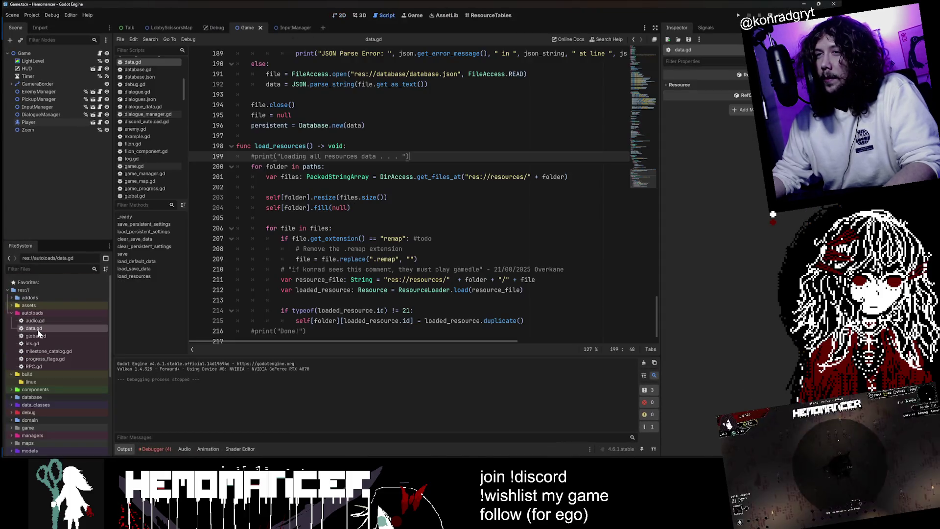
{"action": "scroll", "coordinate": [274, 156], "scroll_direction": "down", "scroll_amount": 1}
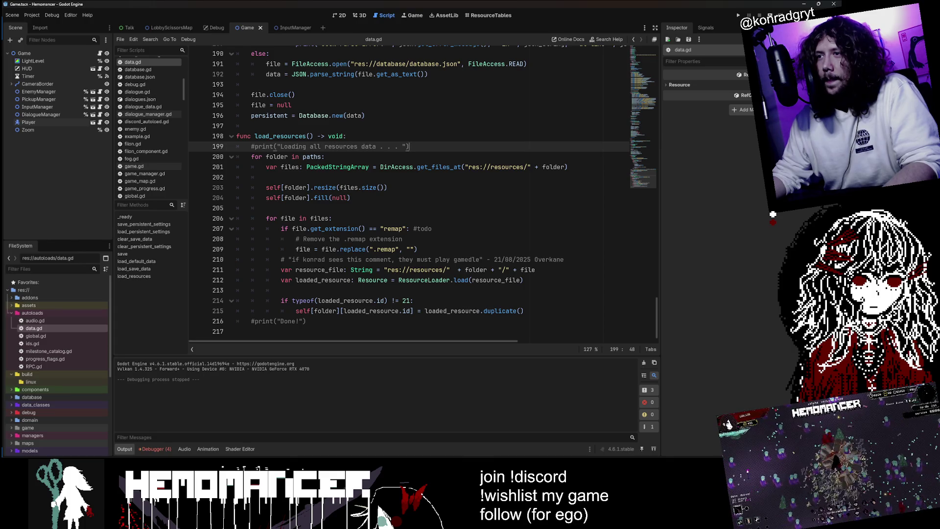
{"action": "left_click_drag", "start_coordinate": [267, 269], "coordinate": [534, 270]}
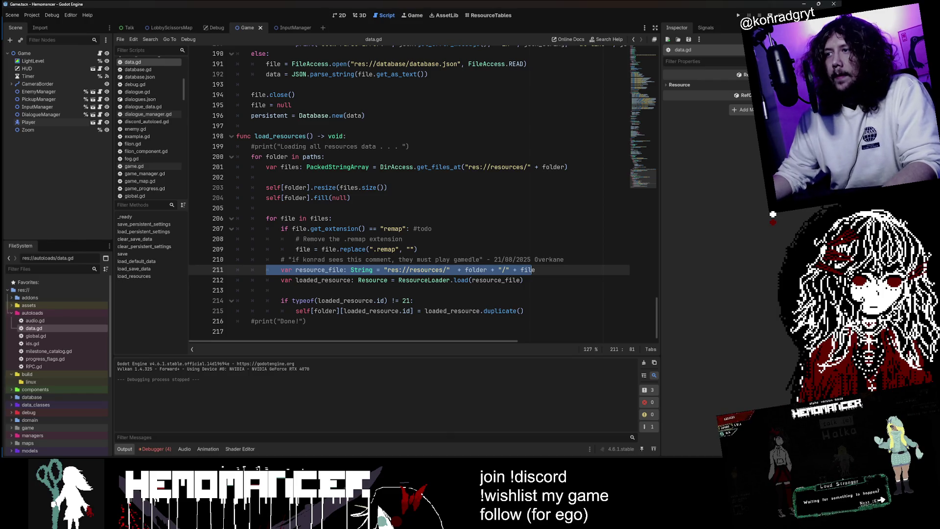
{"action": "key", "text": "Left"}
{"action": "key", "text": "Up"}
{"action": "key", "text": "Up"}
{"action": "key", "text": "Left"}
{"action": "key", "text": "Left"}
{"action": "key", "text": "Left"}
{"action": "key", "text": "shift+Left"}
{"action": "key", "text": "shift+Left"}
{"action": "key", "text": "shift+Left"}
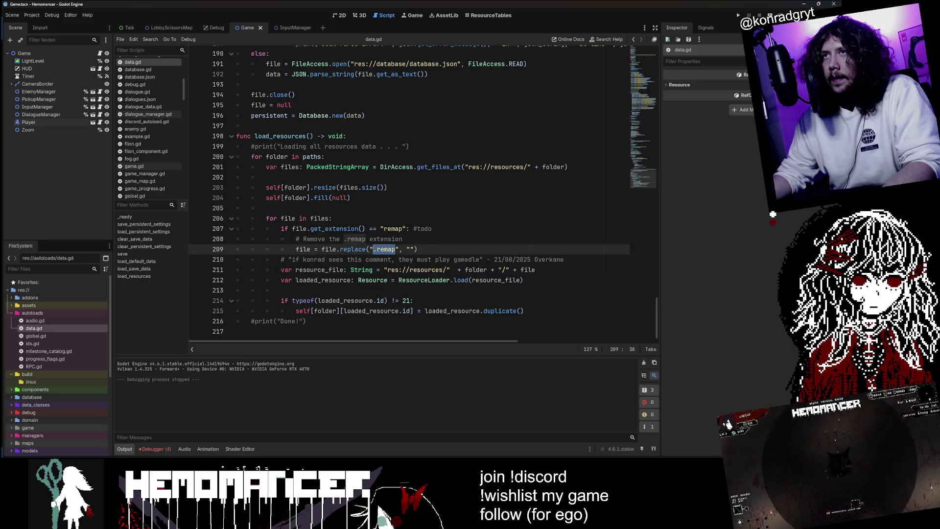
Step: Check the InputManager, Game and LobbyScissorsMap scripts, then select quests in game_progress.gd in VS Code
{"action": "left_click", "coordinate": [293, 26]}
{"action": "left_click", "coordinate": [237, 28]}
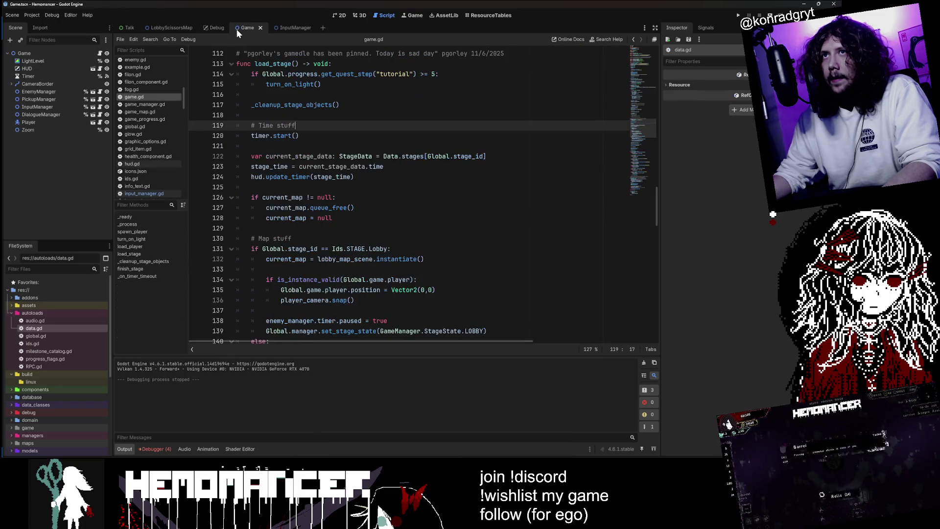
{"action": "left_click", "coordinate": [282, 25]}
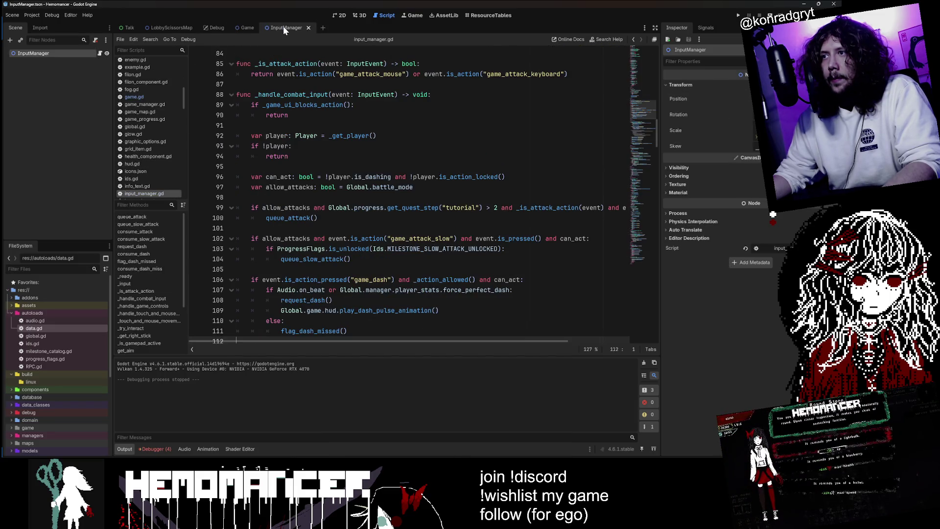
{"action": "left_click", "coordinate": [169, 28]}
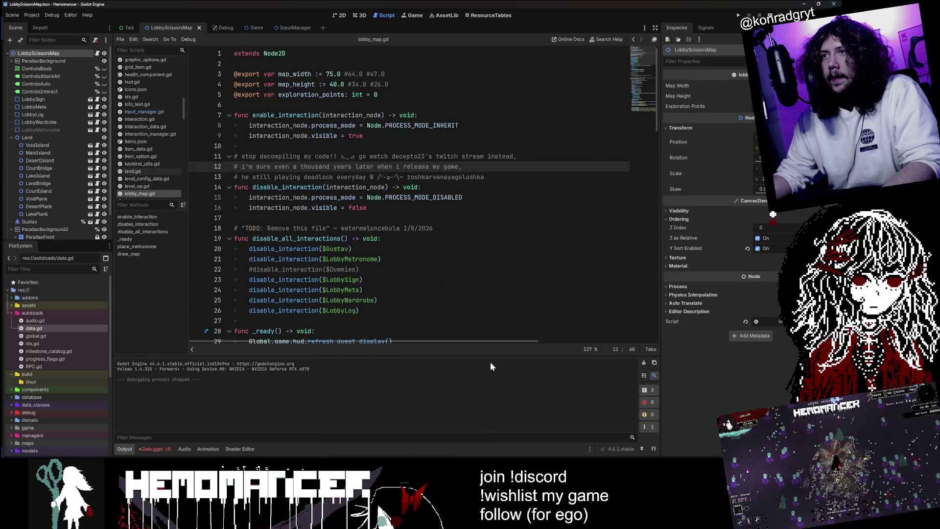
{"action": "key", "text": "alt+Tab"}
{"action": "double_click", "coordinate": [430, 120]}
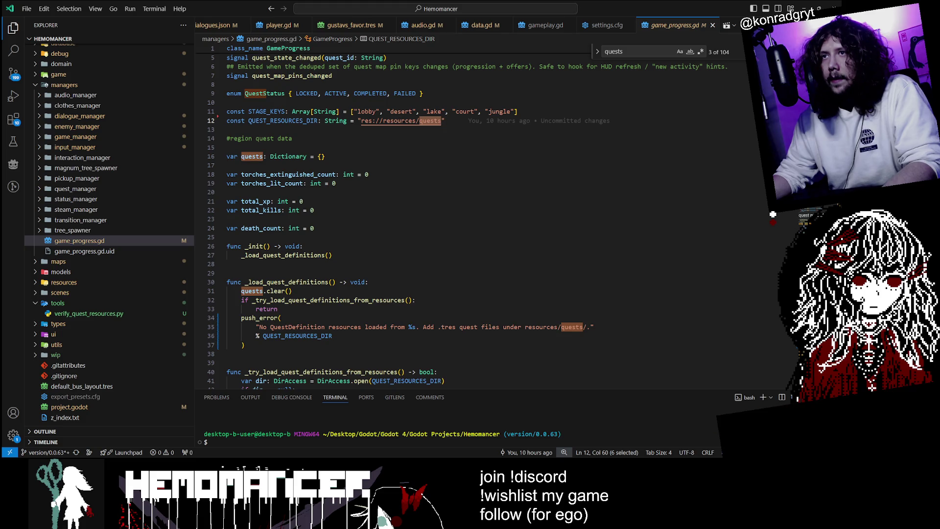
Step: Inspect _try_load_quest_definitions_from_resources, checking how QUEST_RESOURCES_DIR and dir are used
{"action": "scroll", "coordinate": [772, 214], "scroll_direction": "down", "scroll_amount": 5}
{"action": "scroll", "coordinate": [773, 214], "scroll_direction": "down", "scroll_amount": 2}
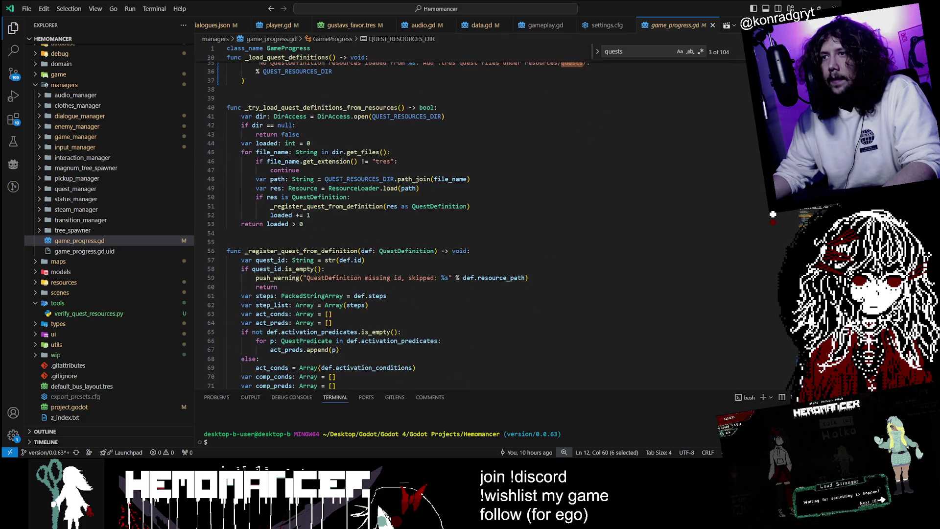
{"action": "scroll", "coordinate": [772, 214], "scroll_direction": "down", "scroll_amount": 3}
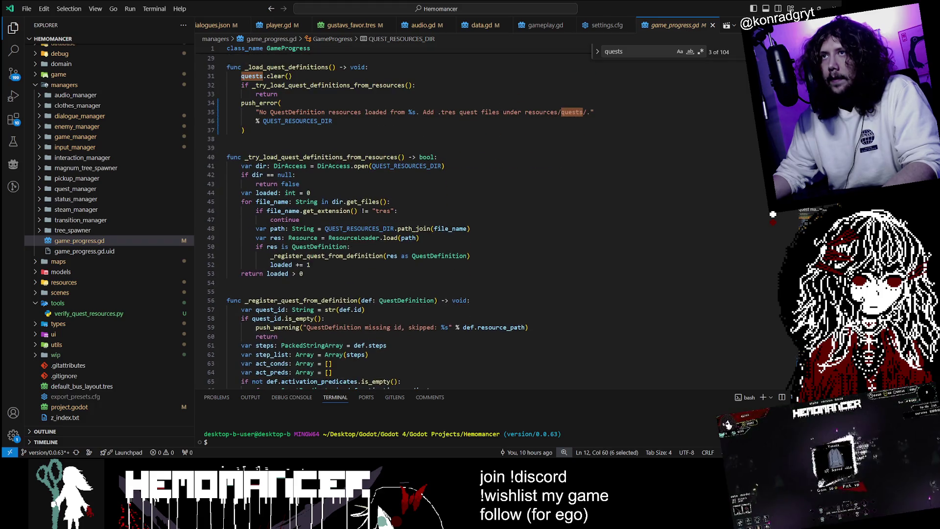
{"action": "scroll", "coordinate": [470, 221], "scroll_direction": "up", "scroll_amount": 3}
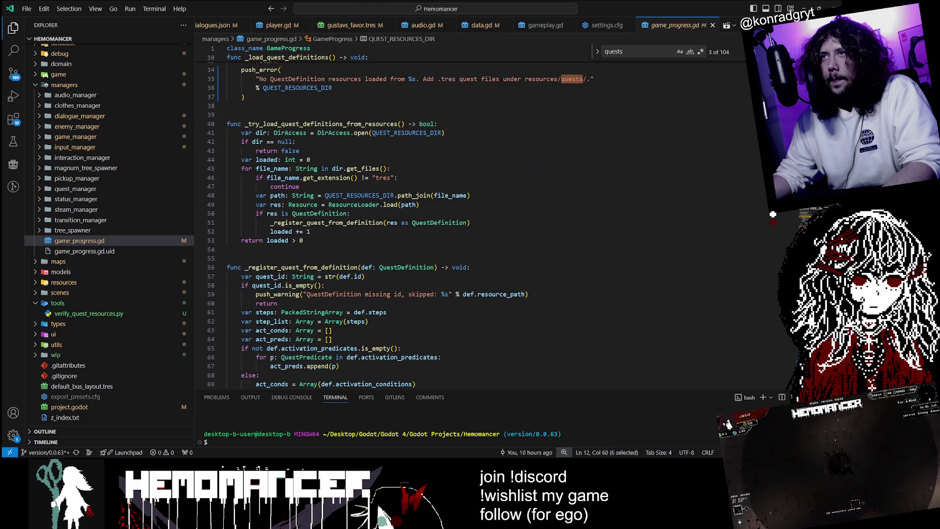
{"action": "double_click", "coordinate": [321, 157]}
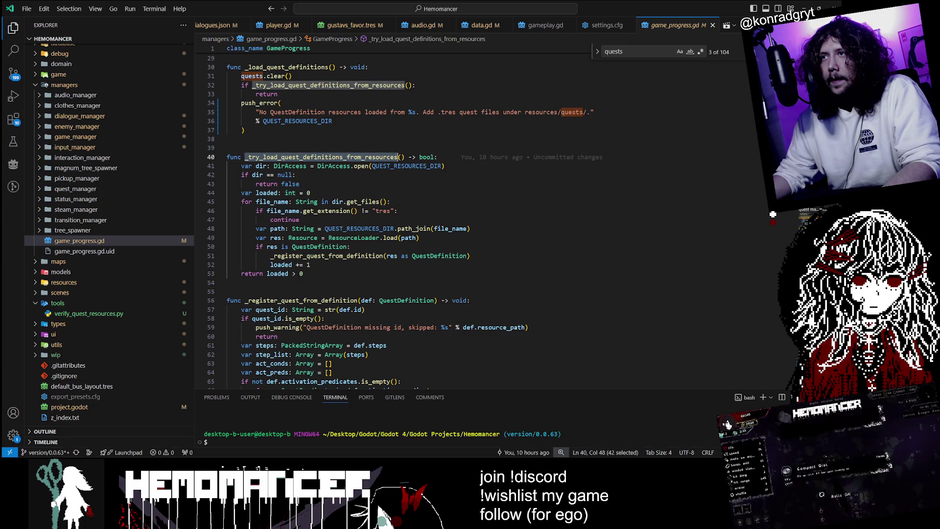
{"action": "double_click", "coordinate": [406, 165]}
{"action": "mouse_move", "coordinate": [338, 201]}
{"action": "double_click", "coordinate": [258, 175]}
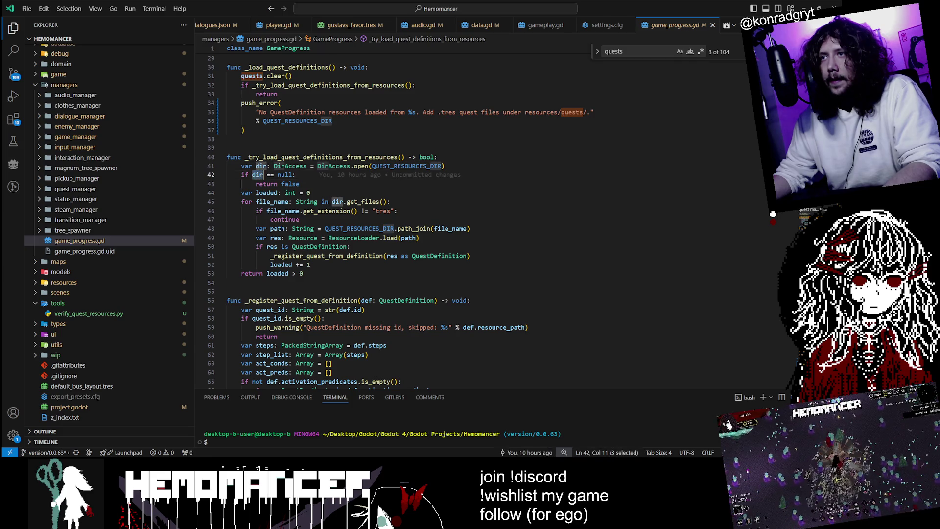
{"action": "double_click", "coordinate": [337, 201]}
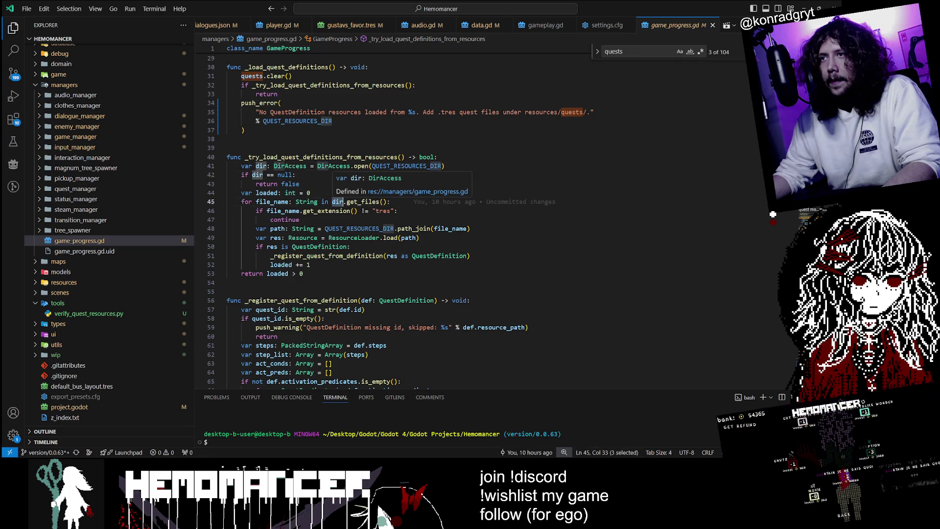
{"action": "mouse_move", "coordinate": [321, 211]}
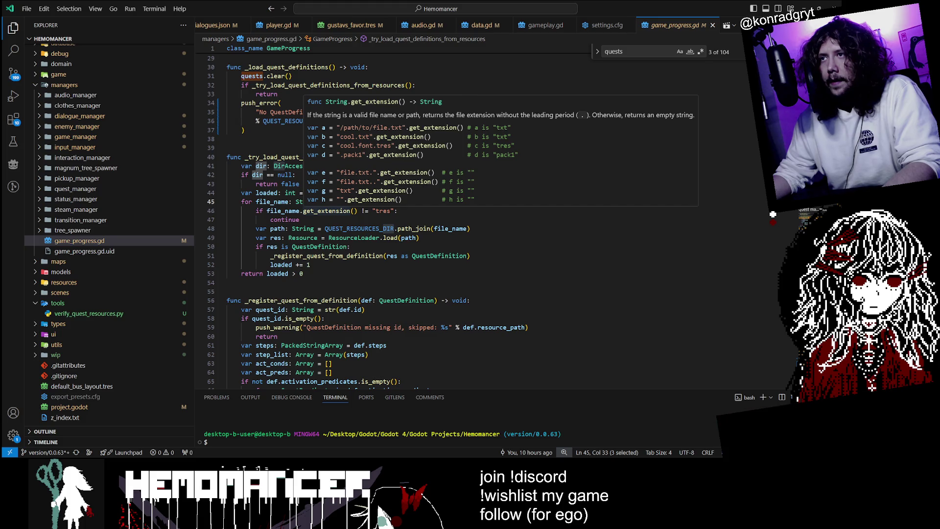
{"action": "left_click", "coordinate": [300, 219]}
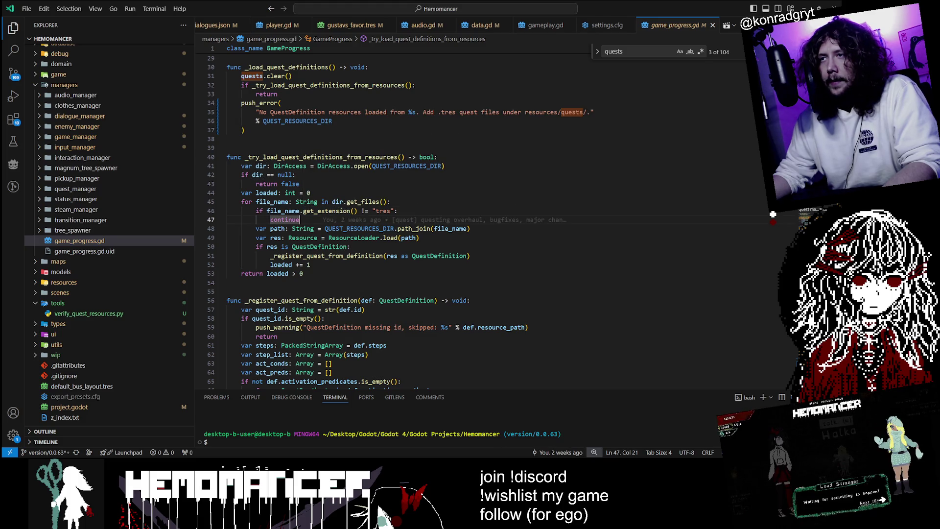
Step: Check saved quest states in settings.cfg, then return to game_progress.gd and switch to Godot
{"action": "mouse_move", "coordinate": [625, 2]}
{"action": "left_mouse_down"}
{"action": "mouse_move", "coordinate": [663, 57]}
{"action": "mouse_move", "coordinate": [640, 336]}
{"action": "mouse_move", "coordinate": [477, 274]}
{"action": "mouse_move", "coordinate": [428, 107]}
{"action": "mouse_move", "coordinate": [428, 1]}
{"action": "left_mouse_up"}
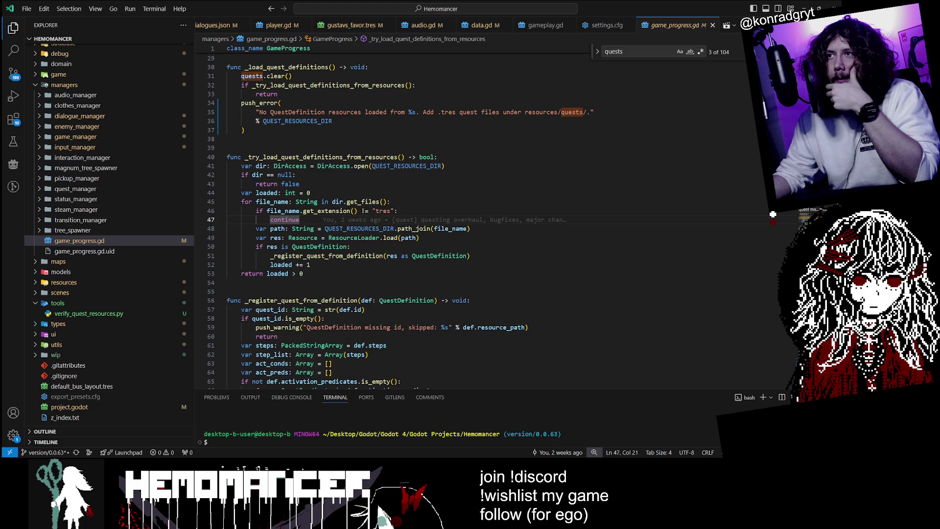
{"action": "left_click", "coordinate": [606, 25]}
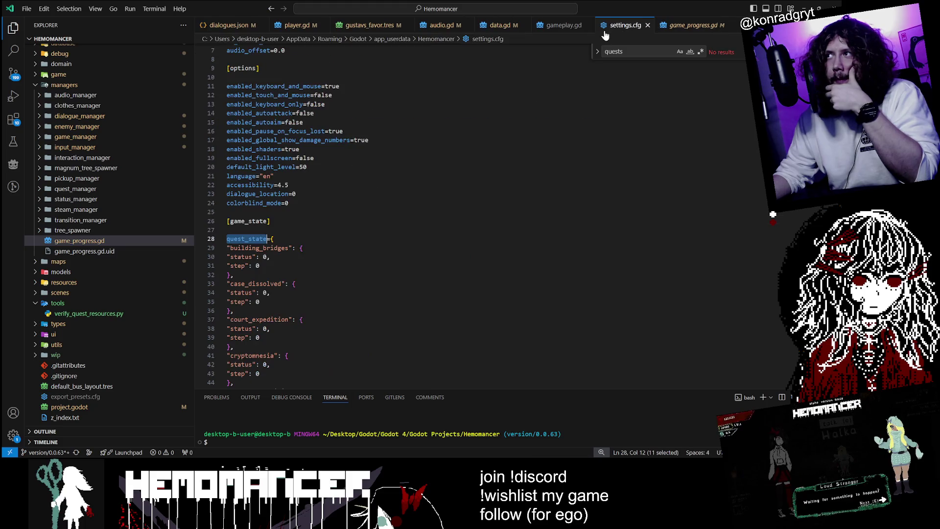
{"action": "left_click", "coordinate": [693, 25]}
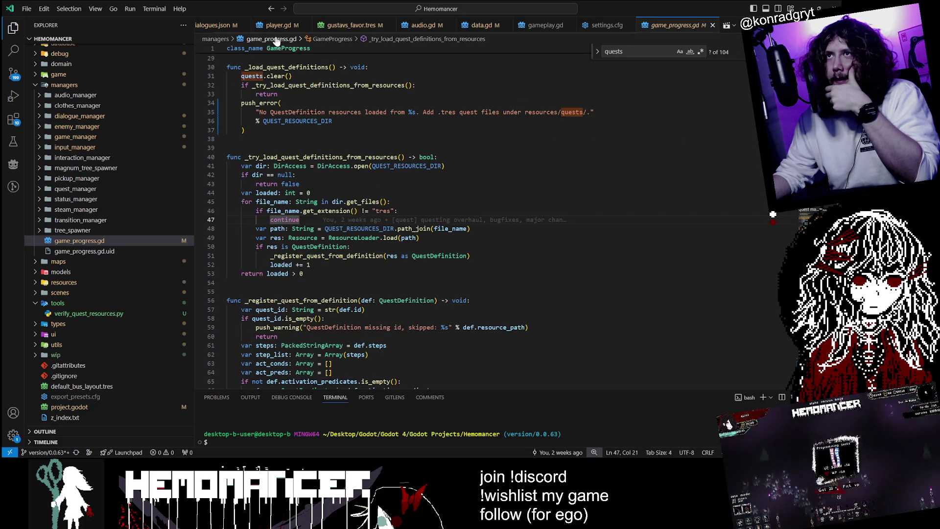
{"action": "key", "text": "alt+Tab"}
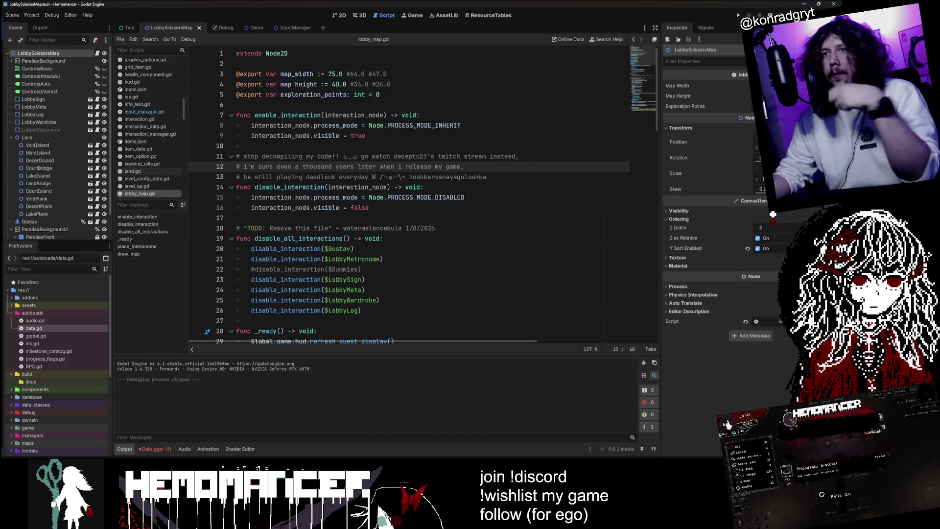
Step: Open data.gd and copy its .remap extension-stripping lines 207–209
{"action": "double_click", "coordinate": [35, 328]}
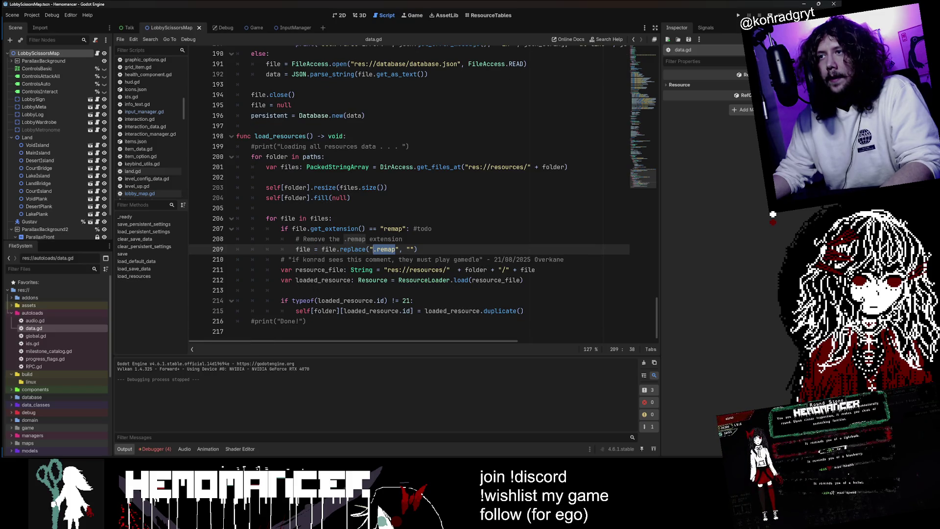
{"action": "mouse_move", "coordinate": [267, 228]}
{"action": "left_mouse_down"}
{"action": "mouse_move", "coordinate": [406, 229]}
{"action": "mouse_move", "coordinate": [418, 250]}
{"action": "left_mouse_up"}
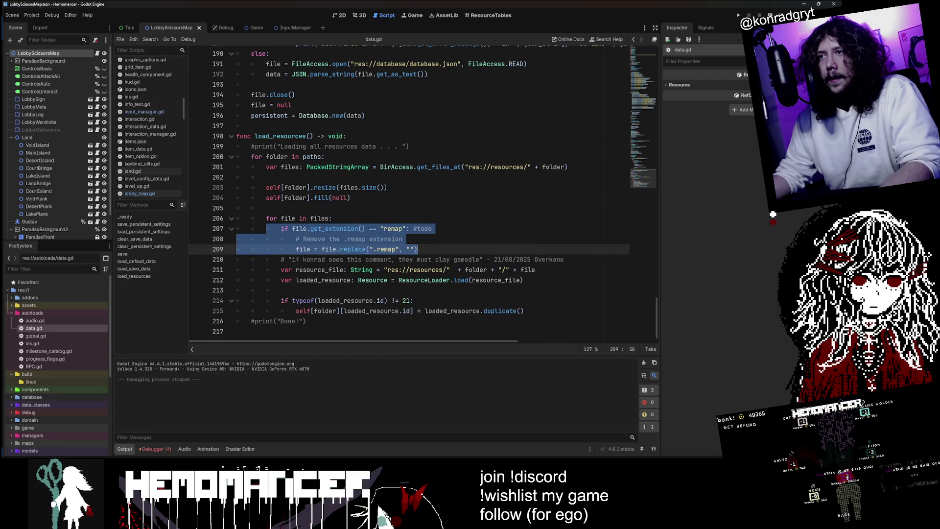
{"action": "key", "text": "Up"}
{"action": "key", "text": "Up"}
{"action": "key", "text": "Up"}
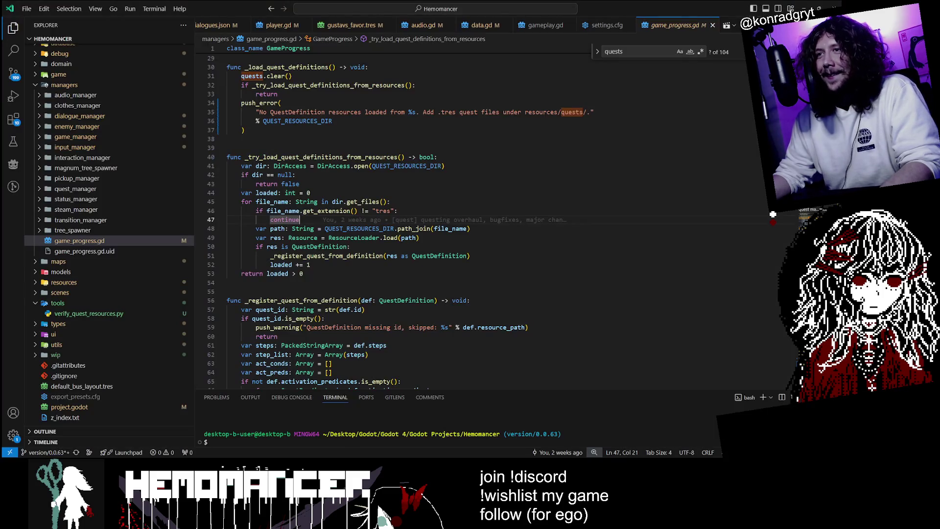
Step: Paste the .remap handling block into the quest loader loop and fix its indentation
{"action": "key", "text": "Up"}
{"action": "key", "text": "Up"}
{"action": "key", "text": "ctrl+v"}
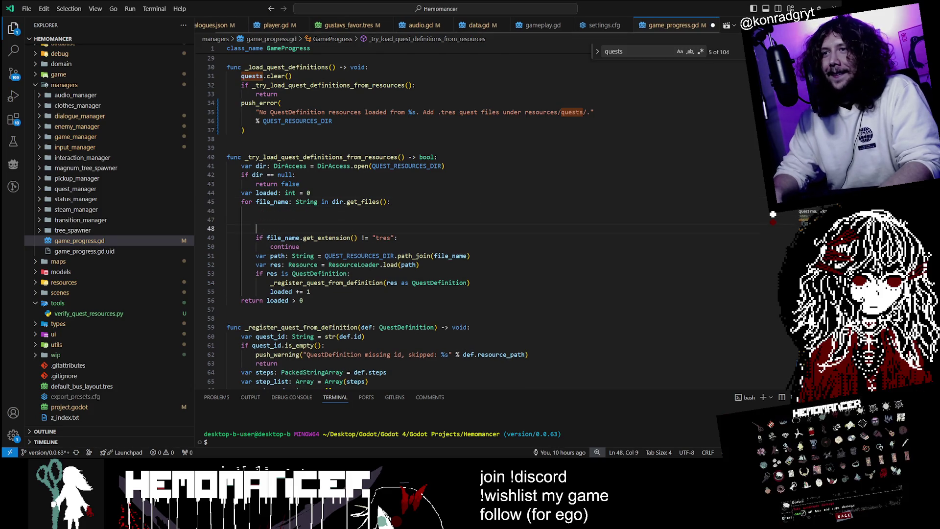
{"action": "left_click", "coordinate": [241, 220]}
{"action": "key", "text": "Tab"}
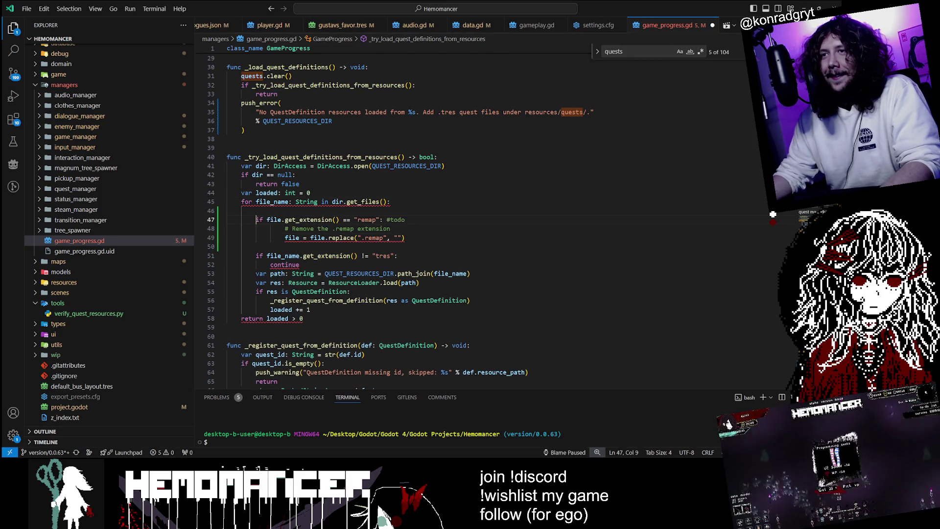
{"action": "key", "text": "Down"}
{"action": "key", "text": "Down"}
{"action": "key", "text": "shift+Tab"}
{"action": "key", "text": "Up"}
{"action": "key", "text": "Up"}
{"action": "key", "text": "Up"}
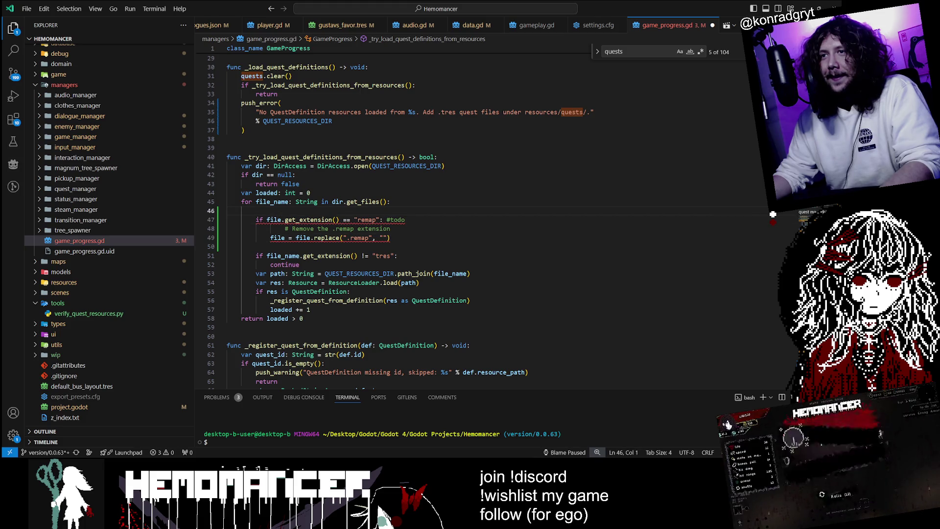
{"action": "key", "text": "Delete"}
Step: Rename every file reference in the pasted lines to file_name and save game_progress.gd
{"action": "double_click", "coordinate": [275, 211]}
{"action": "type", "text": "file_name"}
{"action": "double_click", "coordinate": [277, 228]}
{"action": "type", "text": "file_name"}
{"action": "double_click", "coordinate": [321, 229]}
{"action": "type", "text": "file_name"}
{"action": "key", "text": "End"}
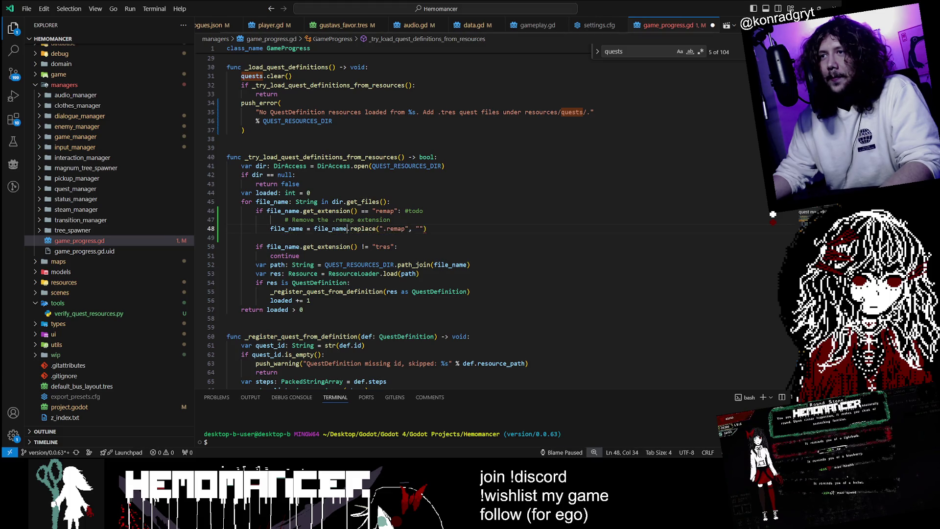
{"action": "key", "text": "ctrl+s"}
Step: Review the early return false and loaded counter lines, then launch the game with F5
{"action": "key", "text": "Up"}
{"action": "key", "text": "Up"}
{"action": "key", "text": "Up"}
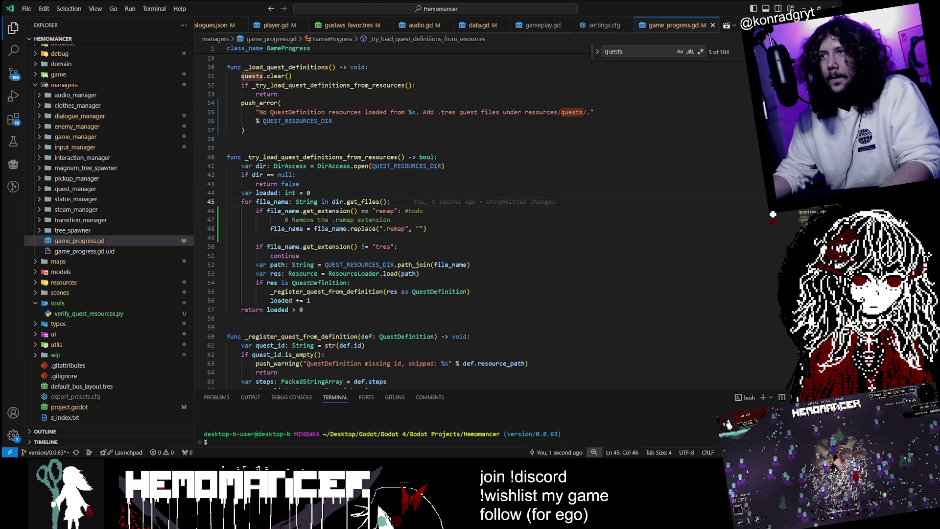
{"action": "left_click", "coordinate": [299, 183]}
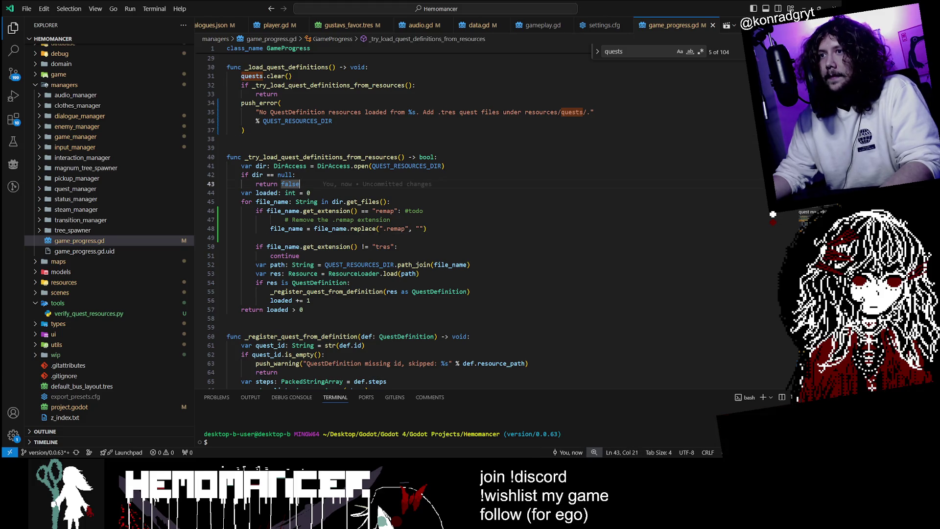
{"action": "left_click", "coordinate": [308, 192]}
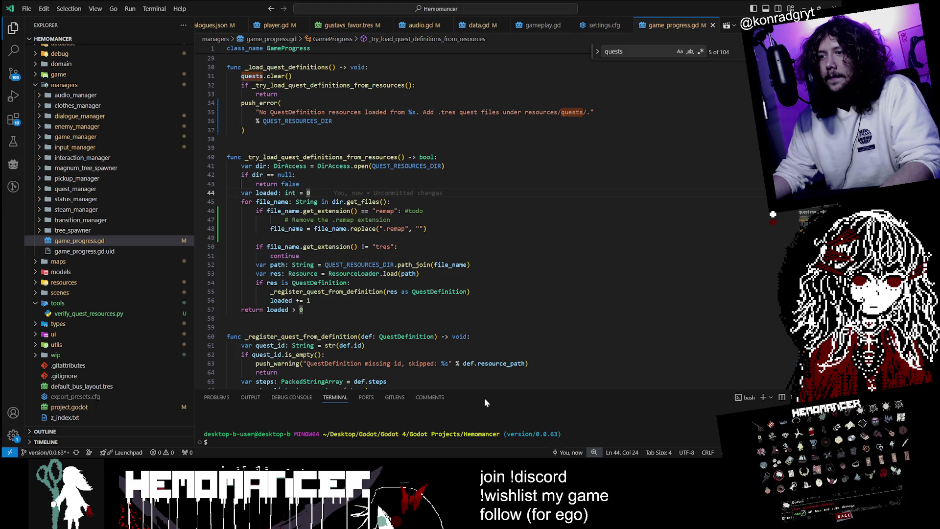
{"action": "key", "text": "alt+Tab"}
{"action": "key", "text": "F5"}
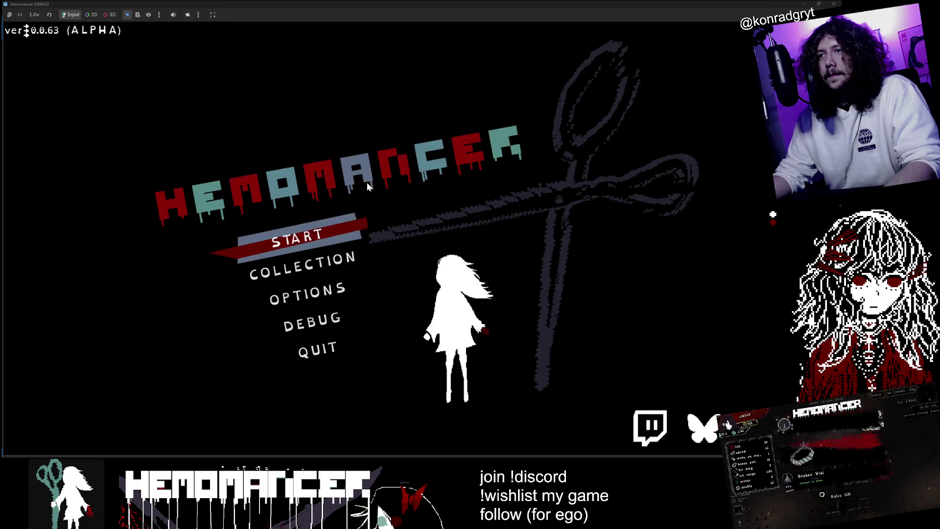
Step: Start the game from the title menu, run left, and stop it with F8
{"action": "left_click", "coordinate": [307, 230]}
{"action": "key", "text": "a"}
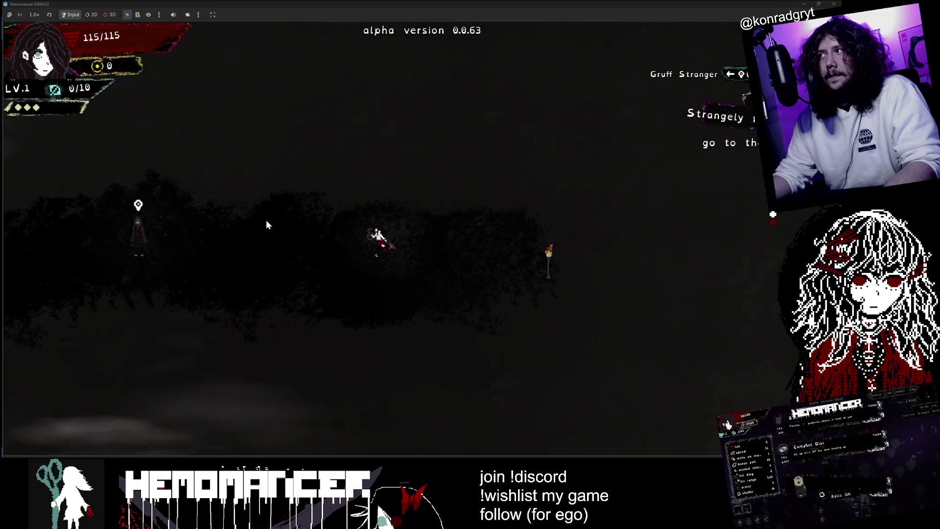
{"action": "key", "text": "F8"}
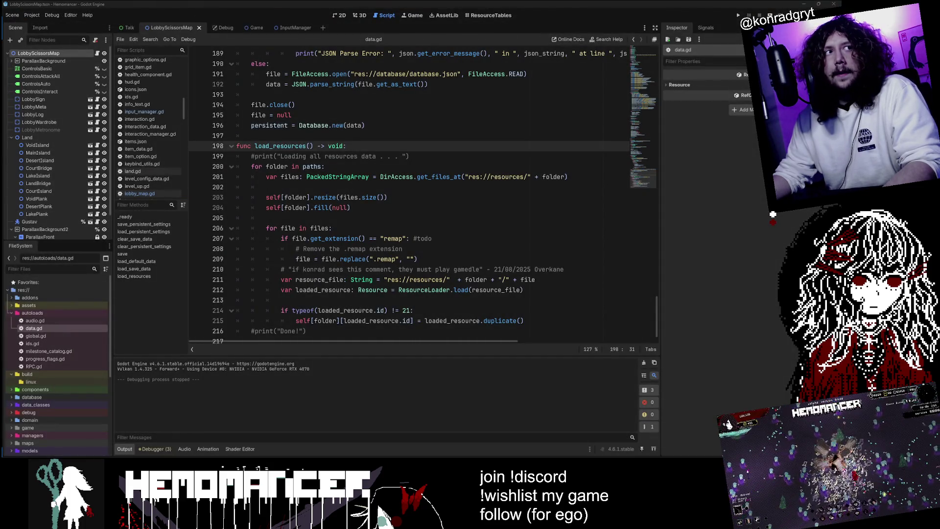
Step: Open and dismiss the Project menu, then hide the editor to show the desktop
{"action": "left_click", "coordinate": [30, 15]}
{"action": "key", "text": "Escape"}
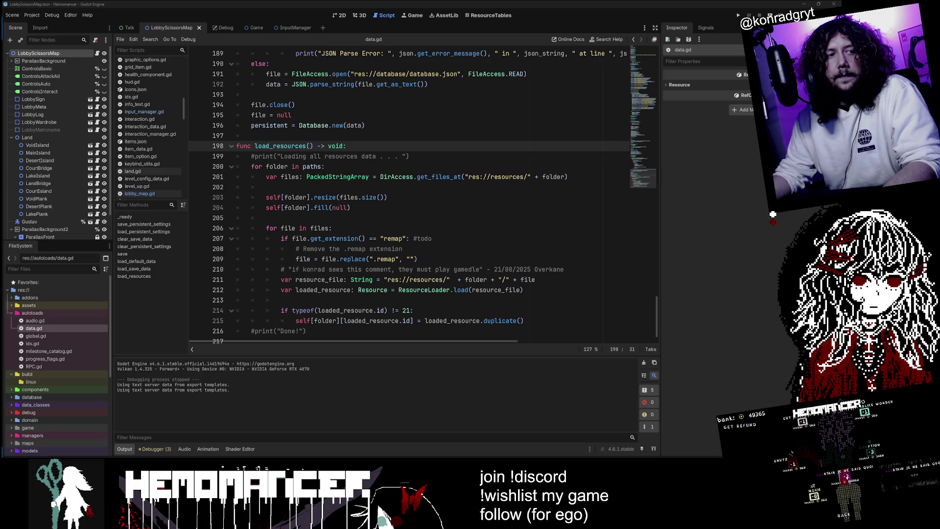
{"action": "key", "text": "super+d"}
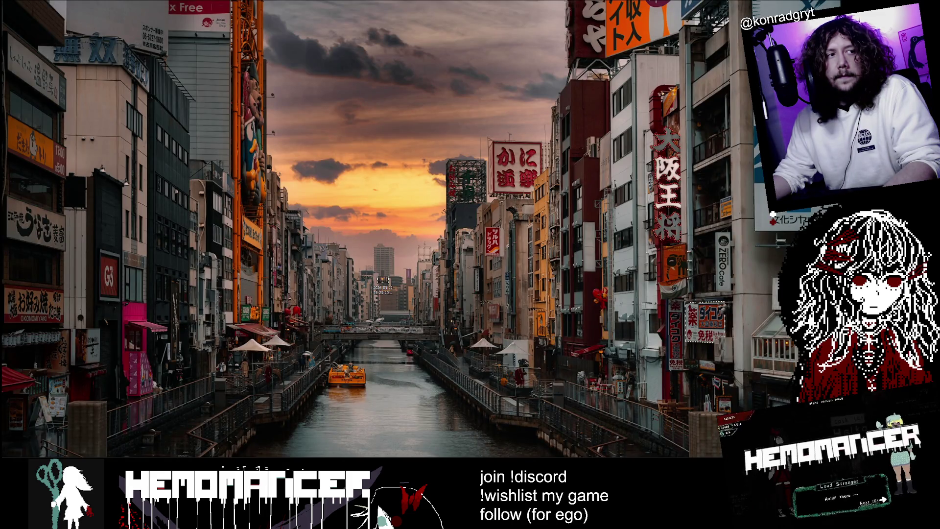
Step: Bring the Godot editor showing data.gd back over the desktop with Super+D
{"action": "key", "text": "super+d"}
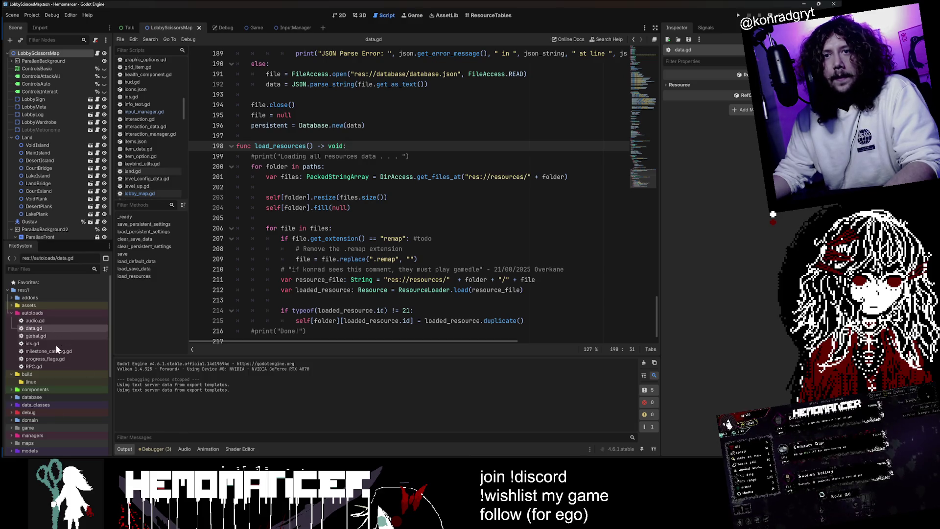
Step: Open the build folder and start a game in the exported build, pausing and resuming once
{"action": "right_click", "coordinate": [41, 374]}
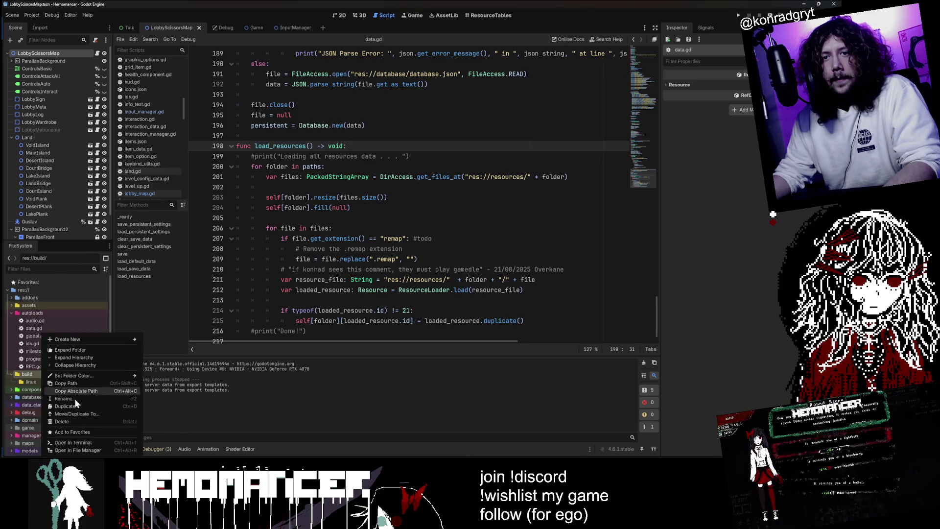
{"action": "left_click", "coordinate": [106, 449]}
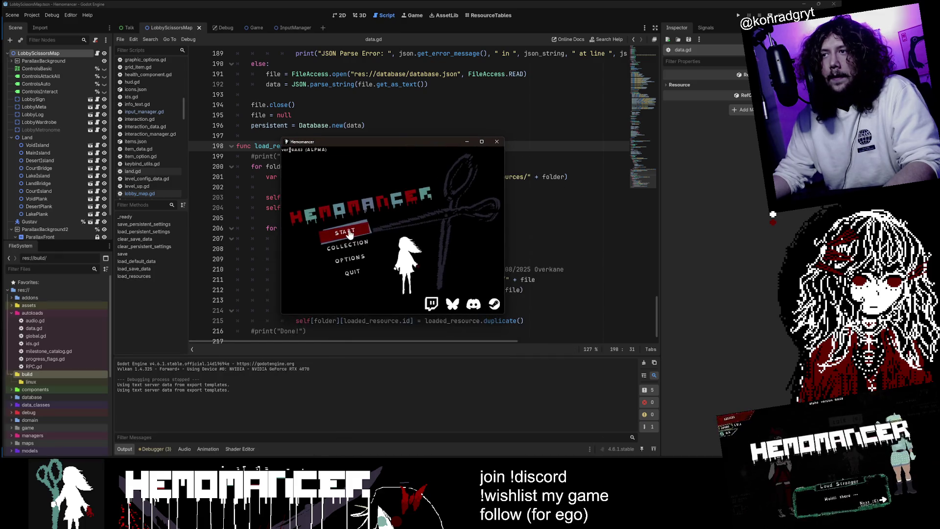
{"action": "left_click", "coordinate": [351, 234]}
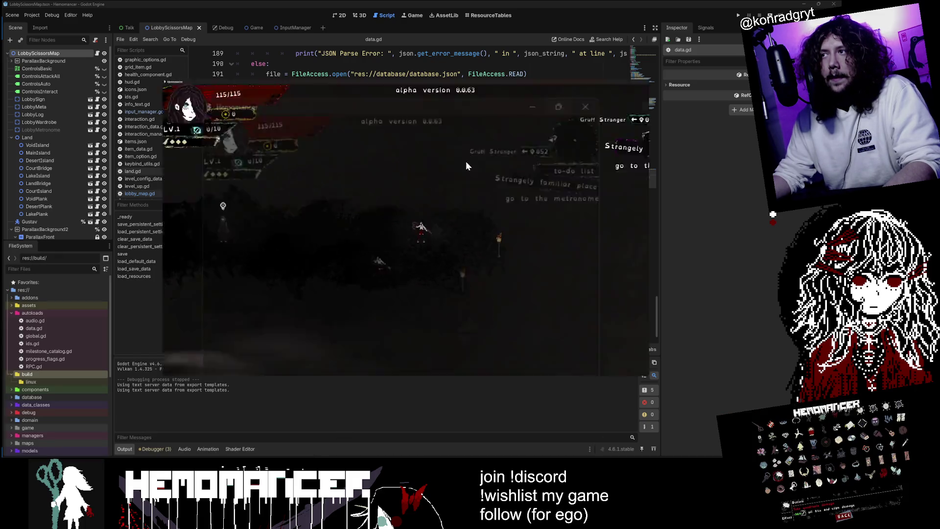
{"action": "key", "text": "a"}
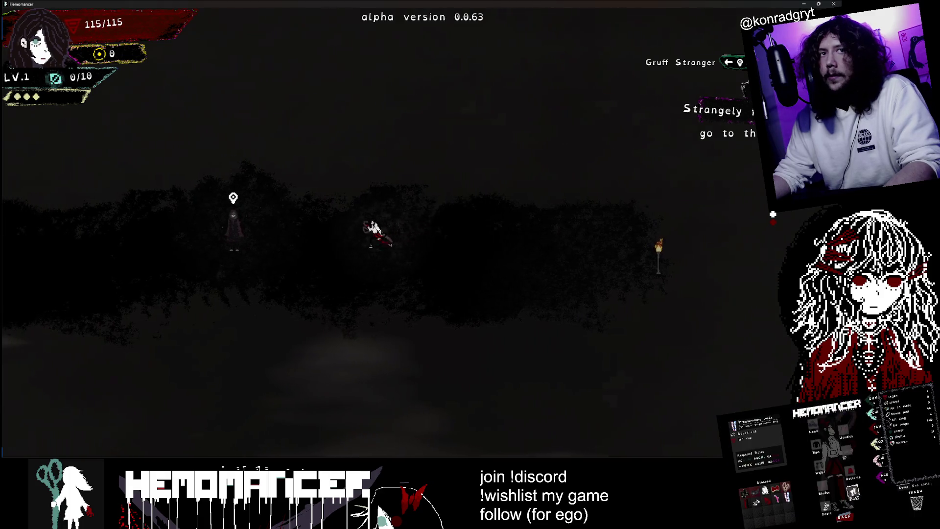
{"action": "key", "text": "Escape"}
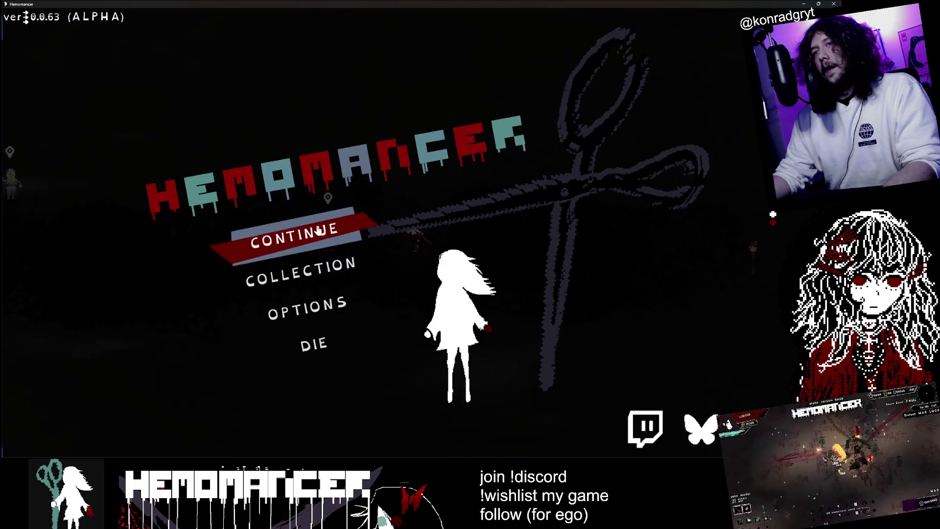
{"action": "left_click", "coordinate": [318, 230]}
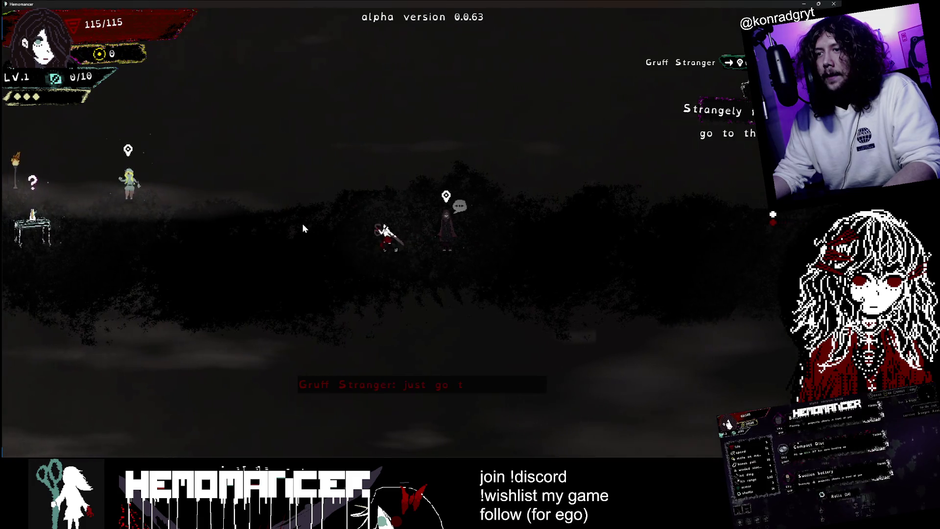
Step: Talk to the Loud Stranger and interact with the Metronome table
{"action": "key", "text": "a"}
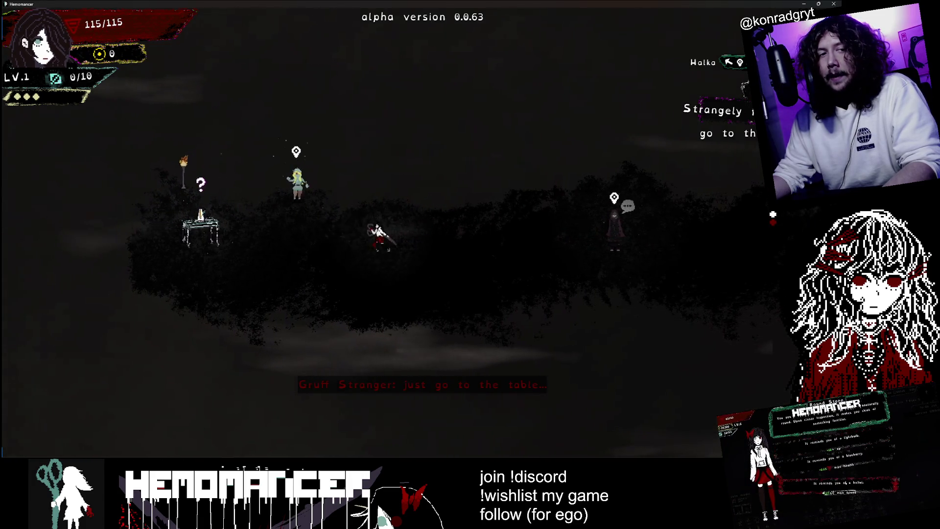
{"action": "key", "text": "e"}
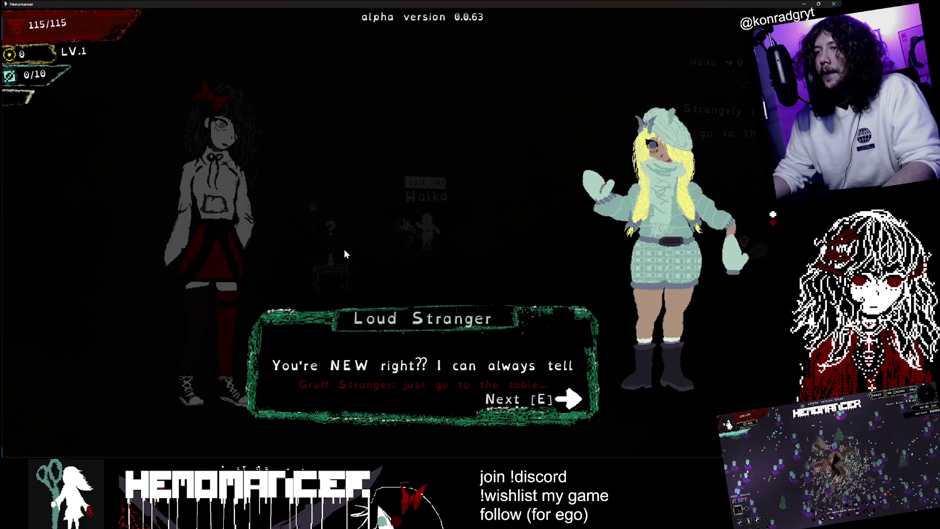
{"action": "key", "text": "e"}
{"action": "key", "text": "e"}
{"action": "key", "text": "e"}
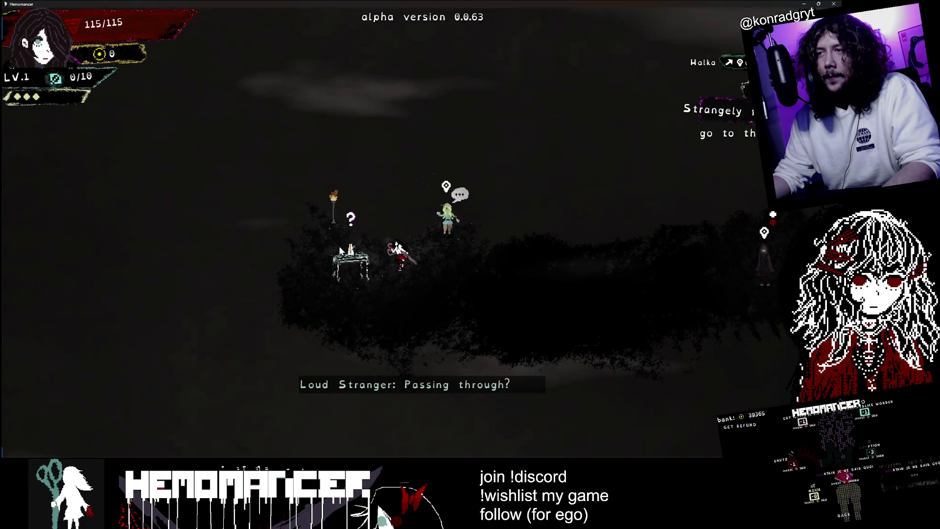
{"action": "key", "text": "e"}
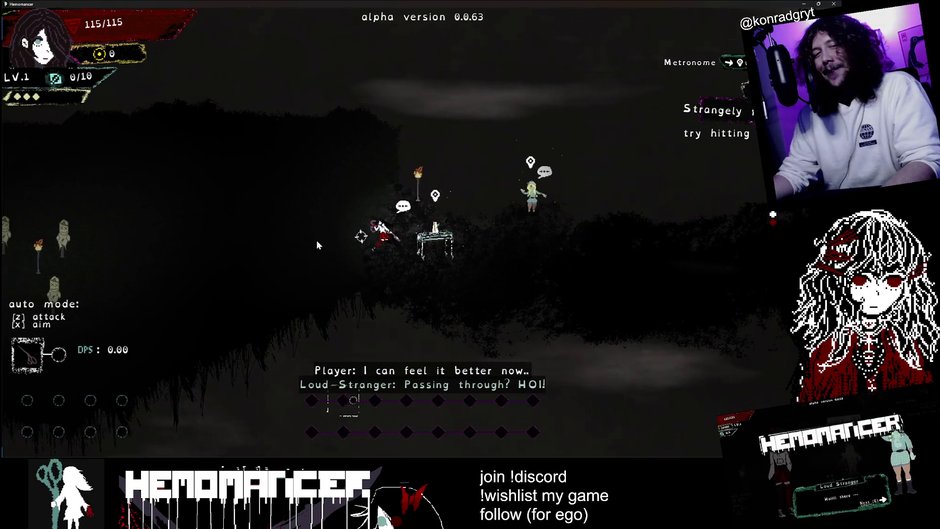
Step: Walk left past the training scarecrows and up to the Gruff Stranger
{"action": "key", "text": "Left"}
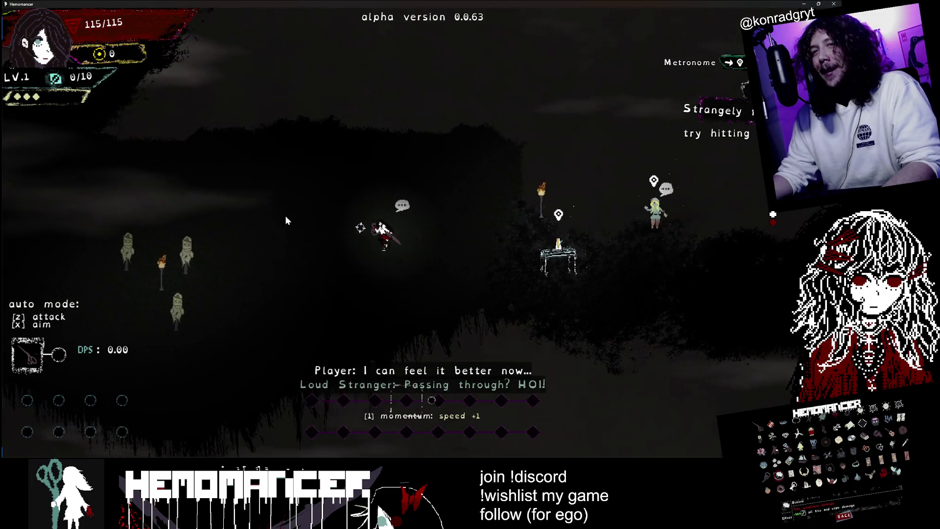
{"action": "key", "text": "Left"}
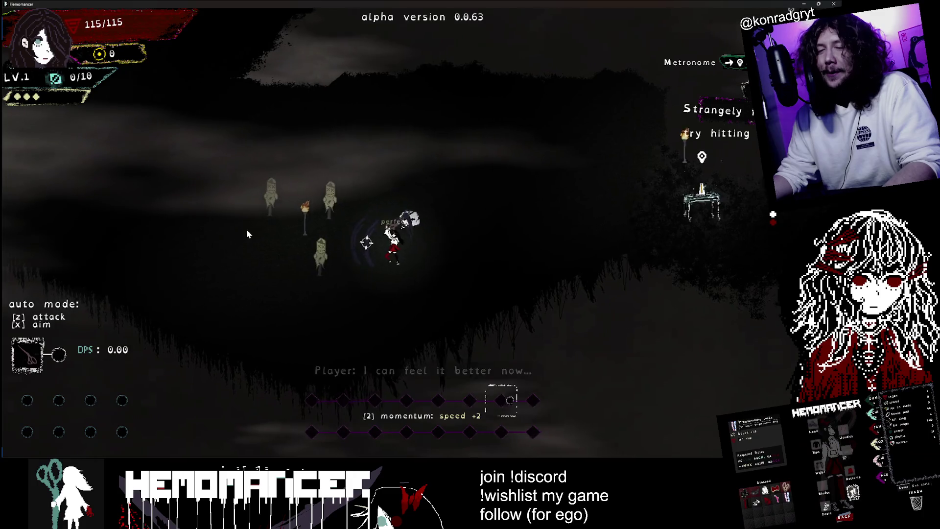
{"action": "key", "text": "Left"}
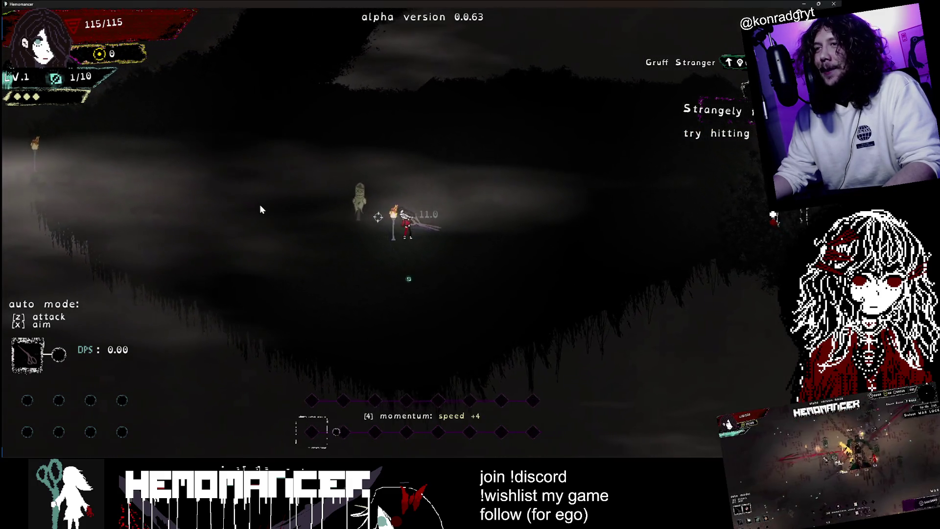
{"action": "key", "text": "Left"}
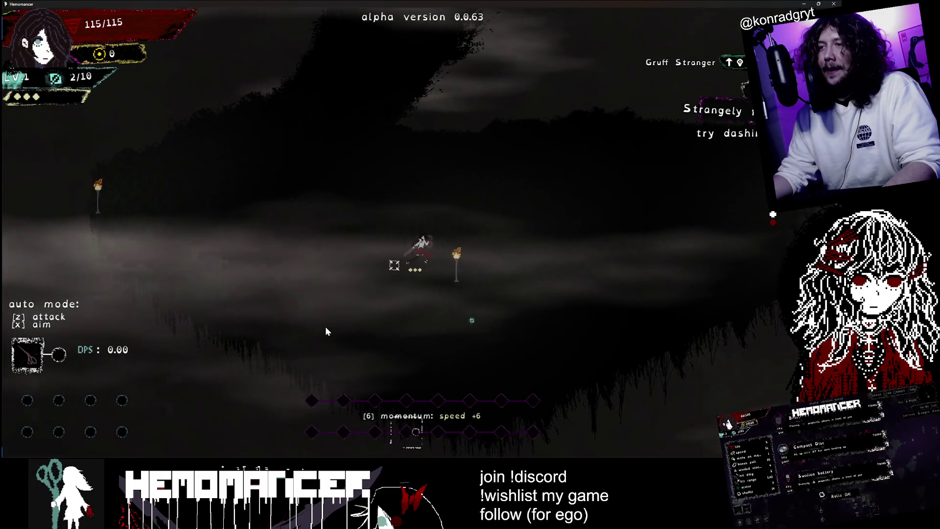
{"action": "key", "text": "Left"}
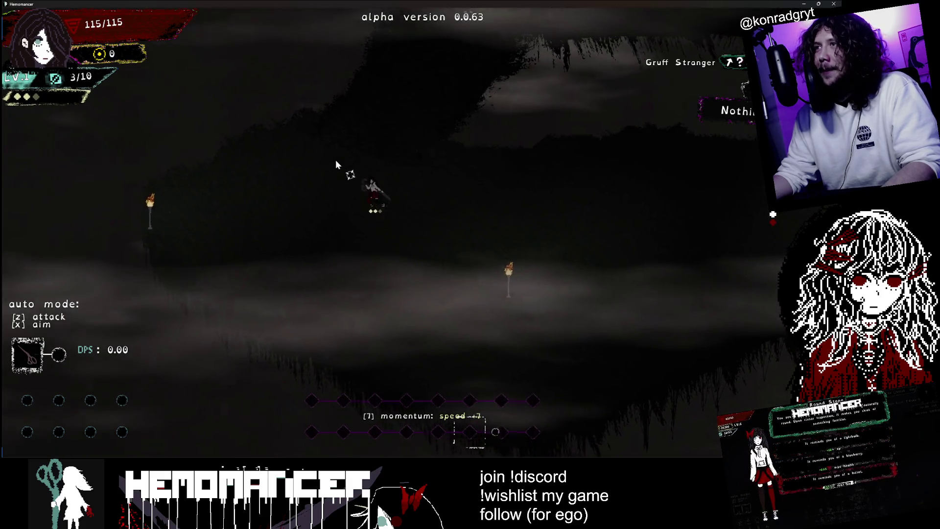
{"action": "key", "text": "Up"}
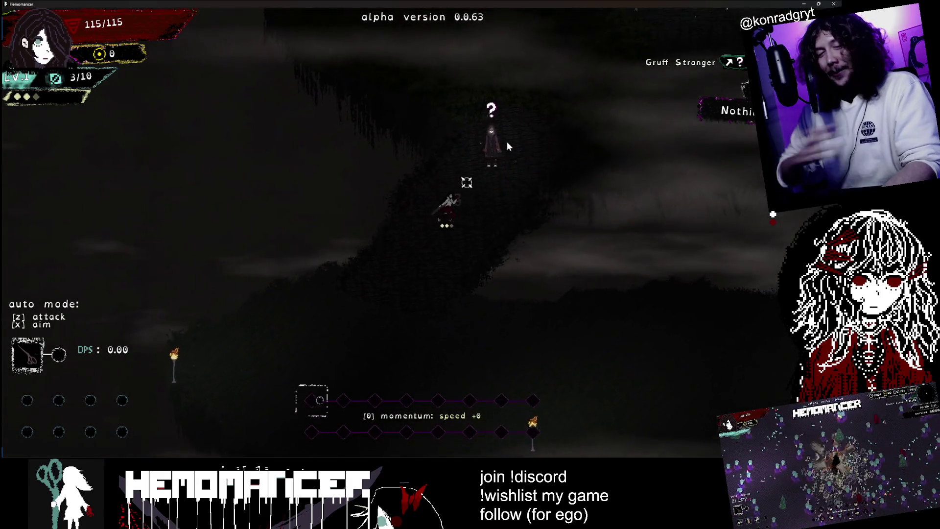
{"action": "key", "text": "Up"}
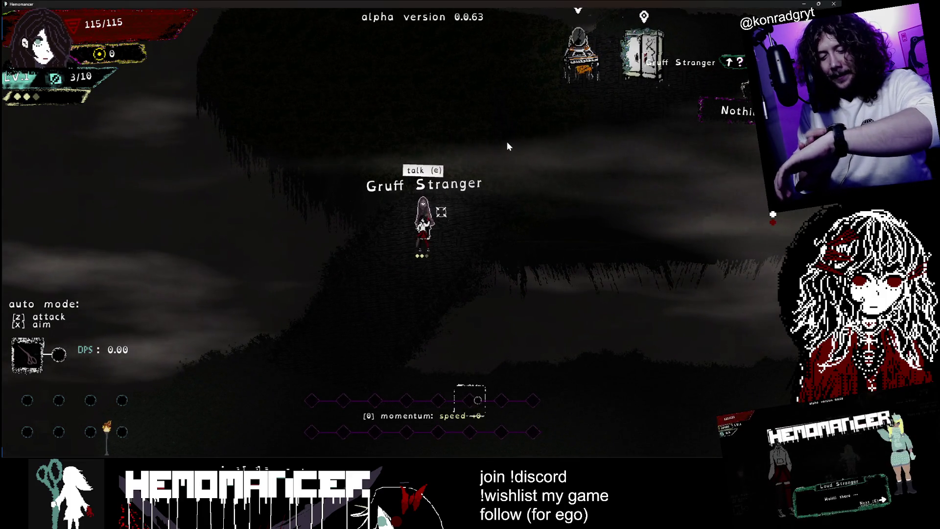
Step: Go through the Gruff Stranger's dialogue, exit to the title menu, and switch to game_progress.gd
{"action": "key", "text": "e"}
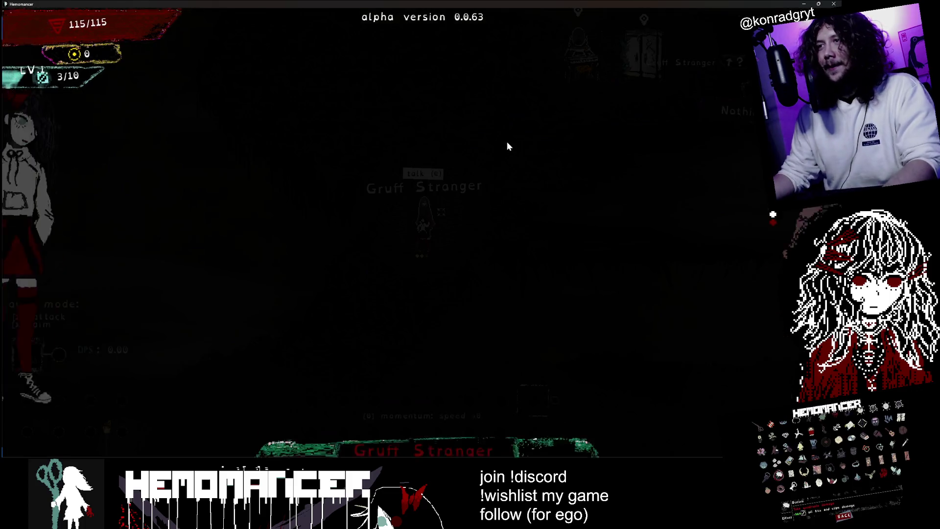
{"action": "key", "text": "e"}
{"action": "key", "text": "e"}
{"action": "key", "text": "e"}
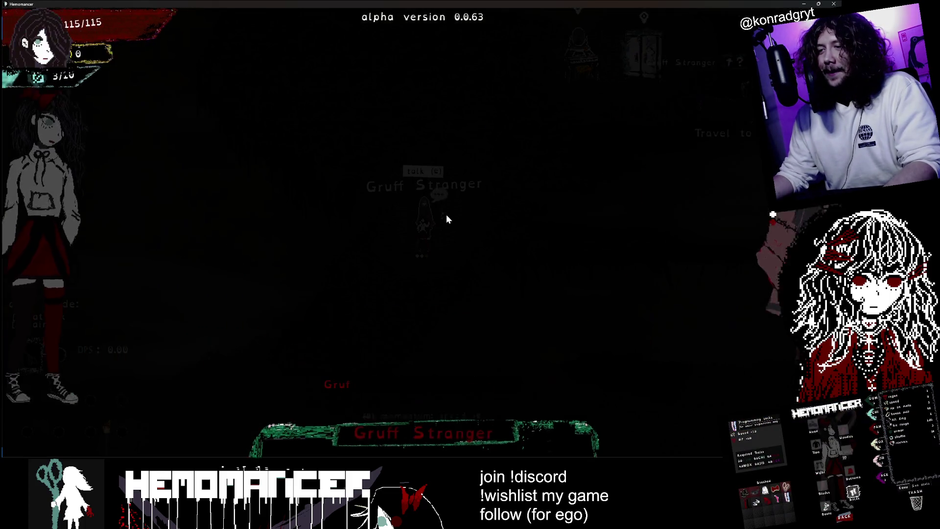
{"action": "key", "text": "e"}
{"action": "key", "text": "Escape"}
{"action": "key", "text": "alt+Tab"}
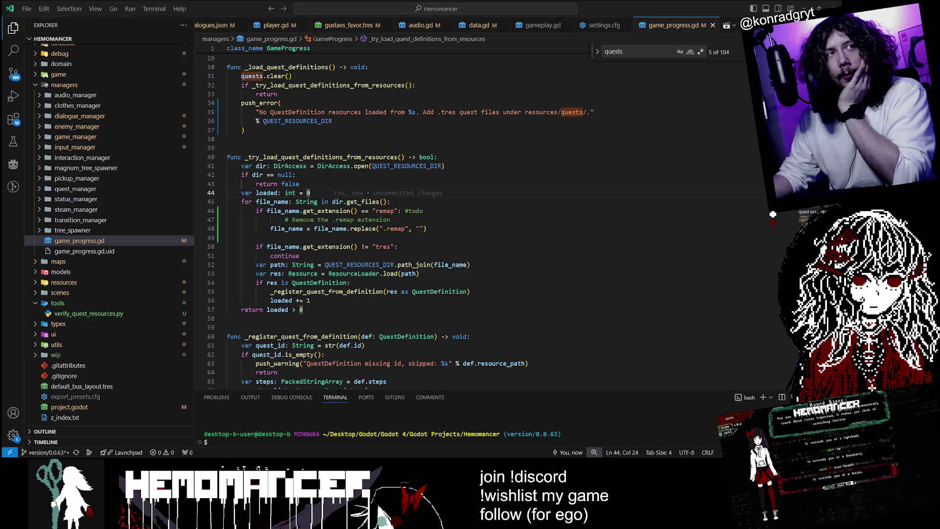
Step: Select the .remap handling on lines 46–48, read the replace() docs, then bring up Hemomancer
{"action": "left_click_drag", "start_coordinate": [255, 211], "coordinate": [420, 229]}
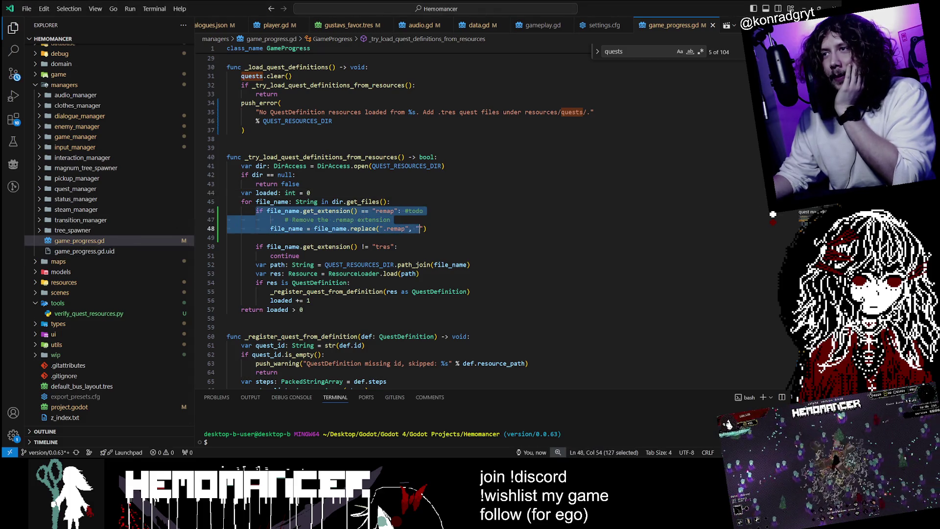
{"action": "left_click", "coordinate": [427, 229]}
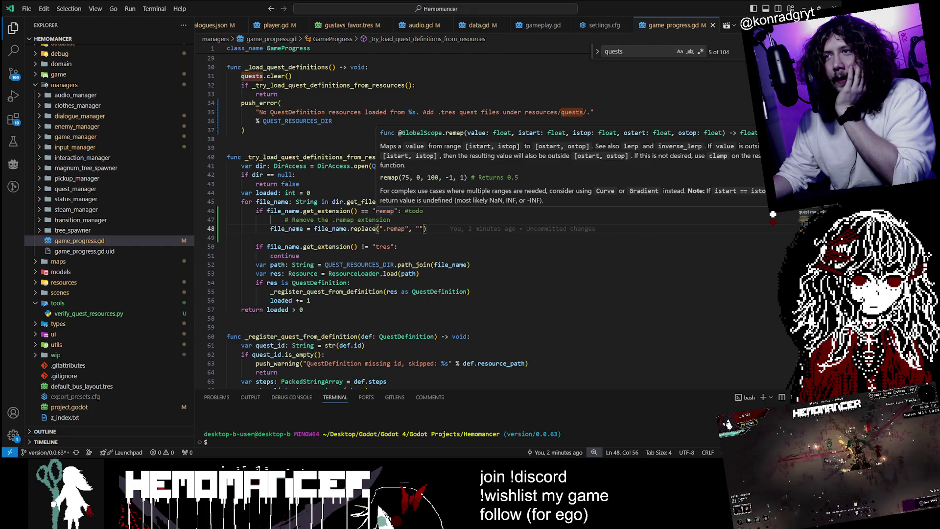
{"action": "mouse_move", "coordinate": [427, 229]}
{"action": "left_mouse_down"}
{"action": "mouse_move", "coordinate": [226, 219]}
{"action": "mouse_move", "coordinate": [226, 210]}
{"action": "left_mouse_up"}
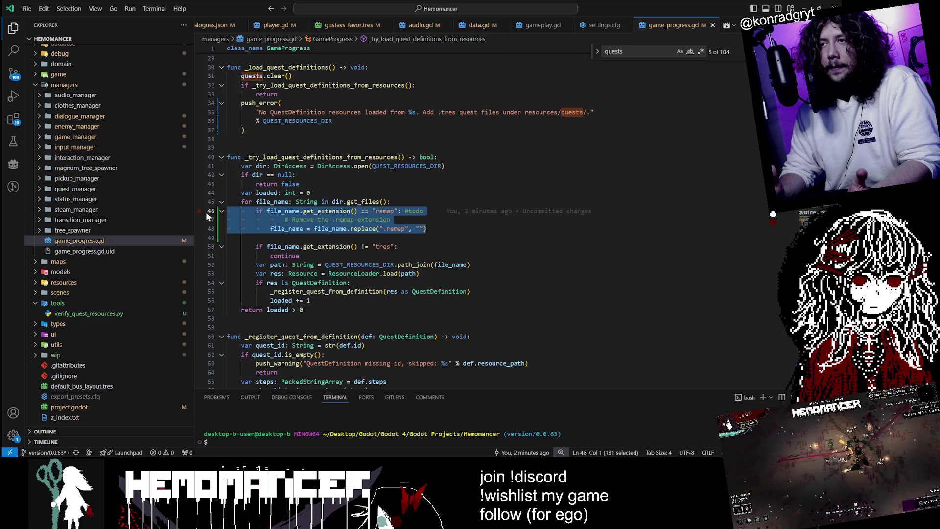
{"action": "key", "text": "alt+Tab"}
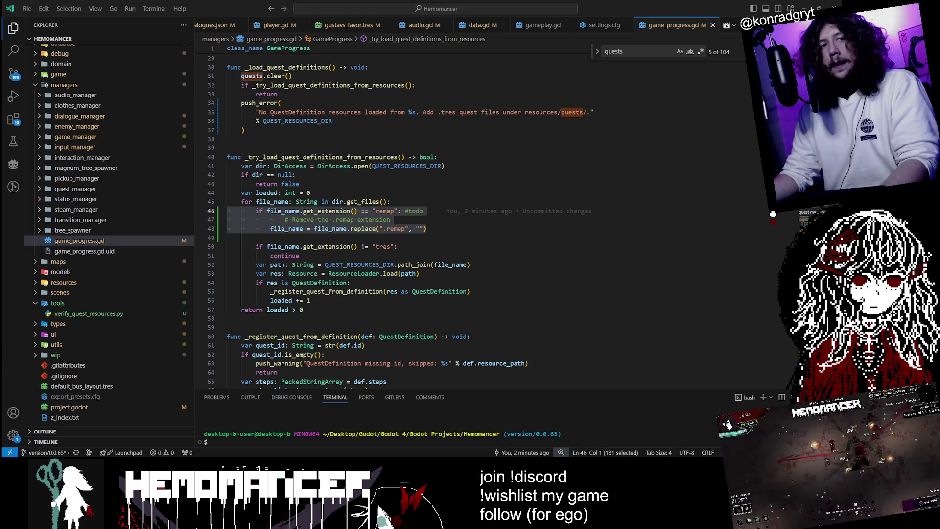
{"action": "key", "text": "F5"}
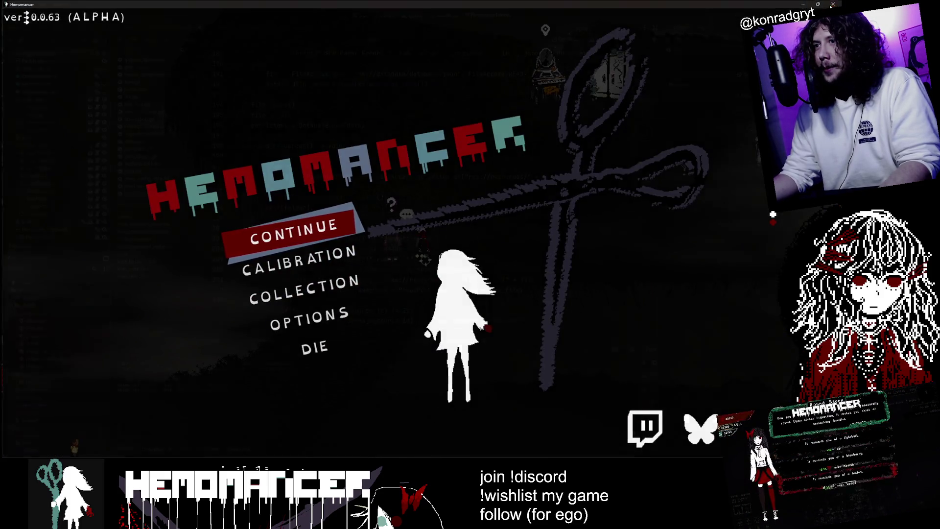
Step: Close the game and open autoloads/data.gd from the FileSystem panel
{"action": "key", "text": "F5"}
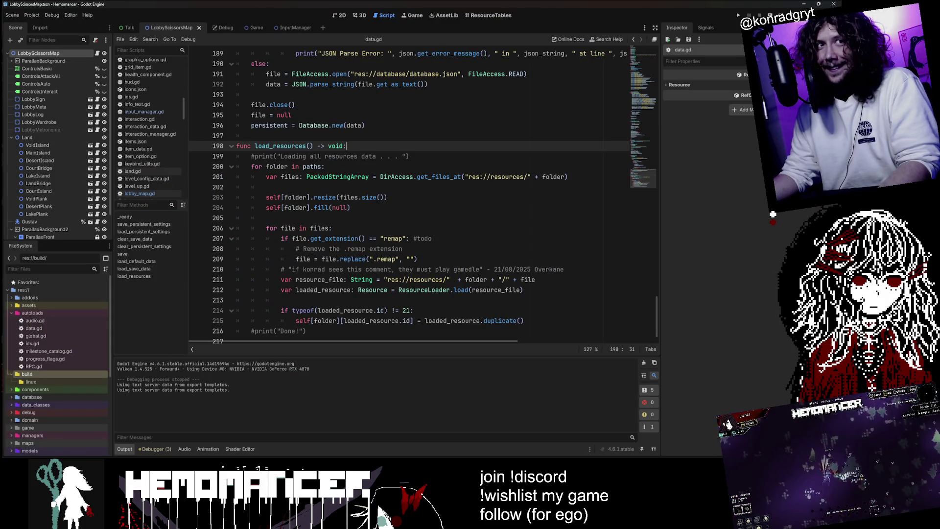
{"action": "left_click", "coordinate": [303, 115]}
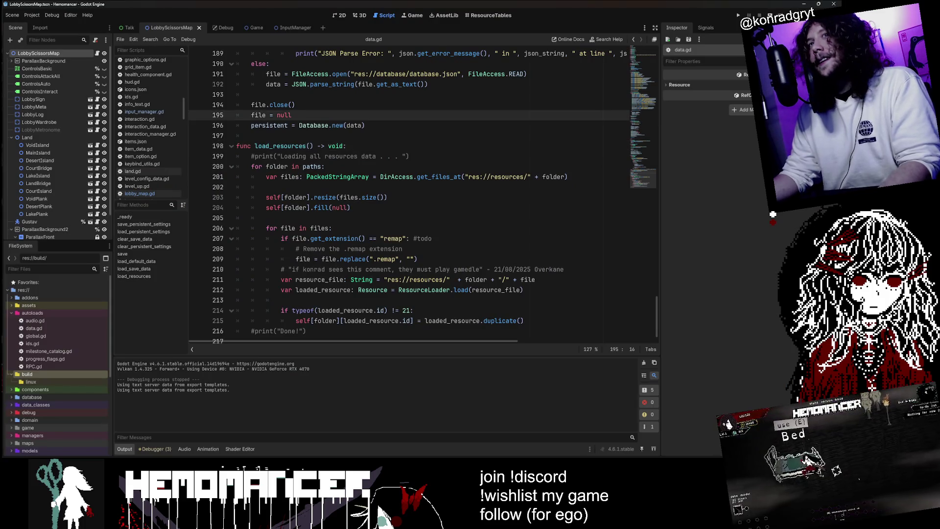
{"action": "left_click", "coordinate": [31, 15]}
{"action": "left_click", "coordinate": [45, 53]}
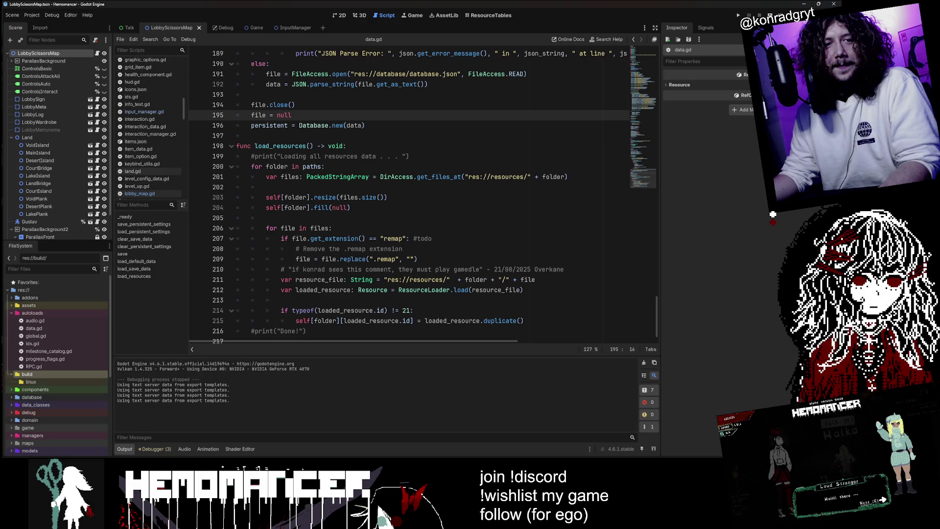
{"action": "left_click", "coordinate": [48, 335]}
{"action": "double_click", "coordinate": [49, 328]}
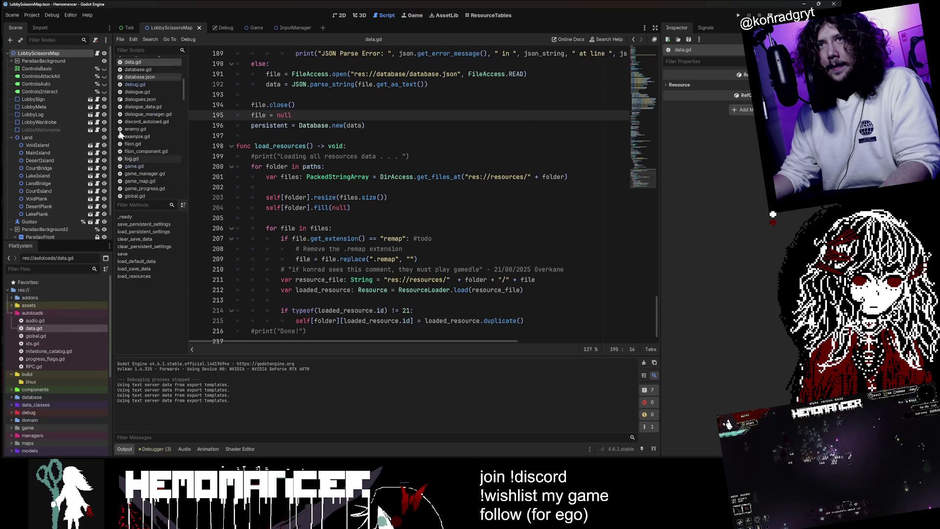
{"action": "double_click", "coordinate": [51, 311]}
{"action": "double_click", "coordinate": [56, 319]}
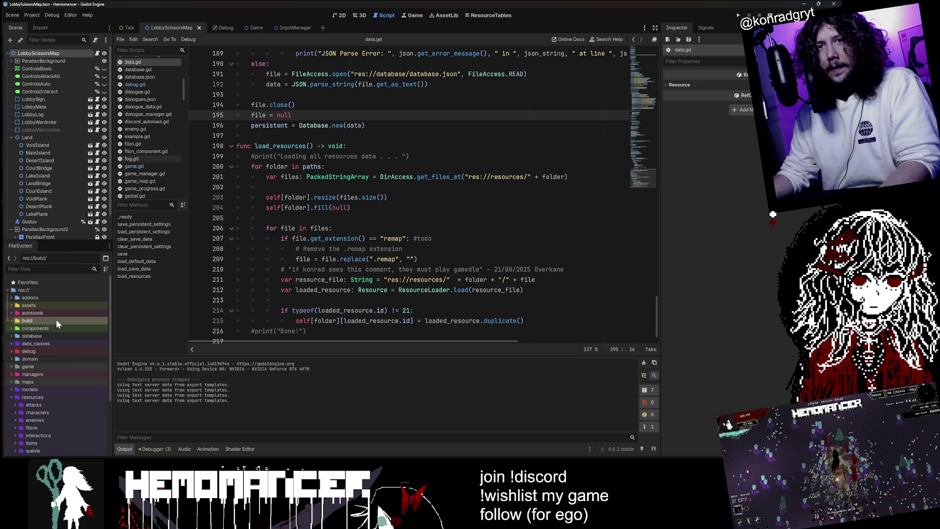
{"action": "double_click", "coordinate": [56, 311]}
{"action": "left_click", "coordinate": [53, 321]}
{"action": "left_click", "coordinate": [54, 327]}
{"action": "scroll", "coordinate": [650, 113], "scroll_direction": "up", "scroll_amount": 20}
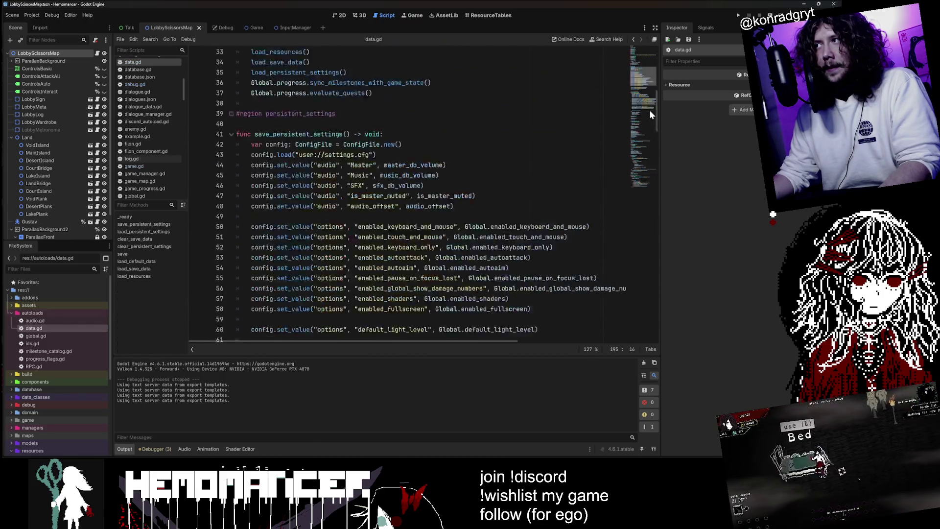
Step: Delete the quests array declaration and the "quests" paths entry, then save data.gd
{"action": "left_click_drag", "start_coordinate": [317, 177], "coordinate": [317, 167]}
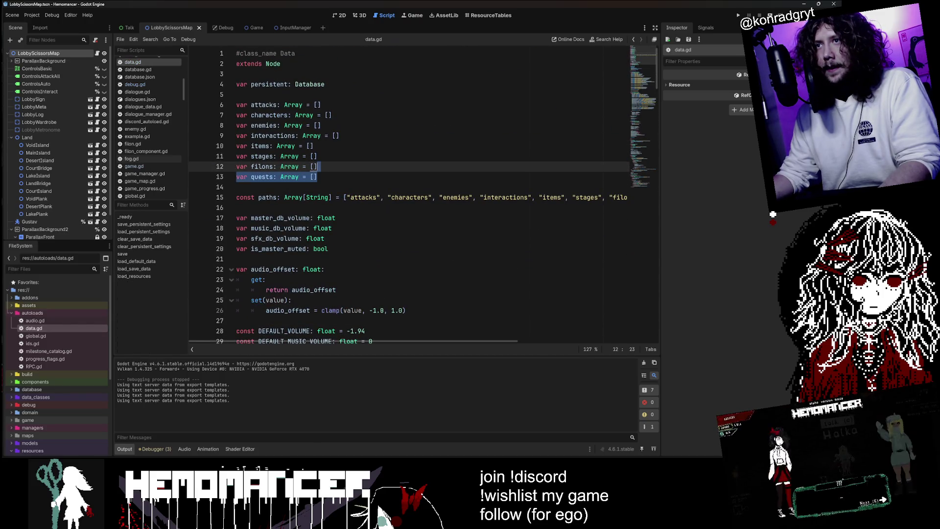
{"action": "key", "text": "BackSpace"}
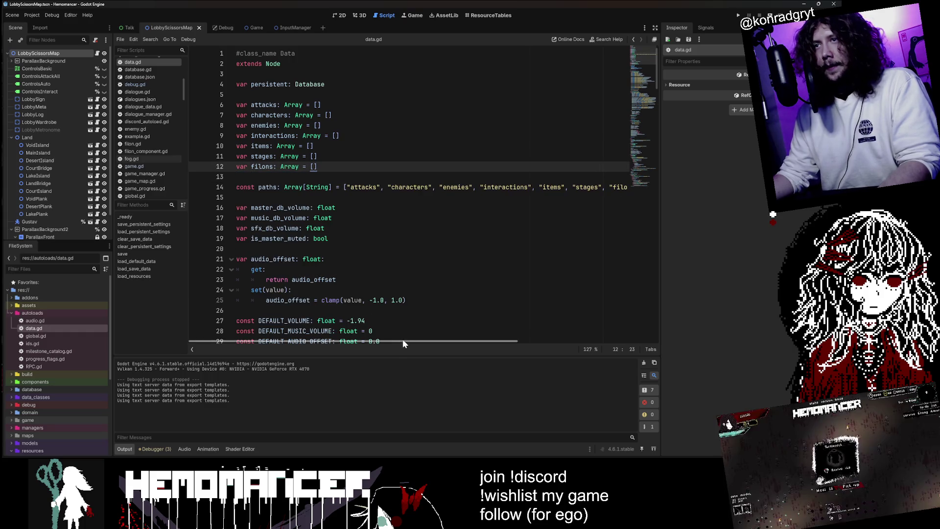
{"action": "left_click_drag", "start_coordinate": [401, 339], "coordinate": [537, 340]}
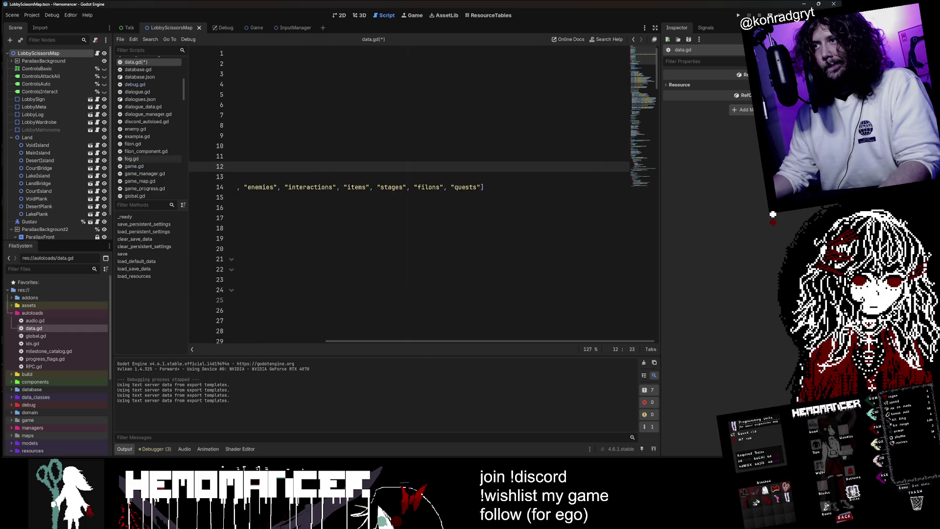
{"action": "double_click", "coordinate": [465, 187]}
{"action": "key", "text": "shift+Left"}
{"action": "key", "text": "shift+Left"}
{"action": "key", "text": "BackSpace"}
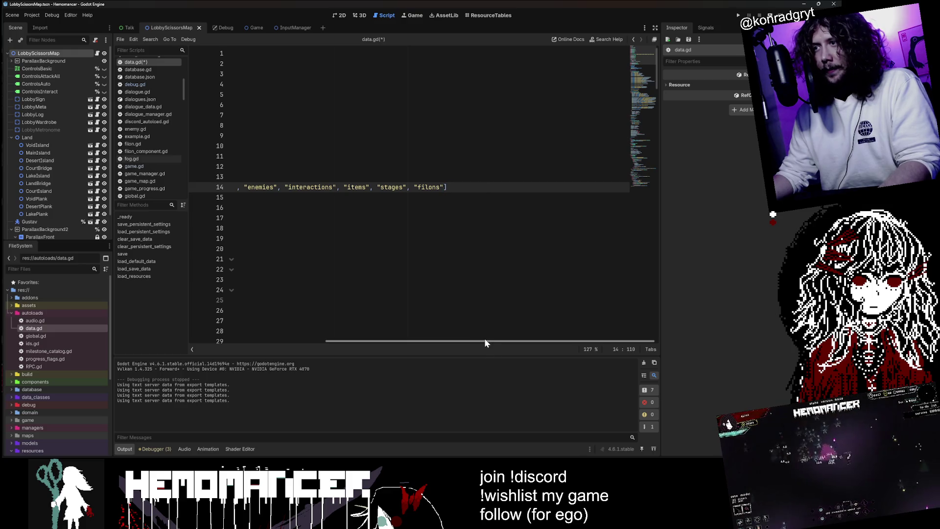
{"action": "left_click_drag", "start_coordinate": [469, 341], "coordinate": [333, 341]}
{"action": "left_click", "coordinate": [302, 187]}
{"action": "key", "text": "ctrl+s"}
Step: Remove the id typeof check in load_resources, dedent the assignment line, and save
{"action": "mouse_move", "coordinate": [236, 177]}
{"action": "left_mouse_down"}
{"action": "mouse_move", "coordinate": [236, 84]}
{"action": "mouse_move", "coordinate": [236, 126]}
{"action": "mouse_move", "coordinate": [236, 95]}
{"action": "left_mouse_up"}
{"action": "left_click_drag", "start_coordinate": [650, 58], "coordinate": [640, 214]}
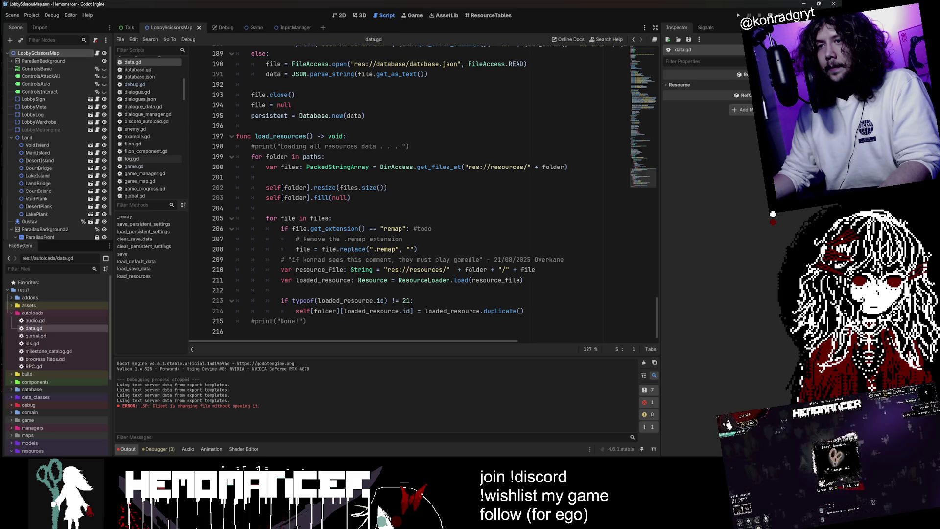
{"action": "left_click_drag", "start_coordinate": [413, 301], "coordinate": [282, 290]}
{"action": "key", "text": "BackSpace"}
{"action": "key", "text": "Down"}
{"action": "key", "text": "shift+Tab"}
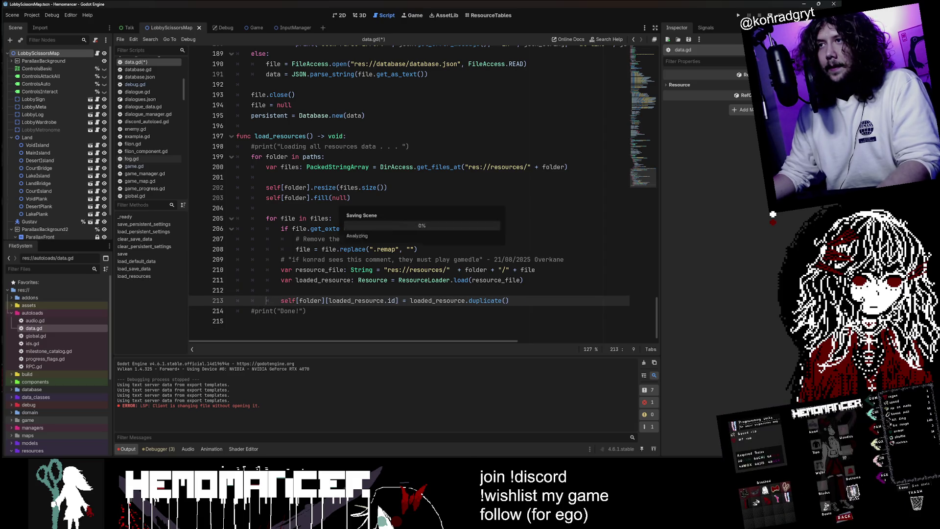
{"action": "key", "text": "ctrl+s"}
Step: Search data.gd for remaining 'quest' references and start a debug run
{"action": "key", "text": "ctrl+f"}
{"action": "type", "text": "quest"}
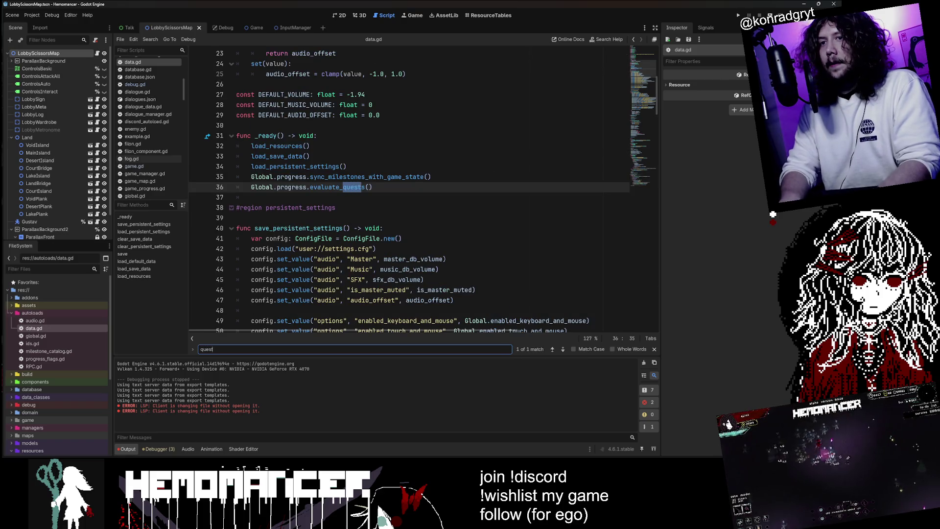
{"action": "scroll", "coordinate": [409, 191], "scroll_direction": "up", "scroll_amount": 7}
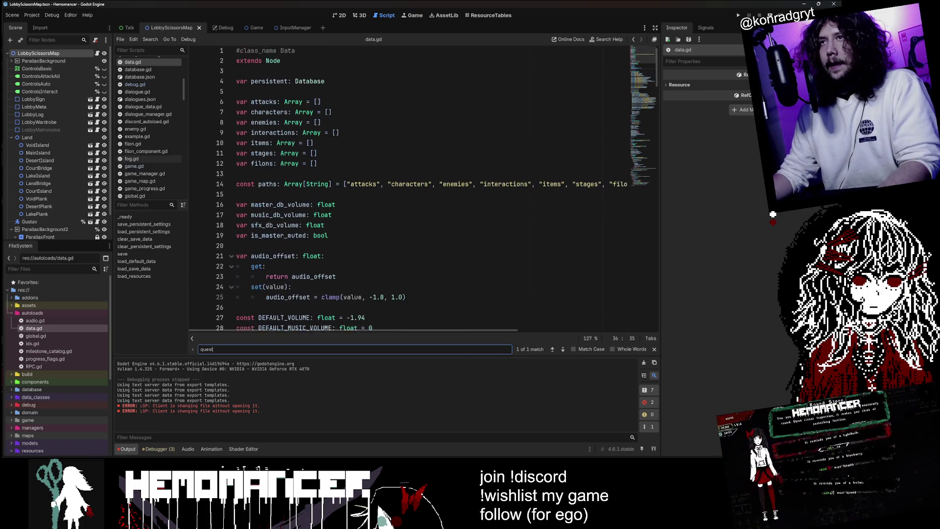
{"action": "key", "text": "F5"}
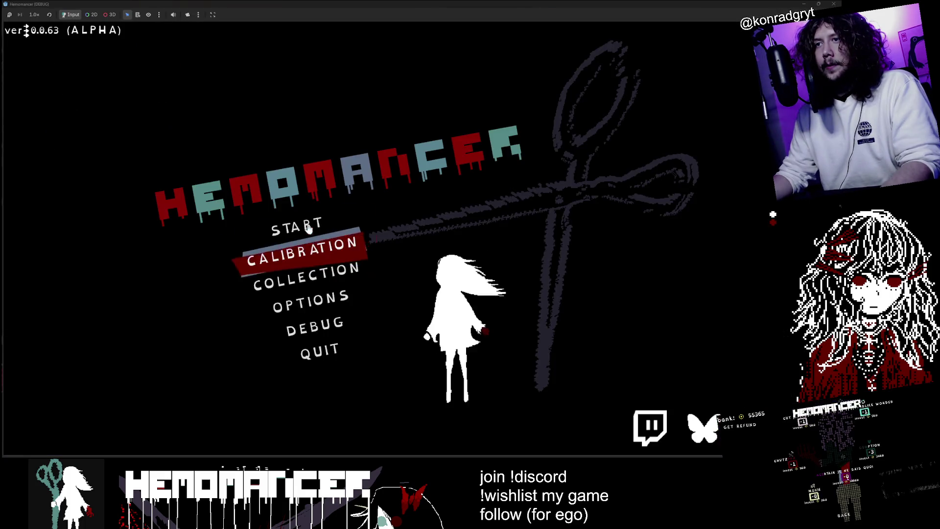
Step: Start a game from the main menu, stop it, and reload the current project
{"action": "left_click", "coordinate": [308, 228]}
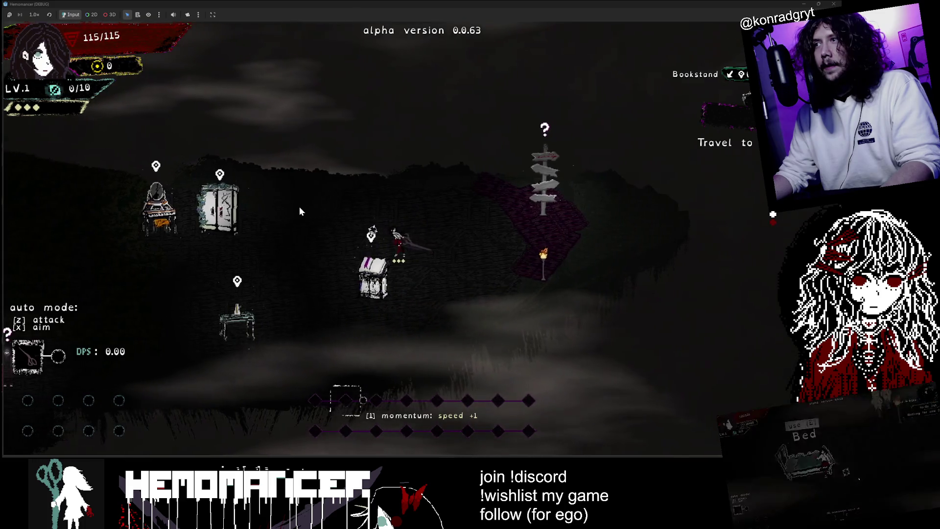
{"action": "key", "text": "F8"}
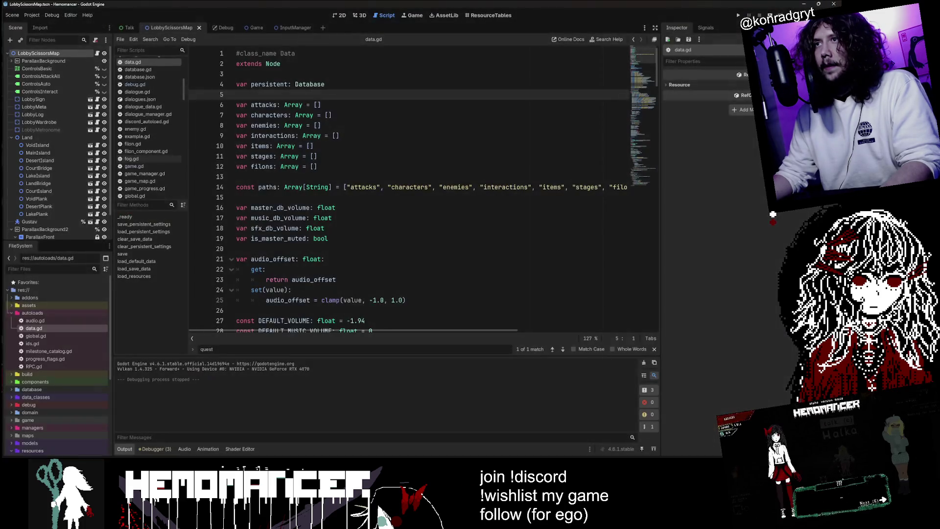
{"action": "left_click", "coordinate": [34, 15]}
{"action": "left_click", "coordinate": [60, 95]}
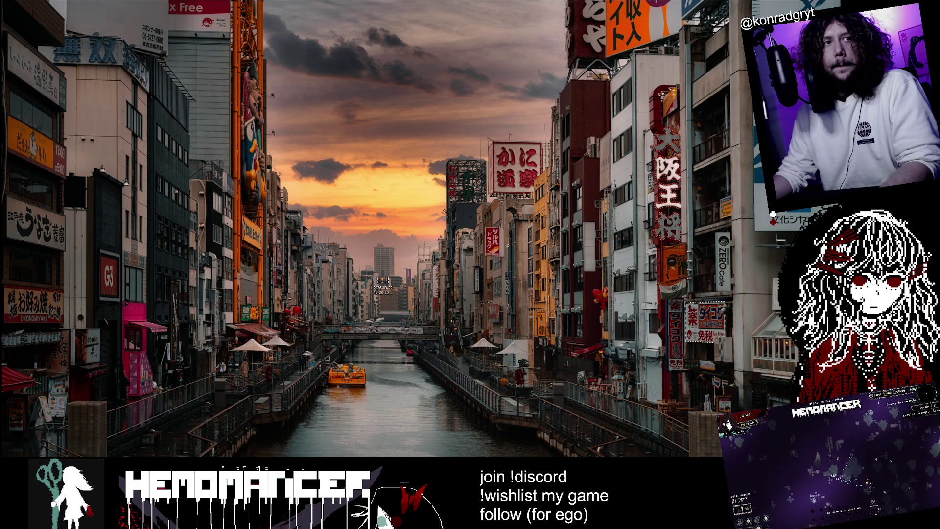
Step: Restore and maximise the Godot editor on data.gd, then browse and dismiss the Scene menu
{"action": "key", "text": "alt+Tab"}
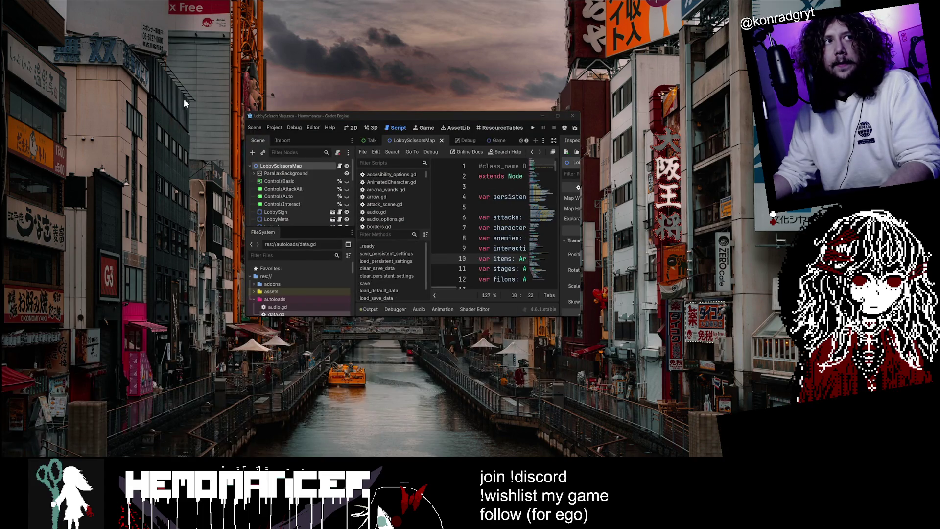
{"action": "double_click", "coordinate": [445, 113]}
{"action": "left_click", "coordinate": [321, 125]}
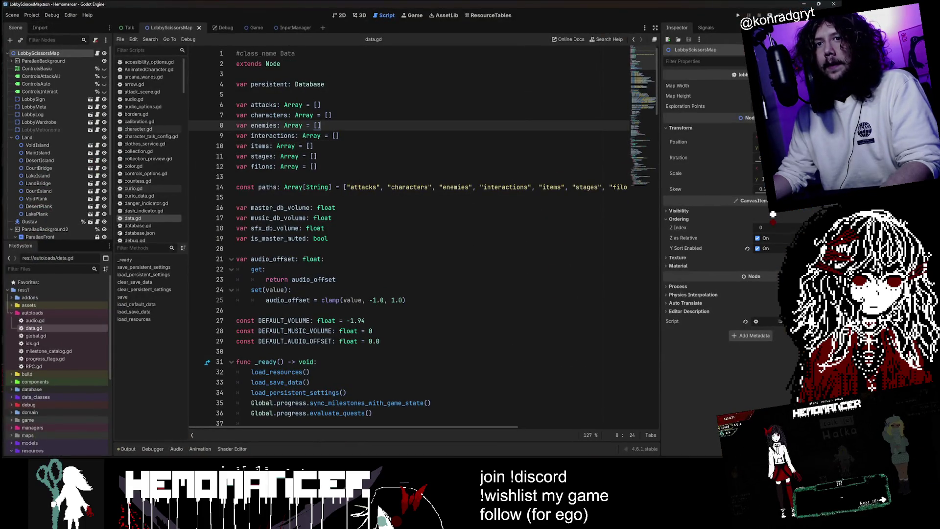
{"action": "left_click", "coordinate": [12, 15]}
{"action": "mouse_move", "coordinate": [24, 17]}
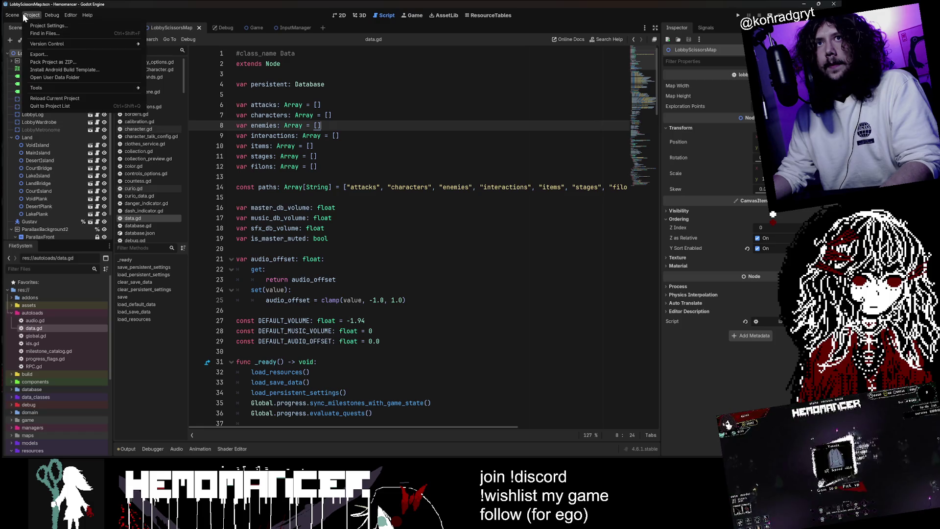
{"action": "left_click", "coordinate": [57, 54]}
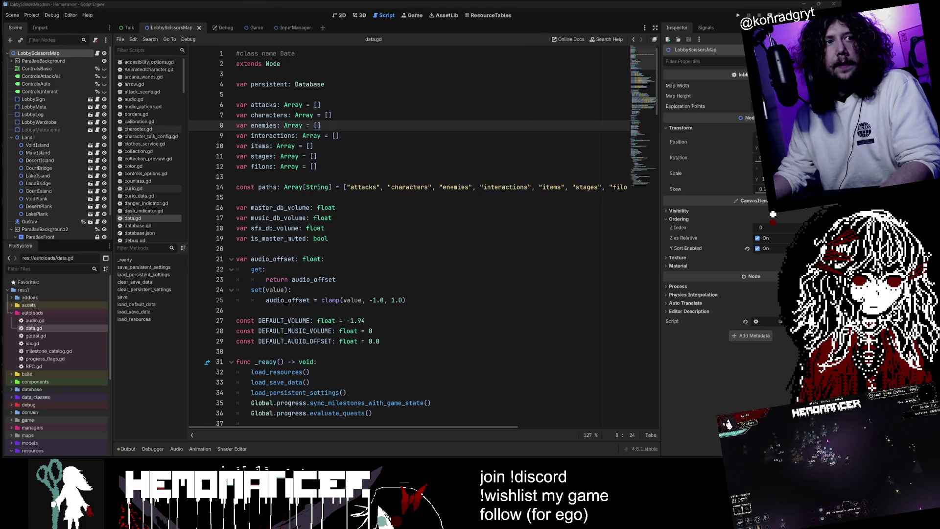
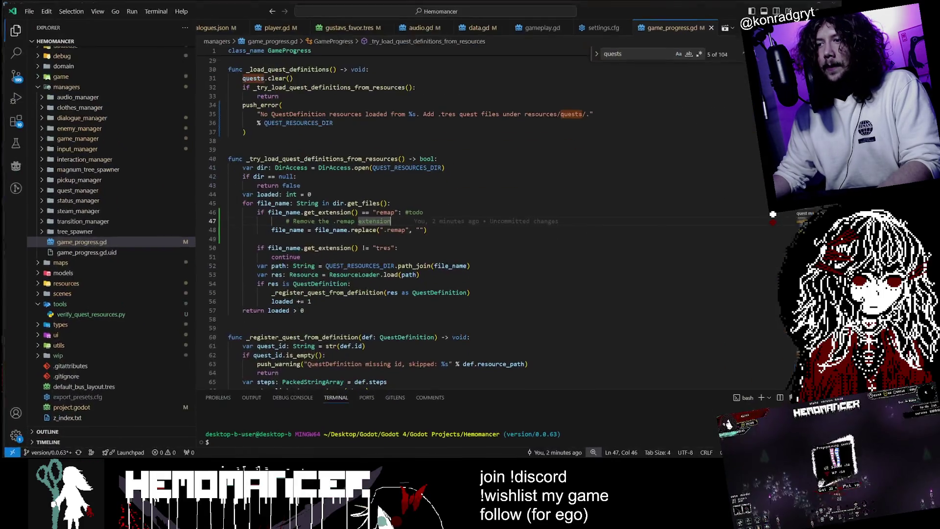
Step: Search the project for 'remap' and inspect data.gd's remap-stripping lines 206–208 in load_resources
{"action": "double_click", "coordinate": [385, 211]}
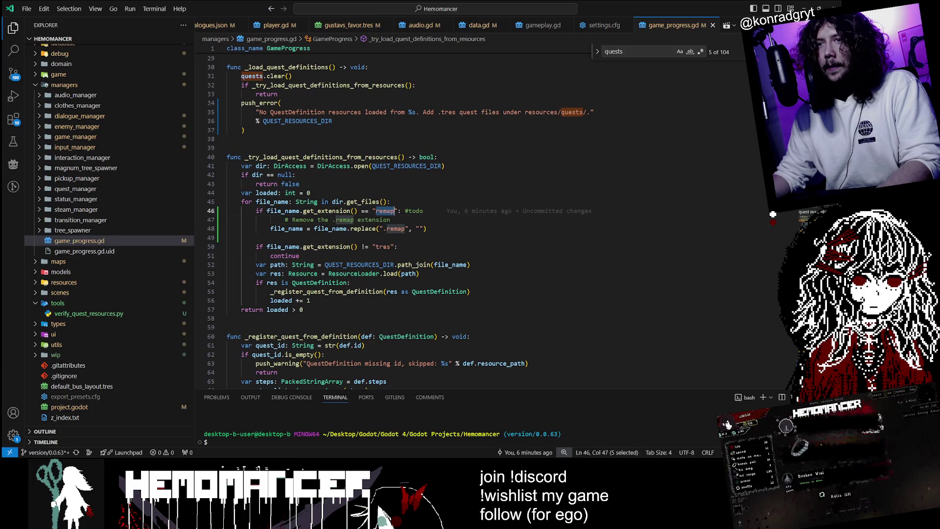
{"action": "key", "text": "ctrl+shift+f"}
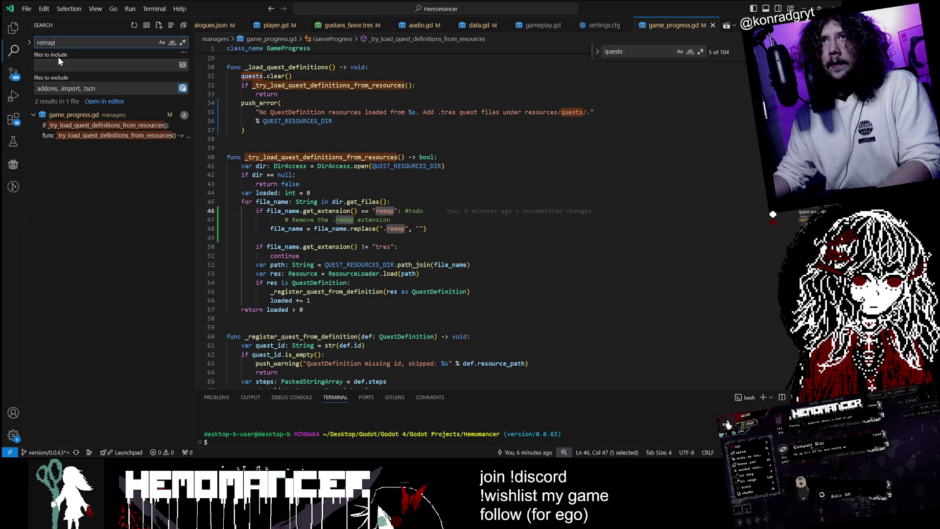
{"action": "left_click", "coordinate": [108, 139]}
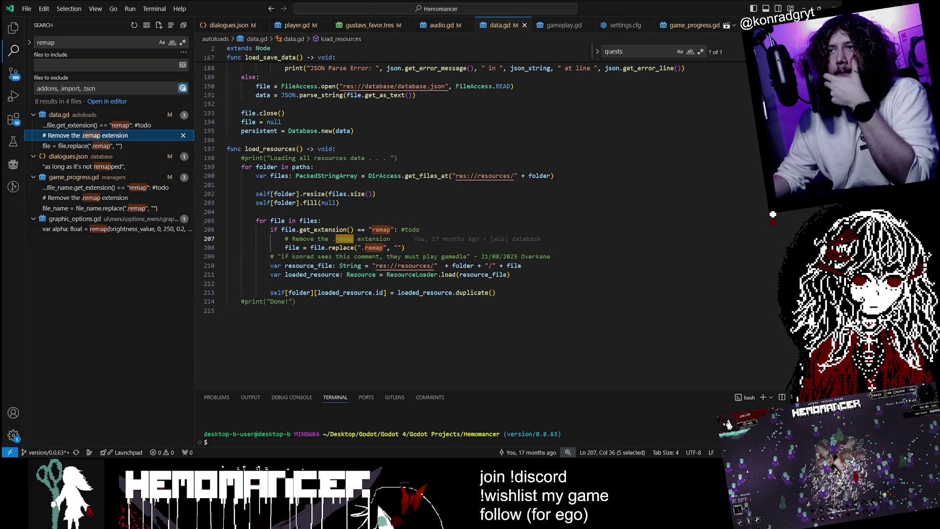
{"action": "left_click_drag", "start_coordinate": [271, 230], "coordinate": [390, 238]}
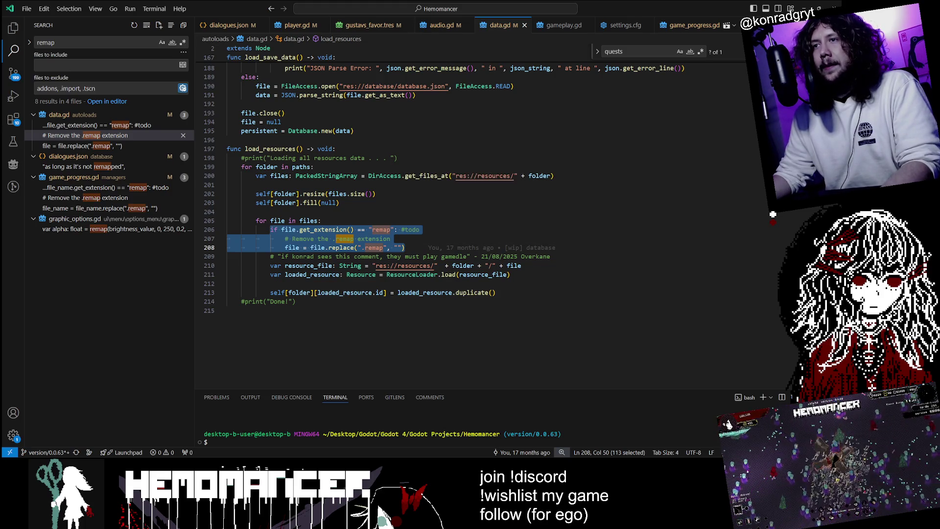
{"action": "double_click", "coordinate": [381, 229]}
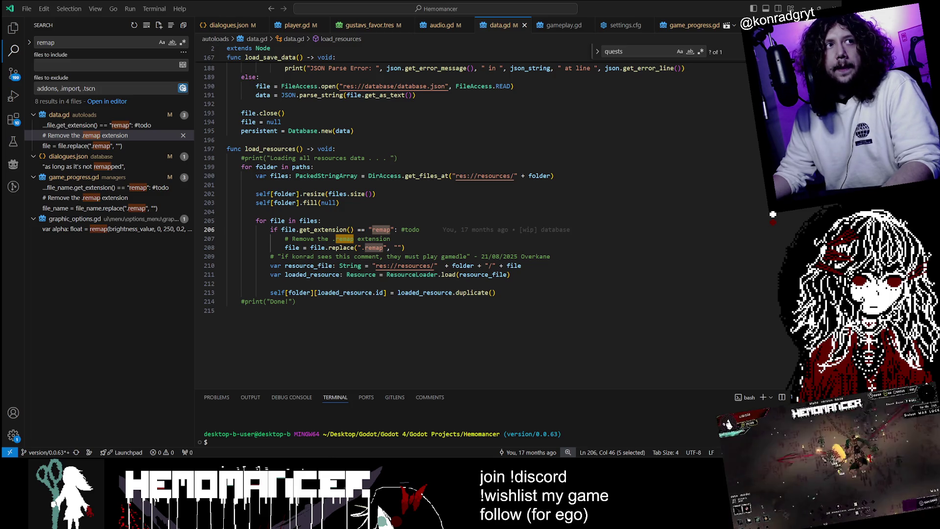
{"action": "left_click", "coordinate": [255, 184]}
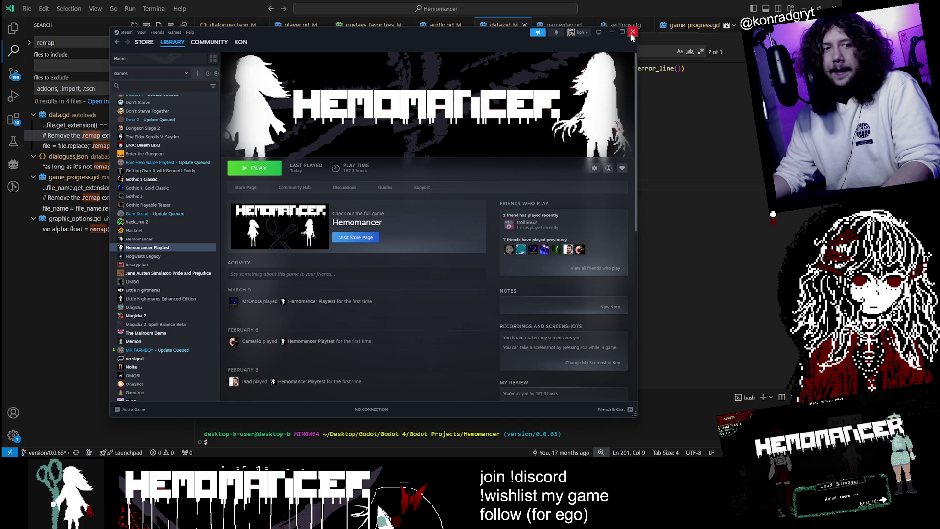
Step: Play Hemomancer Playtest from the Steam library and make its window full-screen
{"action": "left_click", "coordinate": [631, 33]}
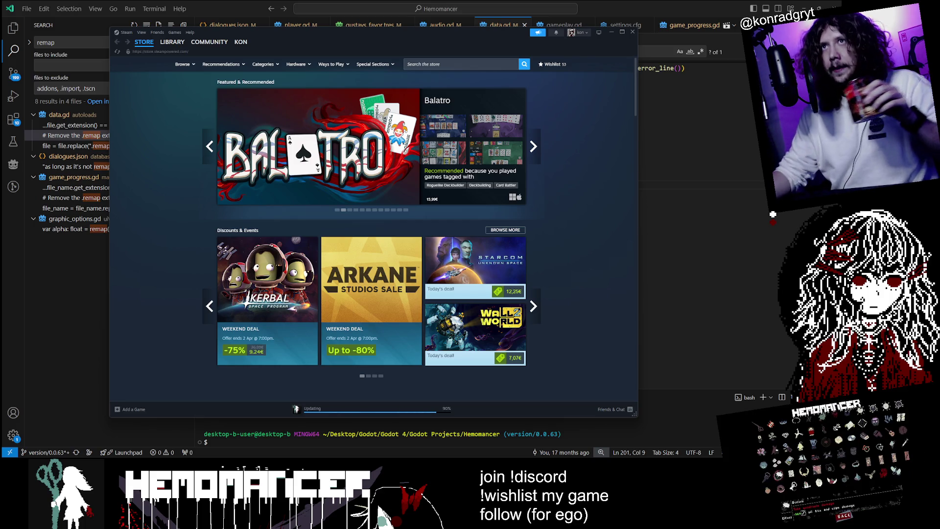
{"action": "left_click", "coordinate": [169, 43]}
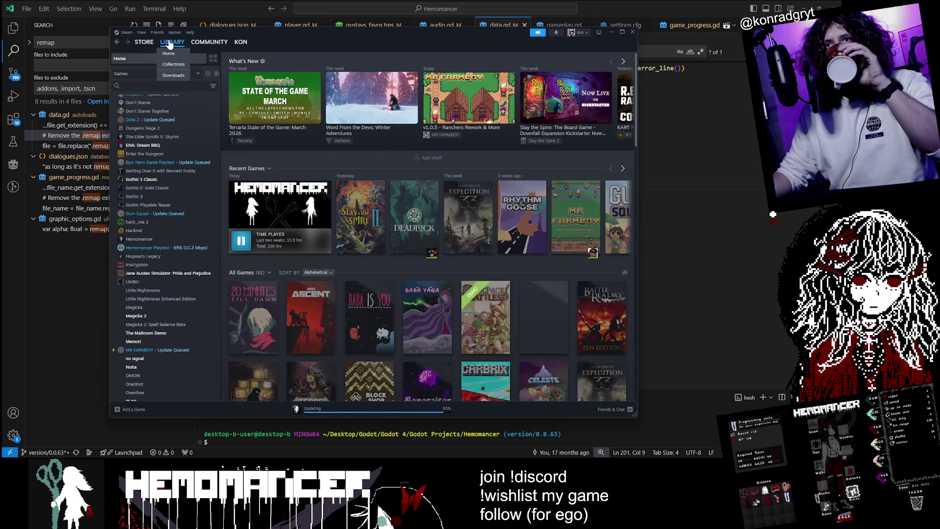
{"action": "left_click", "coordinate": [167, 250]}
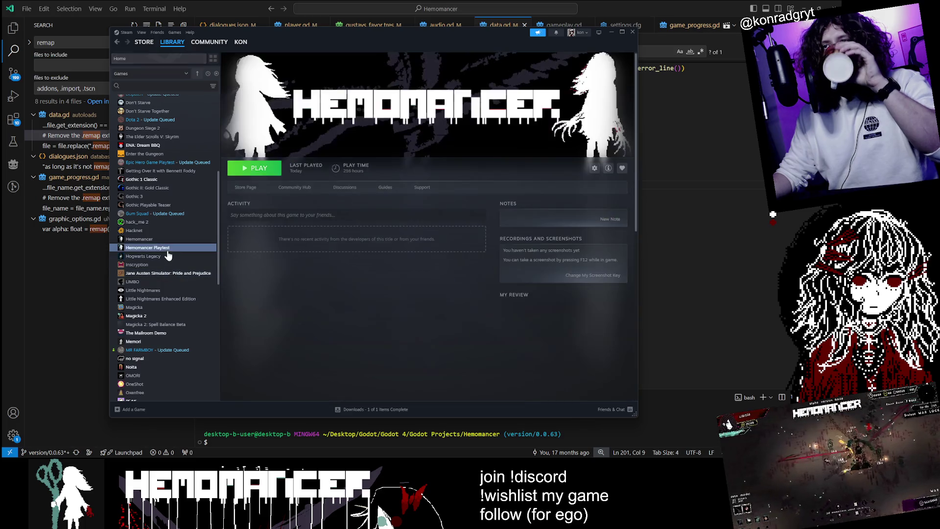
{"action": "left_click", "coordinate": [258, 169]}
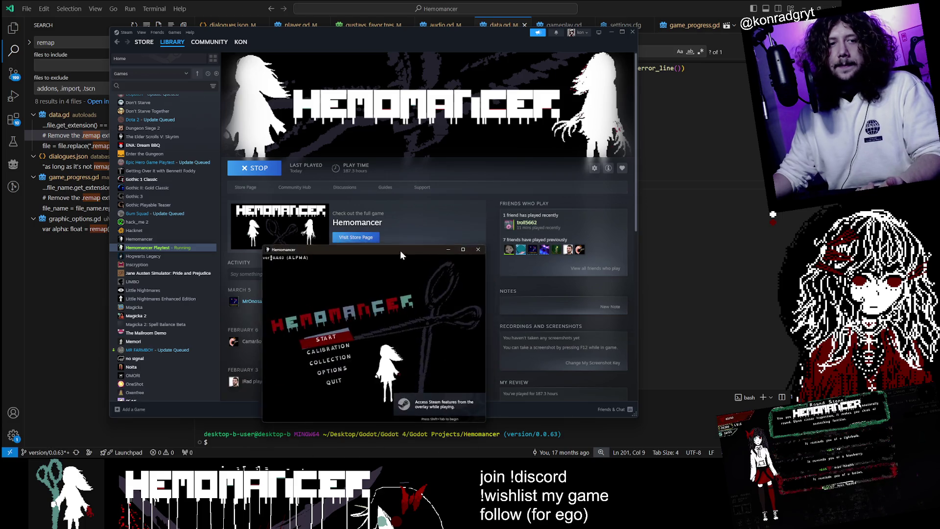
{"action": "double_click", "coordinate": [401, 168]}
Step: Start the game from Hemomancer's main menu and begin walking left
{"action": "key", "text": "Down"}
{"action": "key", "text": "Down"}
{"action": "key", "text": "Down"}
{"action": "key", "text": "Return"}
{"action": "key", "text": "Return"}
{"action": "key", "text": "Down"}
{"action": "key", "text": "Down"}
{"action": "key", "text": "Down"}
{"action": "key", "text": "Down"}
{"action": "key", "text": "Return"}
{"action": "key", "text": "Return"}
{"action": "key", "text": "Return"}
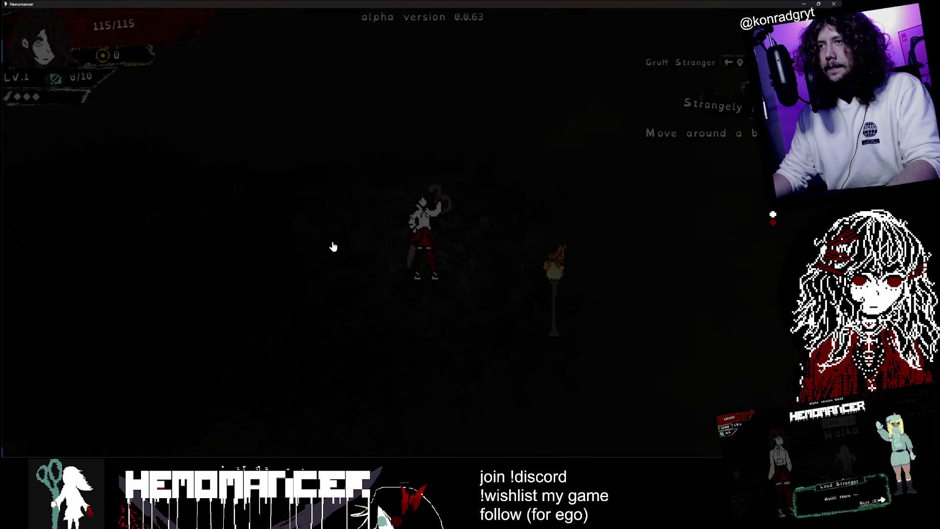
{"action": "key", "text": "a"}
Step: Talk briefly with the hooded Gruff Stranger and then the Loud Stranger Halka
{"action": "key", "text": "a"}
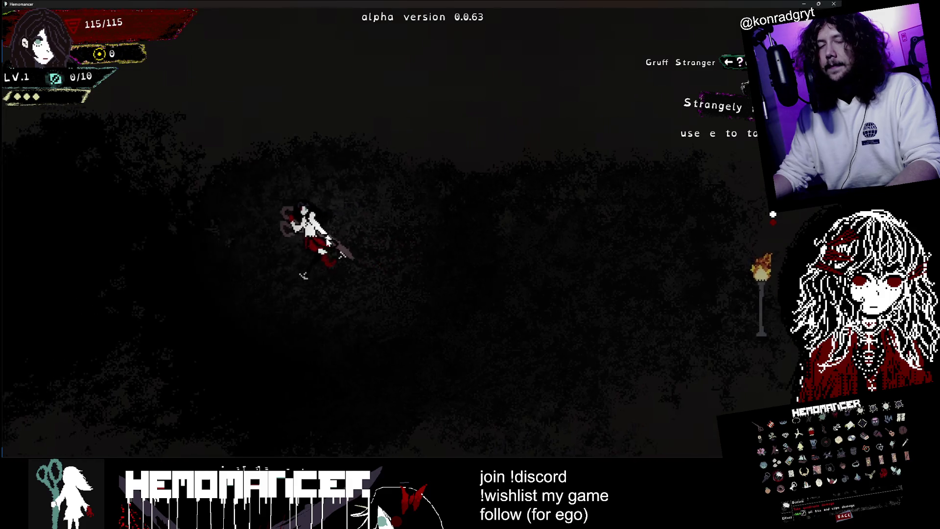
{"action": "key", "text": "a"}
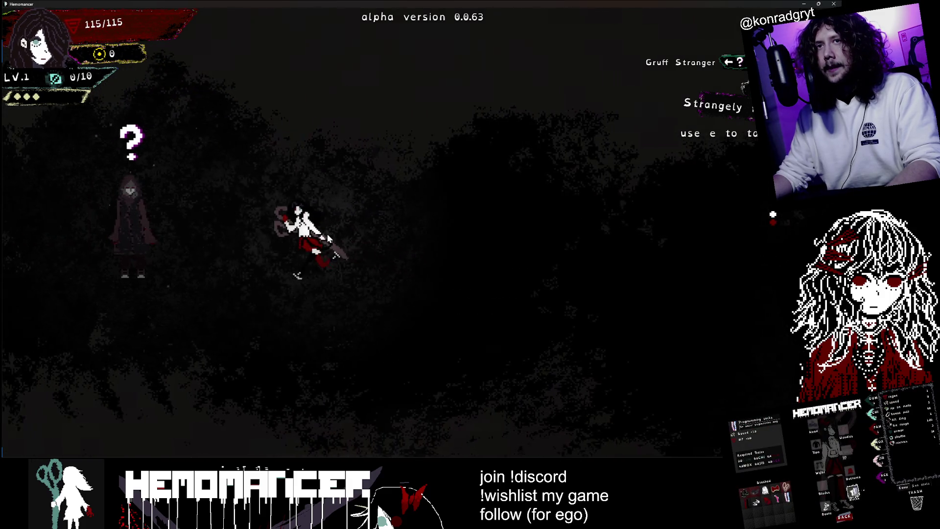
{"action": "key", "text": "e"}
{"action": "key", "text": "e"}
{"action": "key", "text": "e"}
{"action": "key", "text": "e"}
{"action": "key", "text": "e"}
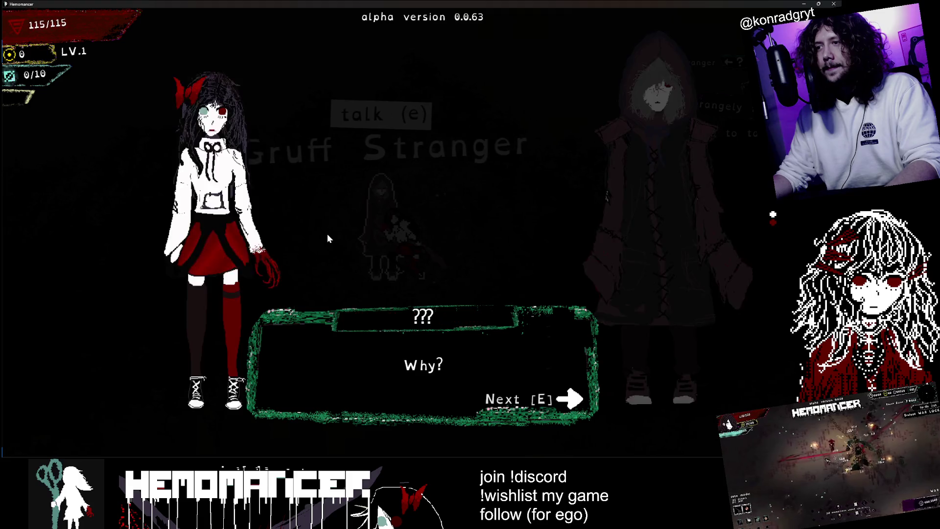
{"action": "key", "text": "a"}
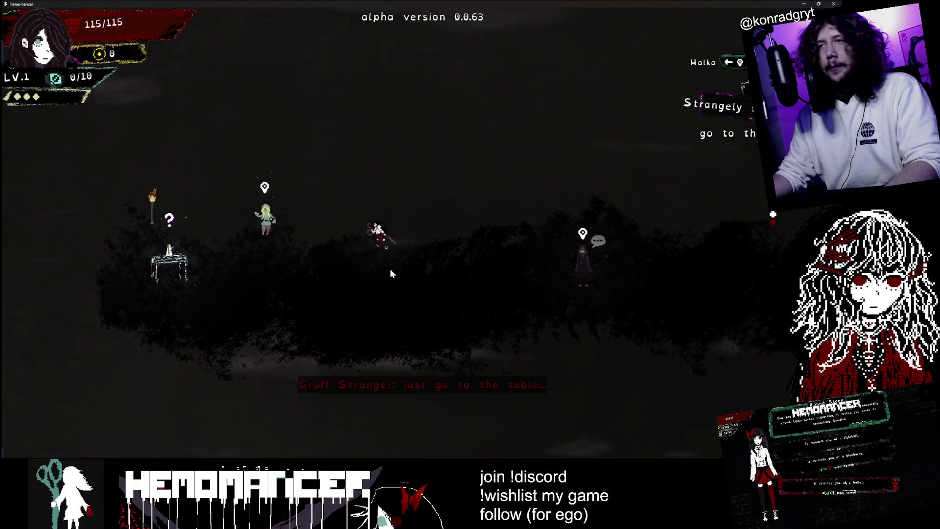
{"action": "key", "text": "a"}
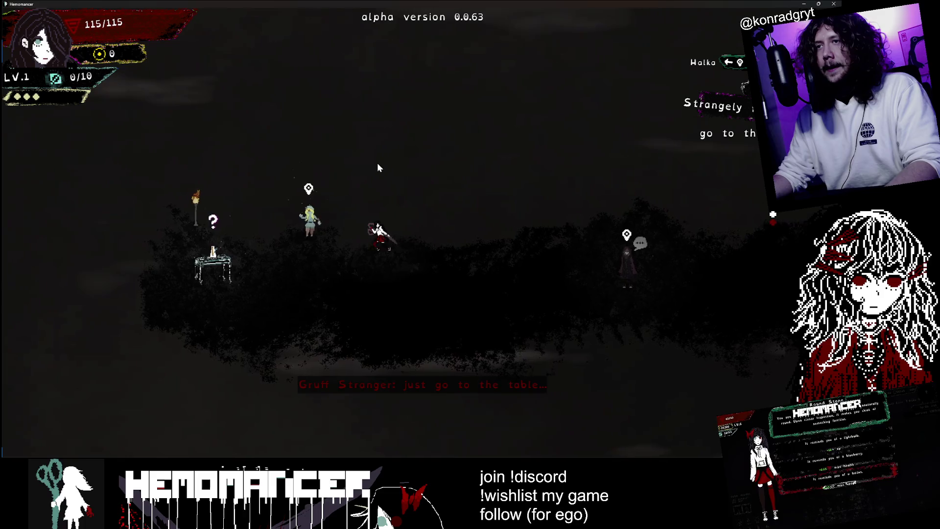
{"action": "key", "text": "e"}
{"action": "key", "text": "e"}
{"action": "key", "text": "e"}
{"action": "key", "text": "e"}
Step: Use the Metronome table and start the latency calibration
{"action": "key", "text": "a"}
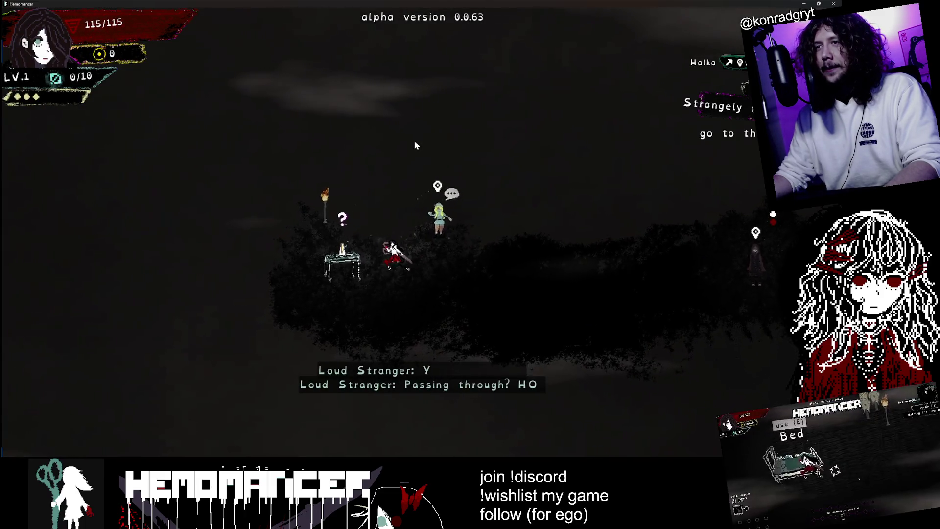
{"action": "key", "text": "e"}
{"action": "left_click", "coordinate": [428, 429]}
Step: Tap along with the metronome and save a 32 ms latency calibration
{"action": "key", "text": "space"}
{"action": "key", "text": "space"}
{"action": "key", "text": "space"}
{"action": "key", "text": "space"}
{"action": "key", "text": "space"}
{"action": "key", "text": "space"}
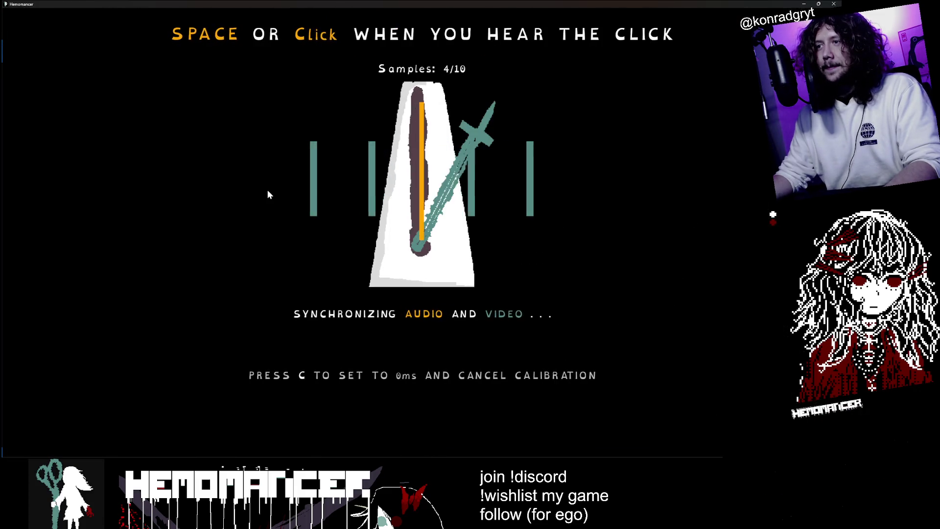
{"action": "key", "text": "space"}
{"action": "key", "text": "space"}
{"action": "key", "text": "space"}
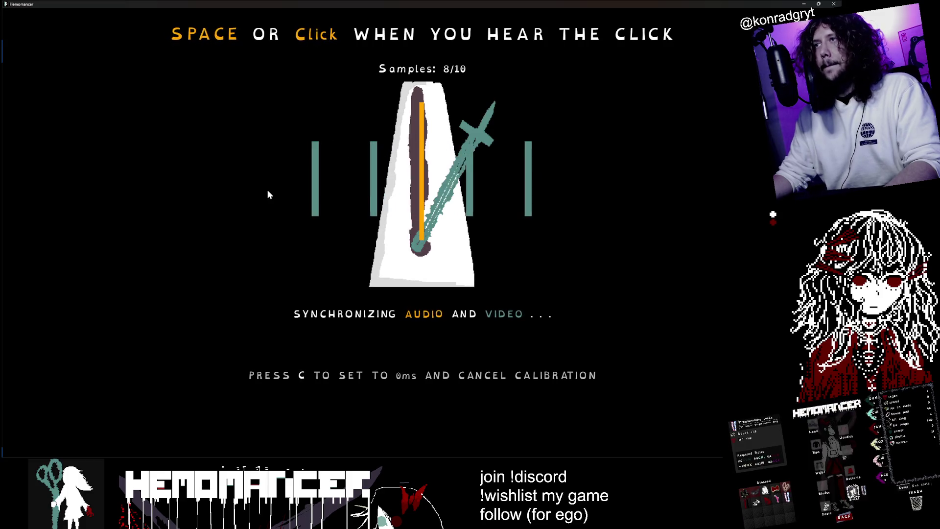
{"action": "key", "text": "a"}
{"action": "key", "text": "a"}
{"action": "key", "text": "a"}
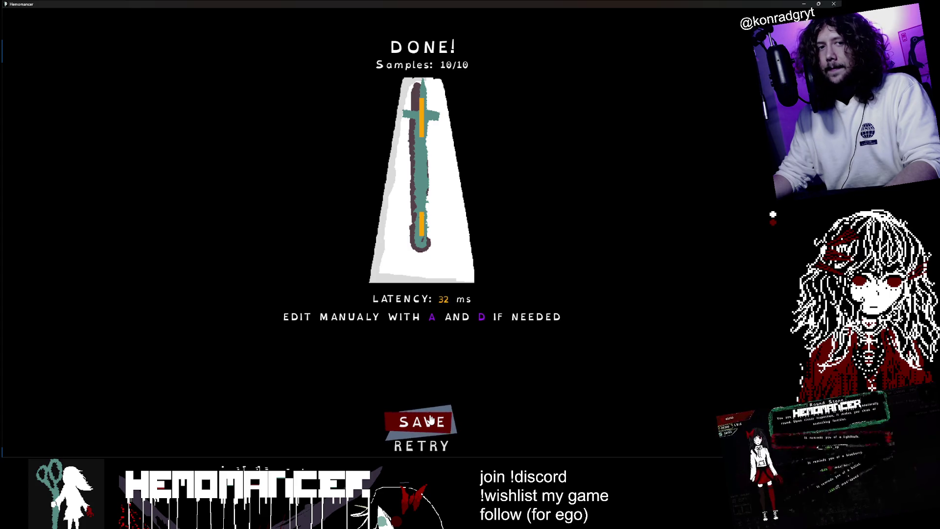
{"action": "left_click", "coordinate": [430, 420]}
Step: Walk left from the Metronome table and defeat two scarecrows
{"action": "key", "text": "a"}
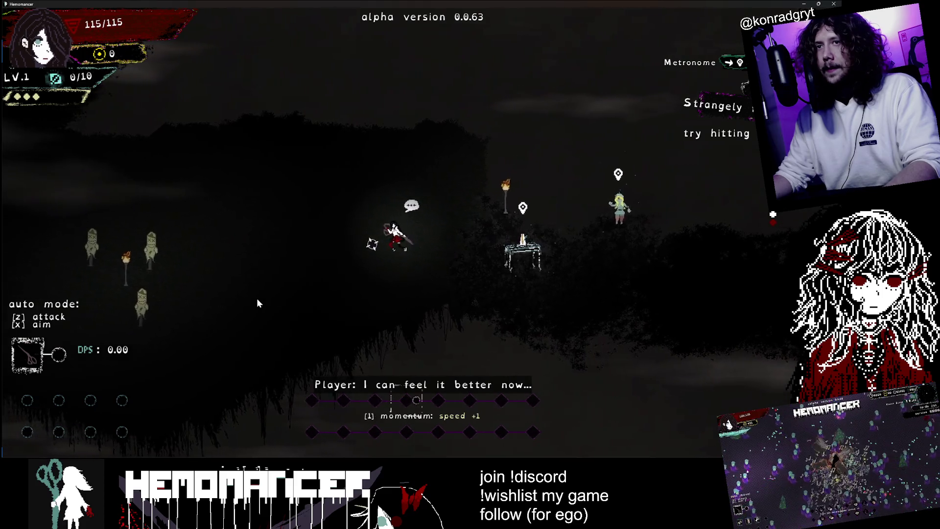
{"action": "key", "text": "a"}
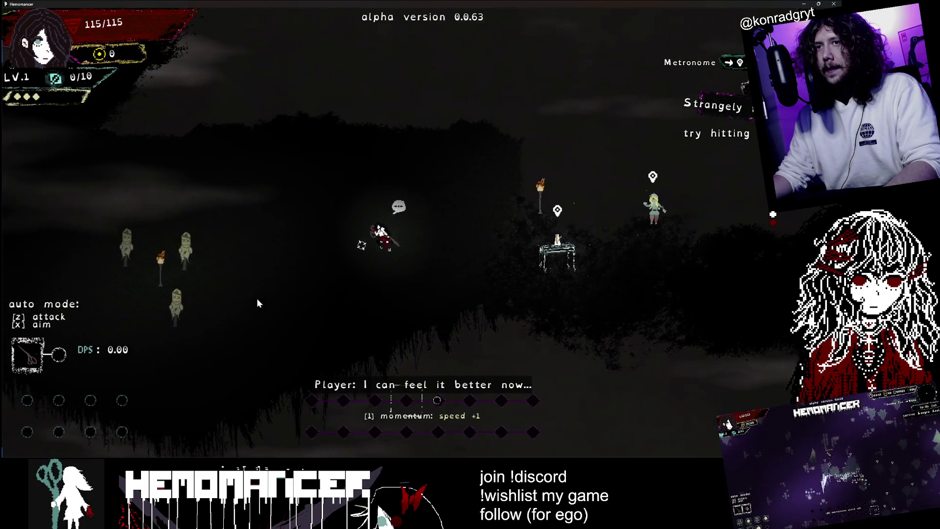
{"action": "key", "text": "a"}
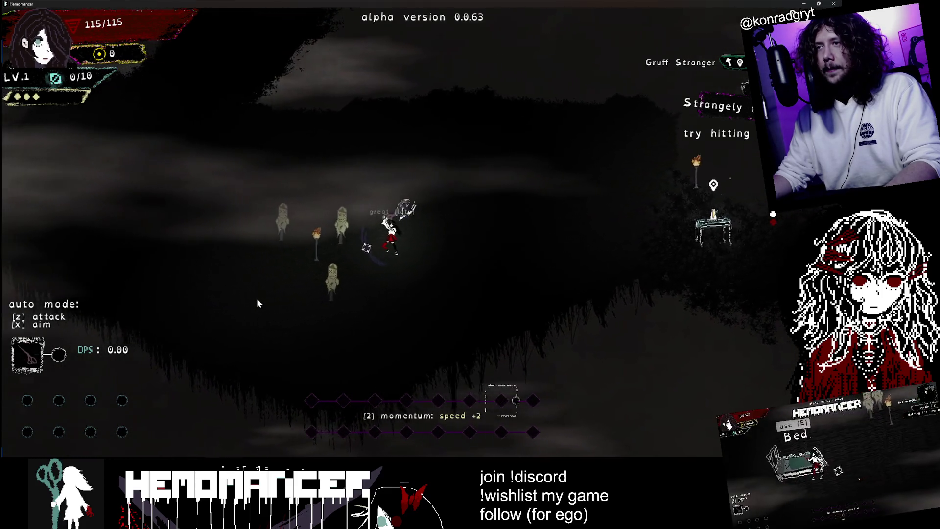
{"action": "key", "text": "a"}
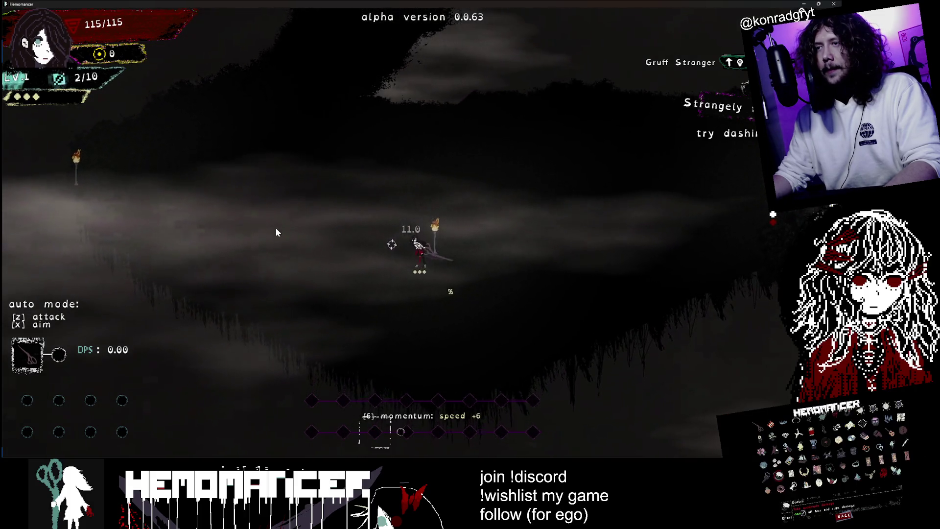
Step: Talk again with the Gruff Stranger, then bring up the Options menu
{"action": "key", "text": "w"}
{"action": "key", "text": "a"}
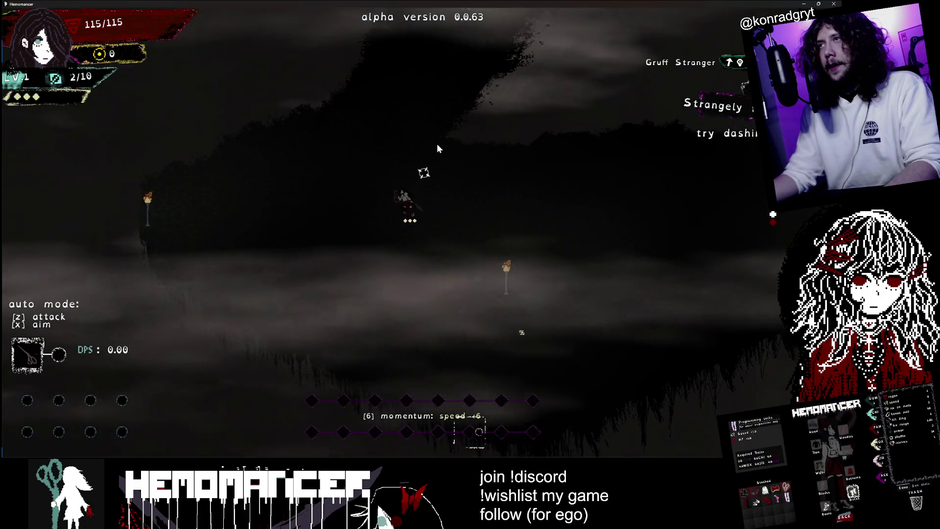
{"action": "key", "text": "w"}
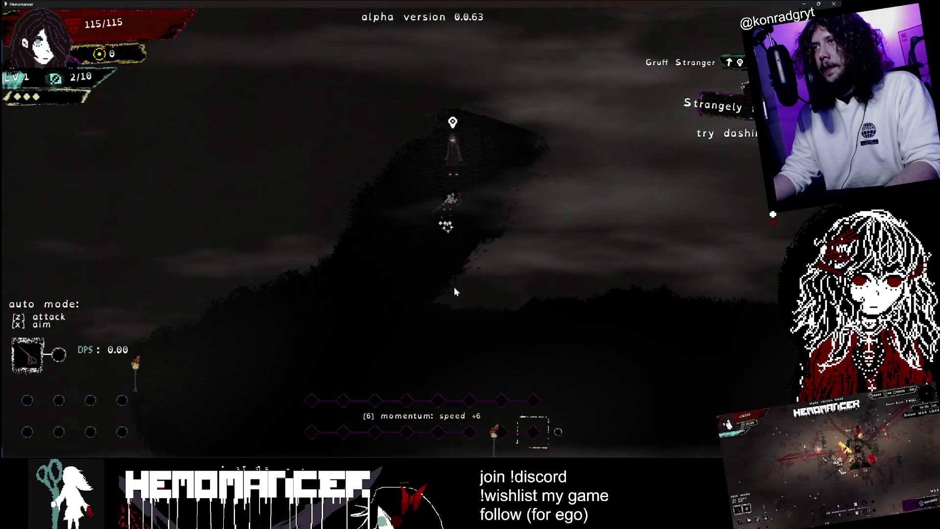
{"action": "key", "text": "e"}
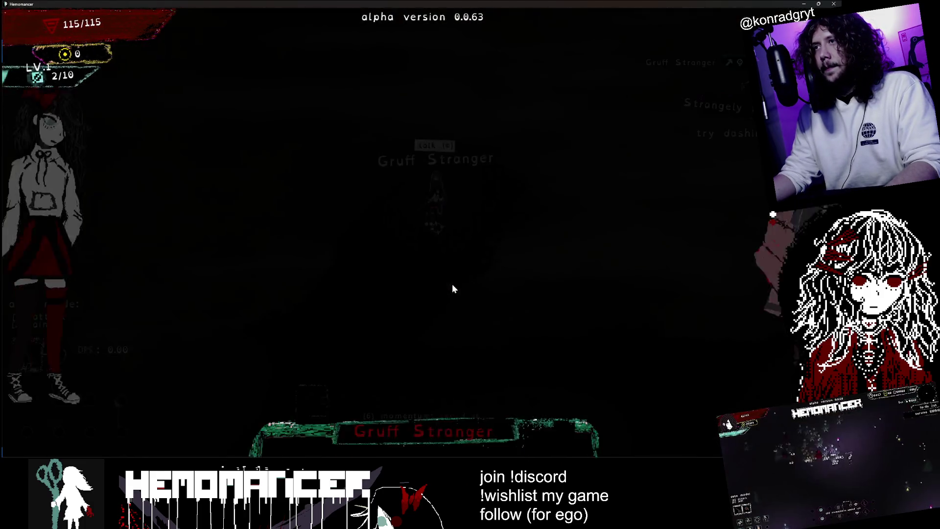
{"action": "key", "text": "e"}
{"action": "key", "text": "e"}
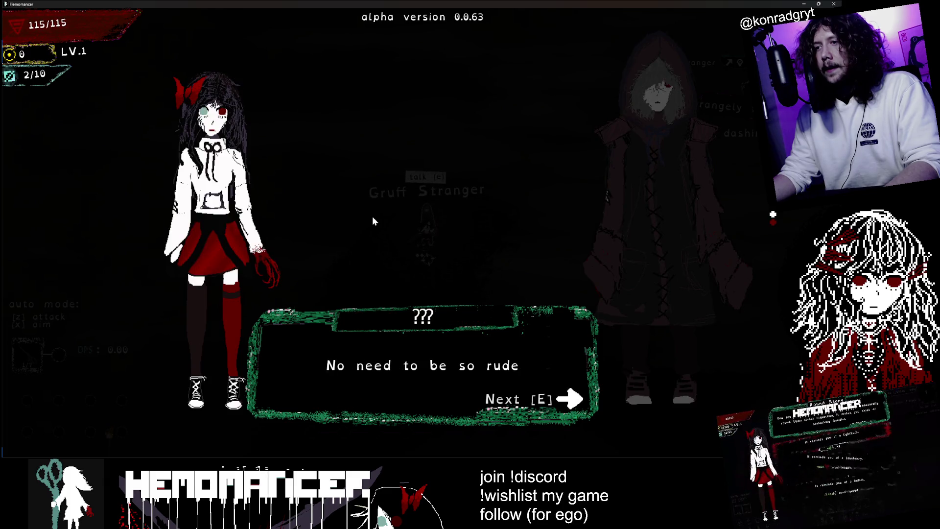
{"action": "key", "text": "e"}
{"action": "key", "text": "e"}
{"action": "key", "text": "Escape"}
{"action": "left_click", "coordinate": [299, 317]}
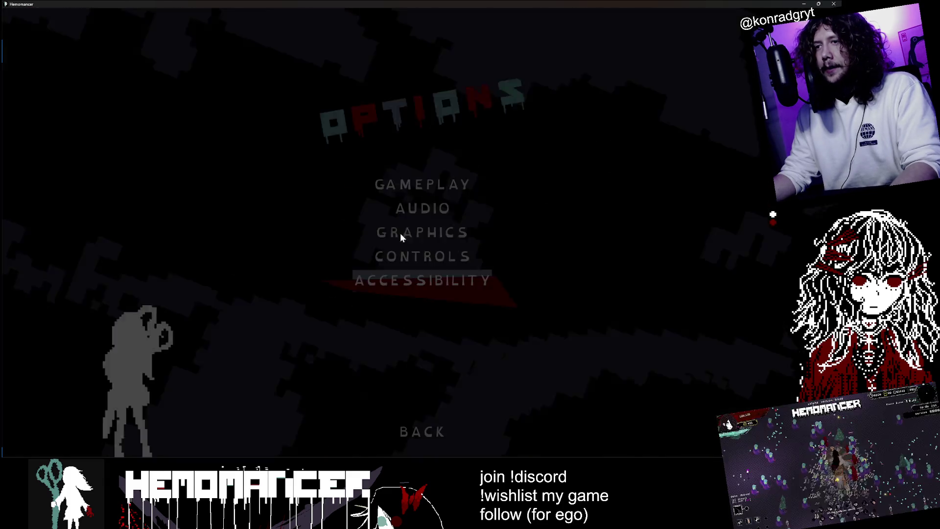
Step: Check Gameplay settings, cancel the delete-save prompt, and start the game from the main menu
{"action": "left_click", "coordinate": [441, 191]}
{"action": "left_click", "coordinate": [421, 403]}
{"action": "left_click", "coordinate": [419, 260]}
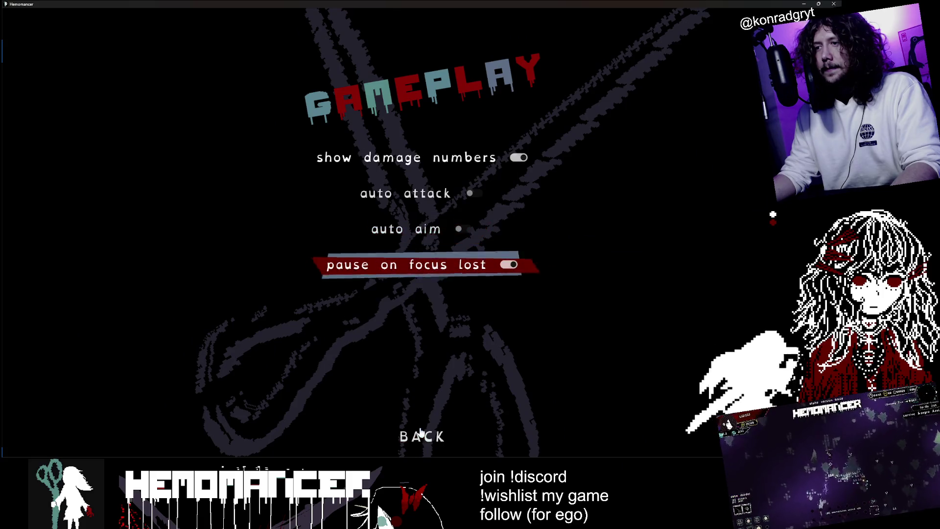
{"action": "left_click", "coordinate": [423, 443]}
{"action": "left_click", "coordinate": [421, 429]}
{"action": "left_click", "coordinate": [327, 232]}
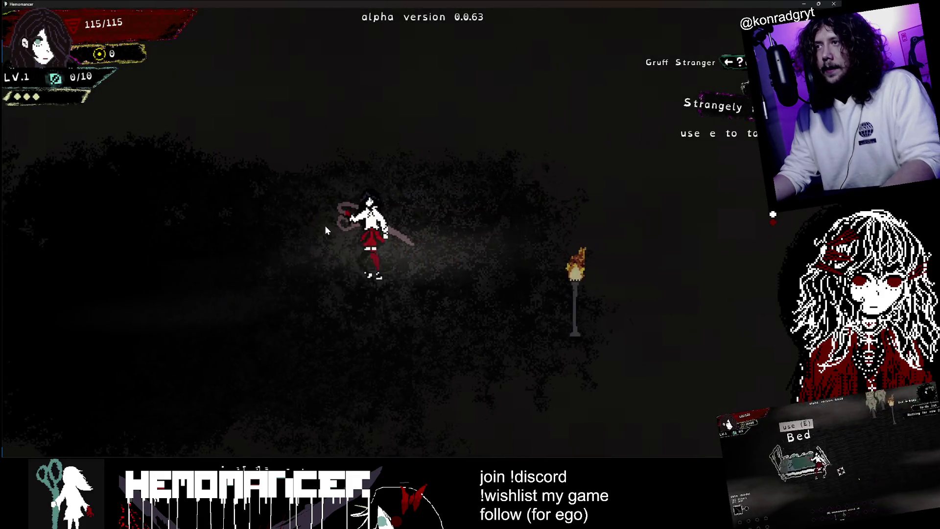
Step: Walk to the Gruff Stranger and hear out his introduction, including the metronome line
{"action": "key", "text": "a"}
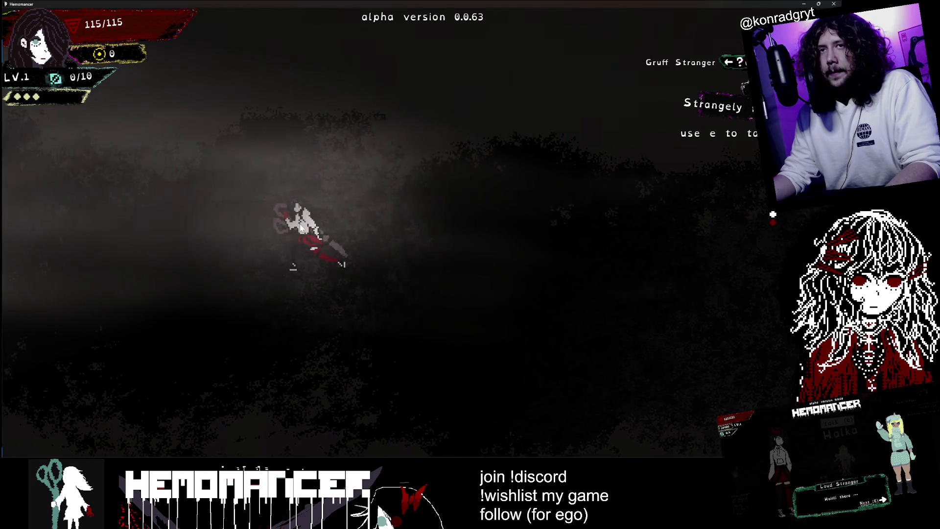
{"action": "key", "text": "e"}
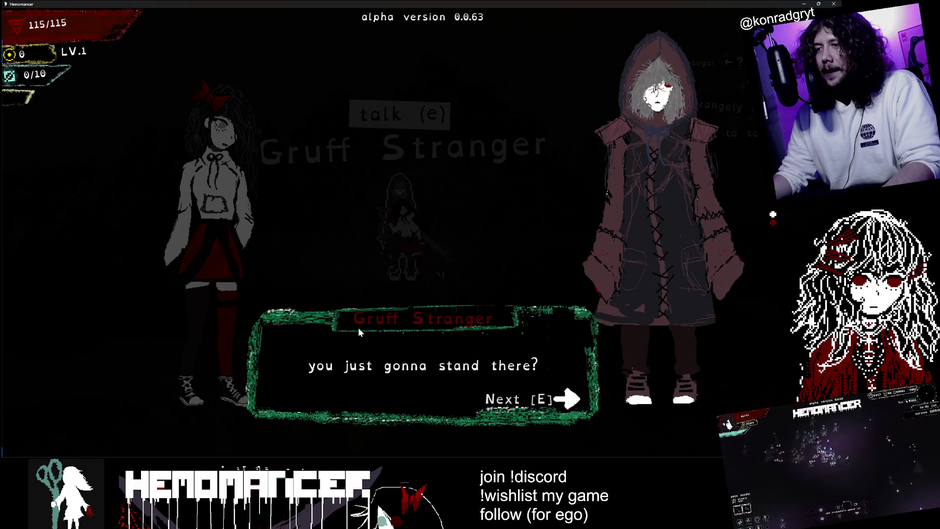
{"action": "key", "text": "e"}
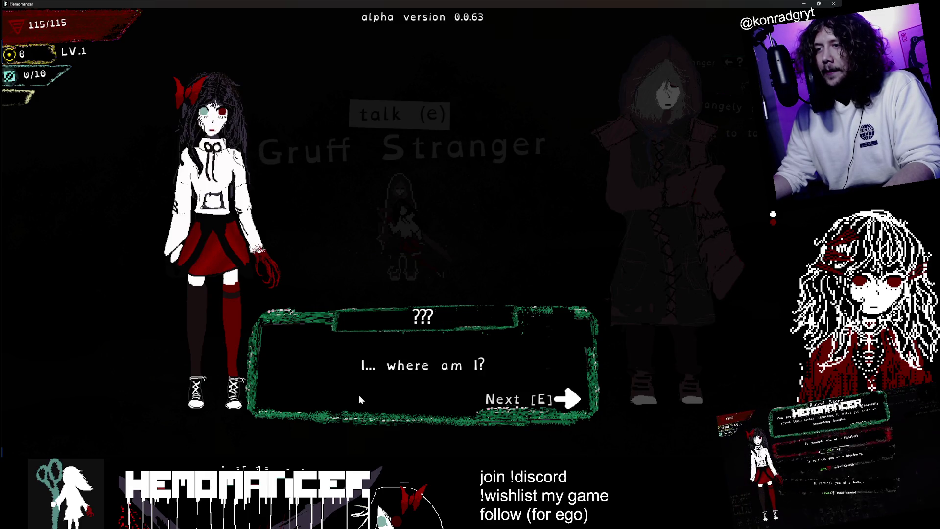
{"action": "key", "text": "e"}
{"action": "key", "text": "e"}
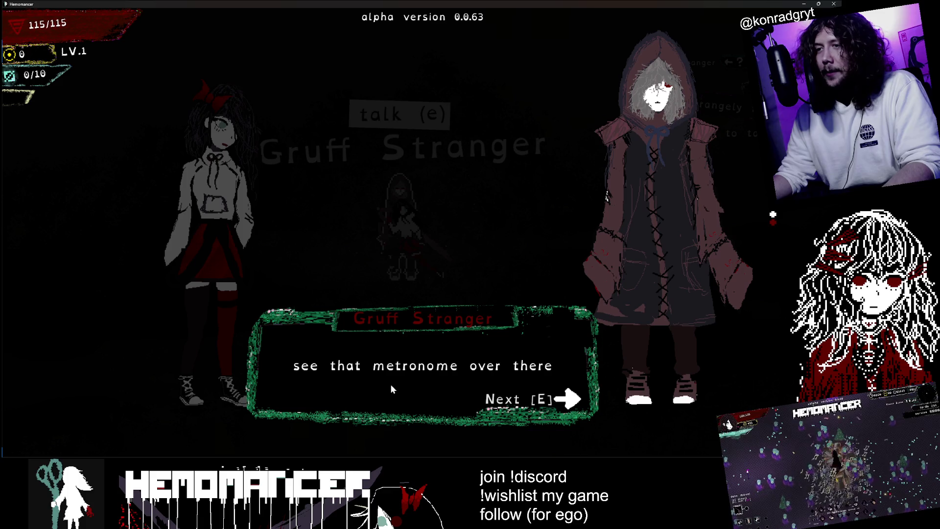
{"action": "key", "text": "e"}
{"action": "key", "text": "e"}
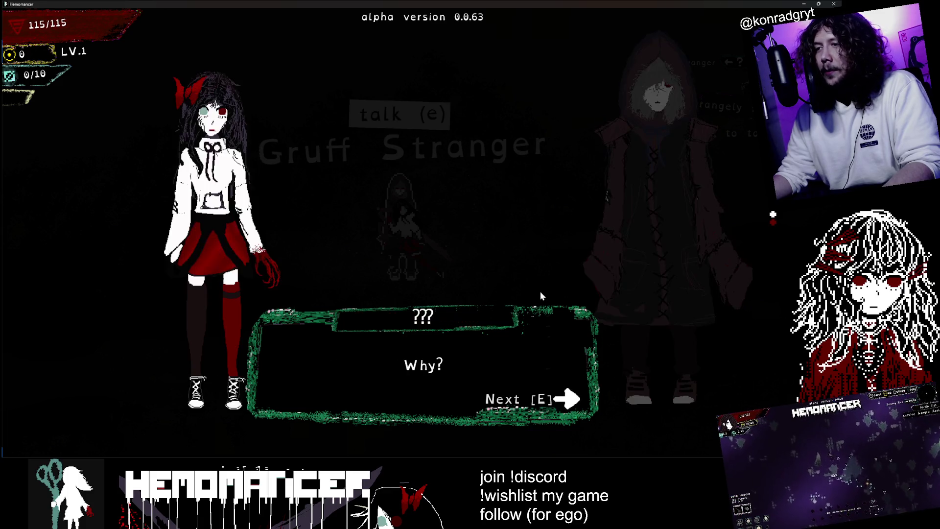
{"action": "key", "text": "e"}
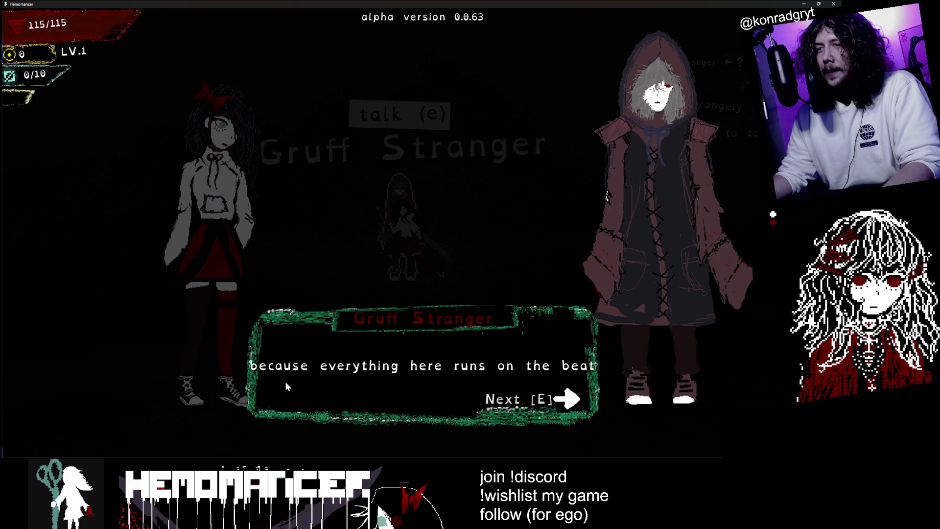
{"action": "key", "text": "e"}
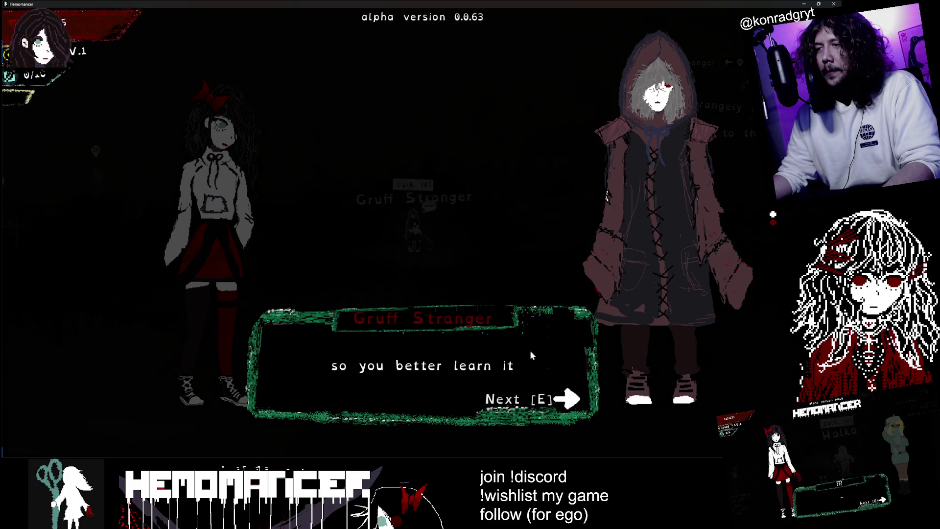
{"action": "key", "text": "e"}
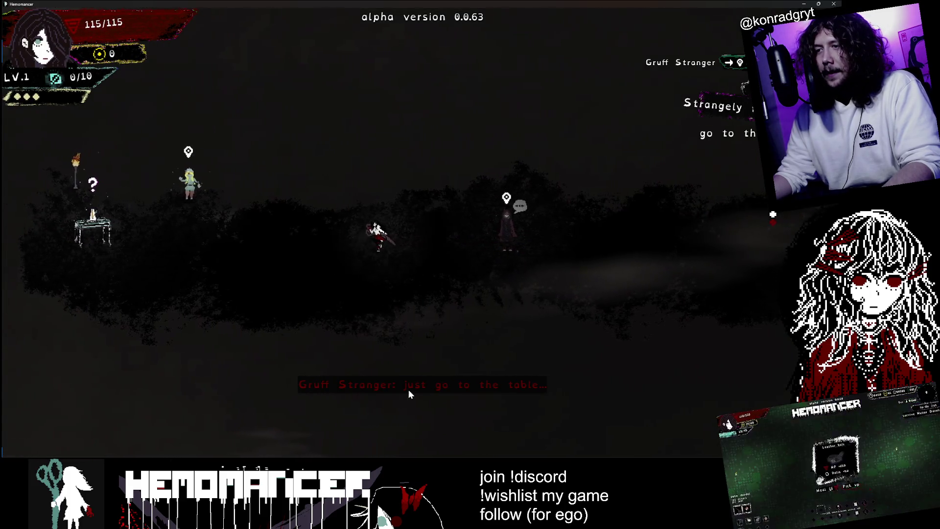
Step: Walk up to Halka and talk through her introduction until the 'Loud Stranger: Pass' notice
{"action": "key", "text": "a"}
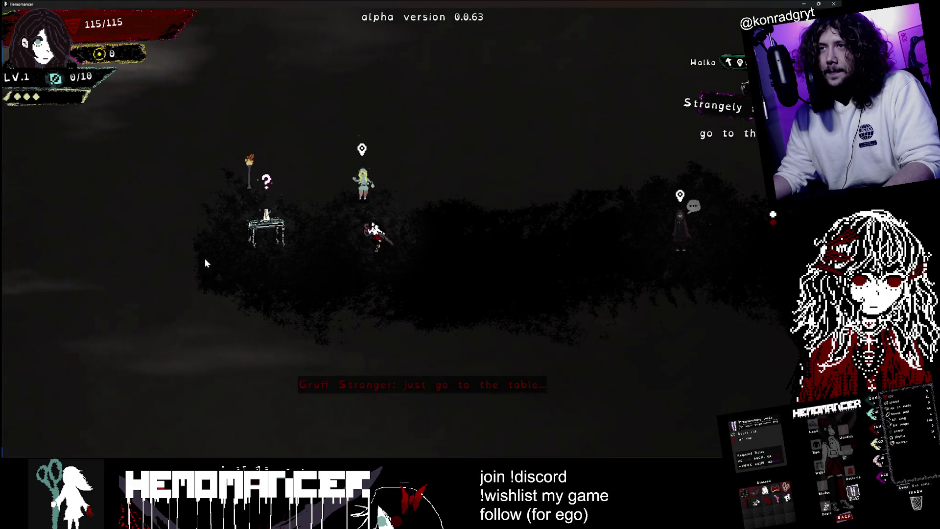
{"action": "key", "text": "w"}
{"action": "key", "text": "e"}
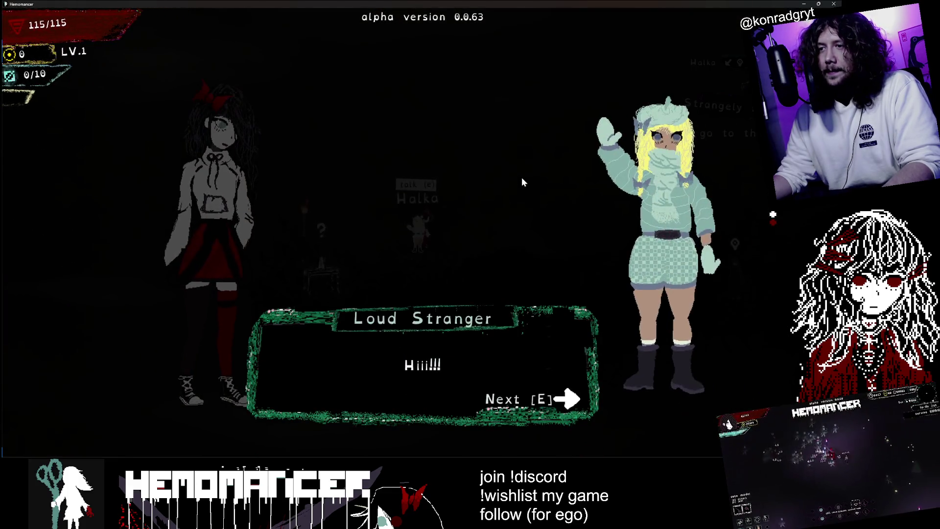
{"action": "key", "text": "e"}
{"action": "key", "text": "e"}
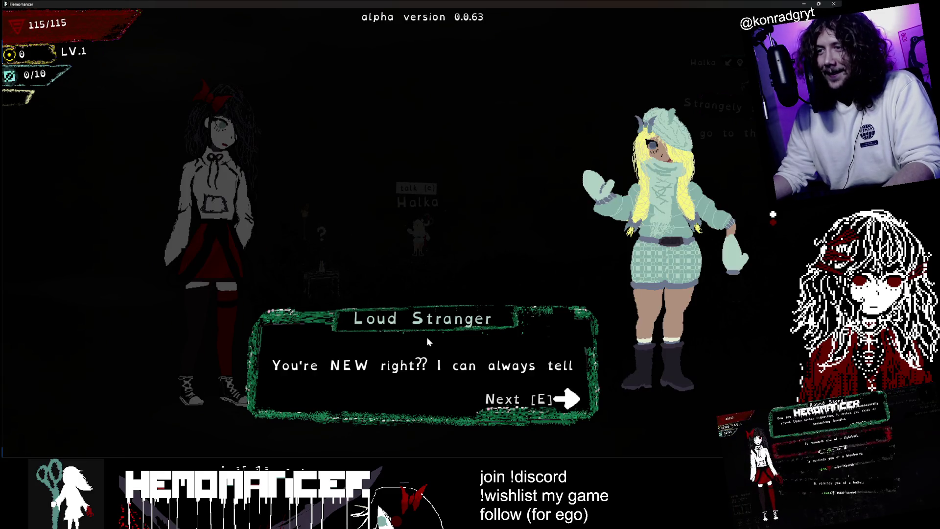
{"action": "left_click", "coordinate": [568, 394]}
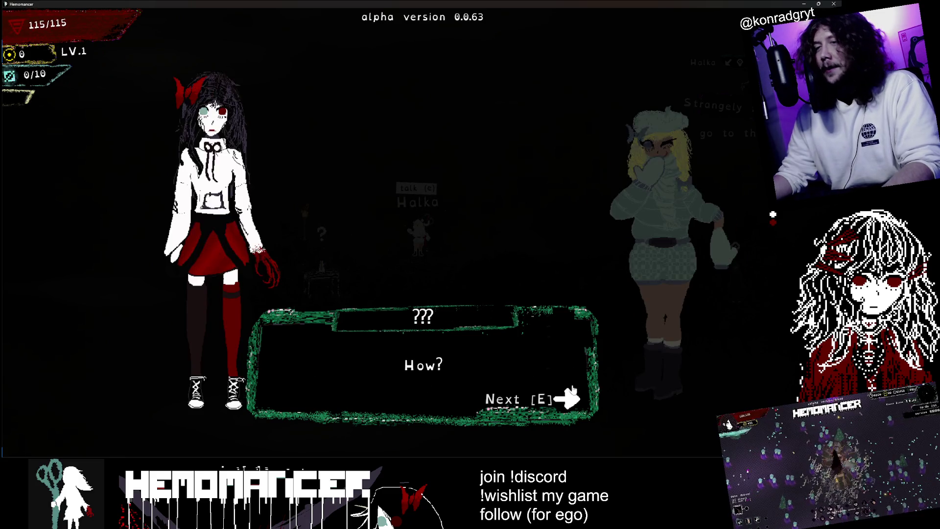
{"action": "left_click", "coordinate": [572, 390]}
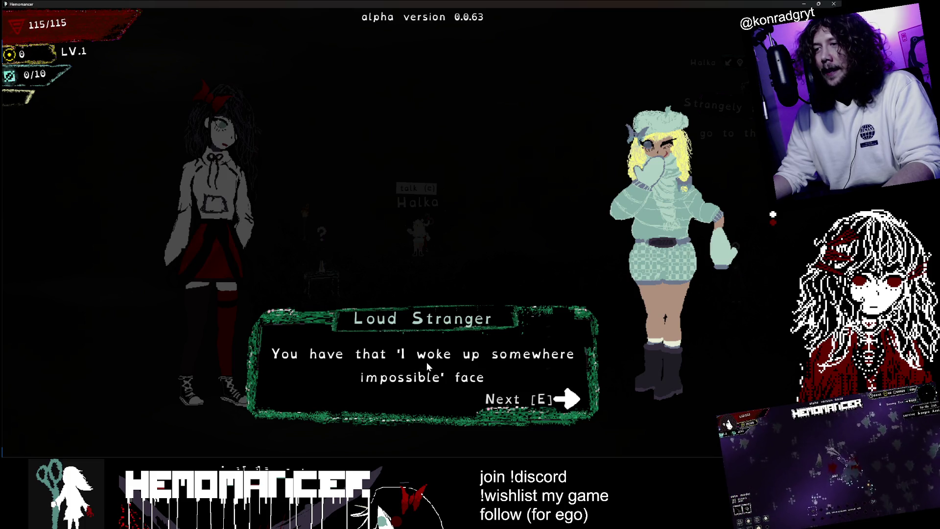
{"action": "key", "text": "e"}
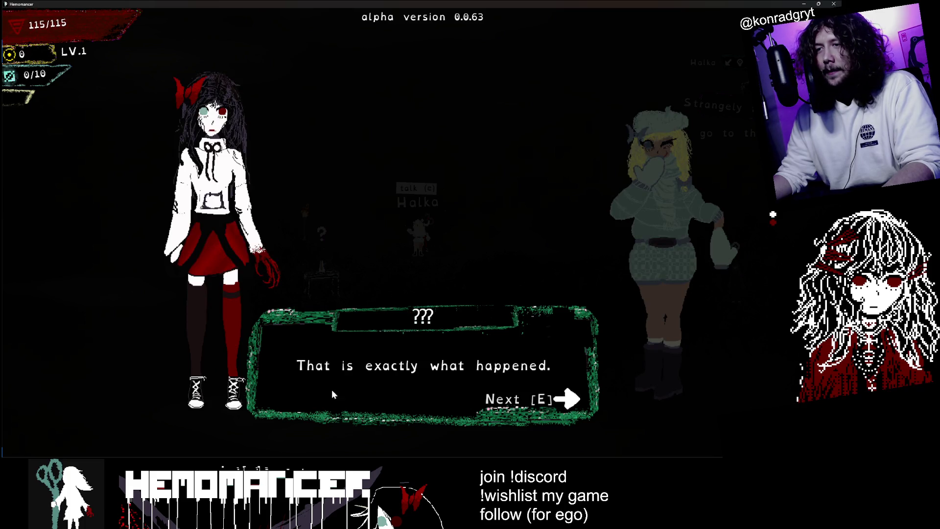
{"action": "left_click", "coordinate": [536, 365]}
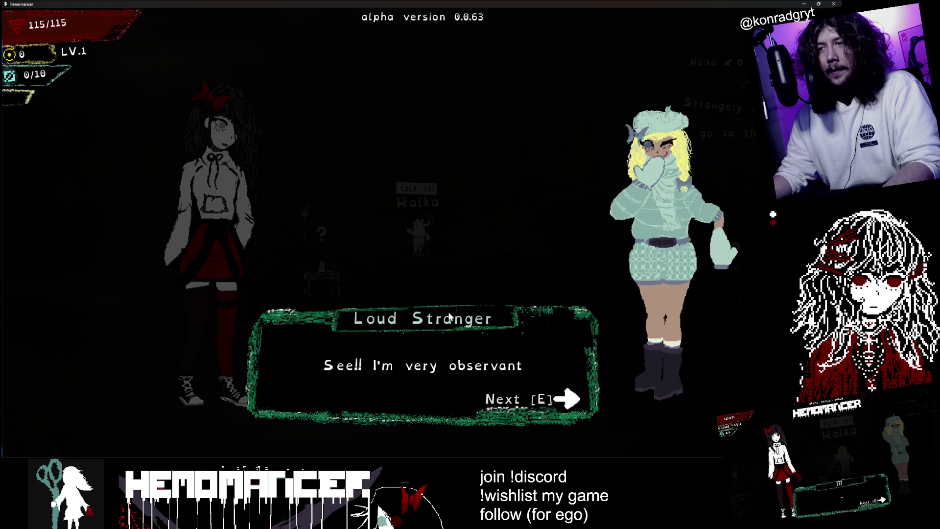
{"action": "left_click", "coordinate": [496, 349]}
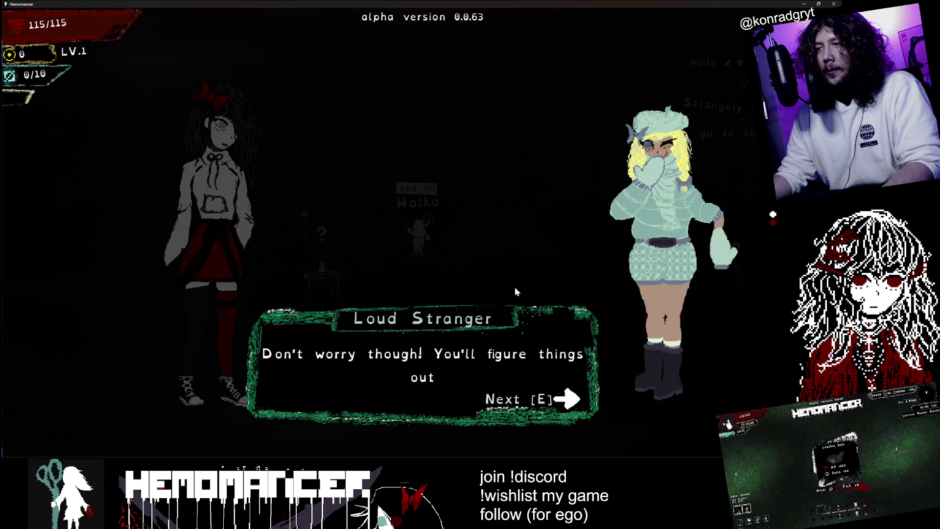
{"action": "left_click", "coordinate": [583, 319]}
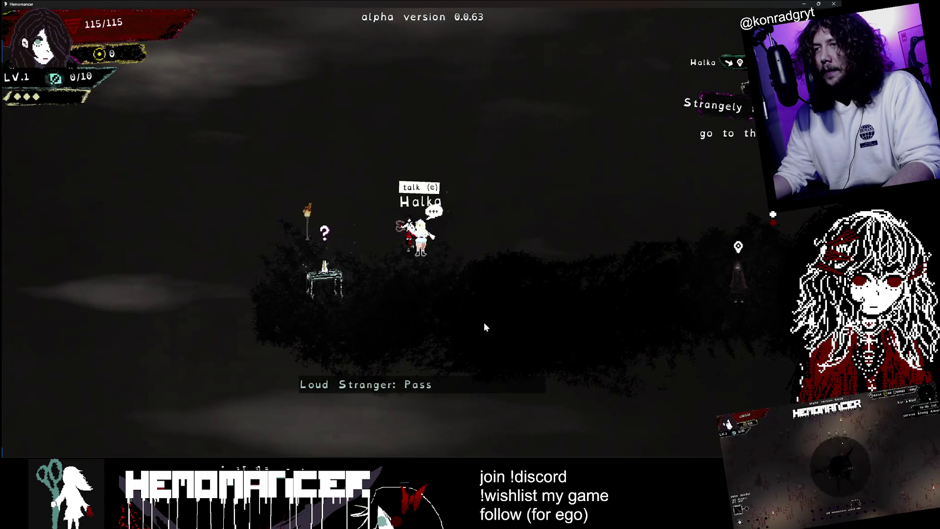
Step: Walk back and forth between the Loud Stranger and the Metronome table, then use the Metronome
{"action": "key", "text": "a"}
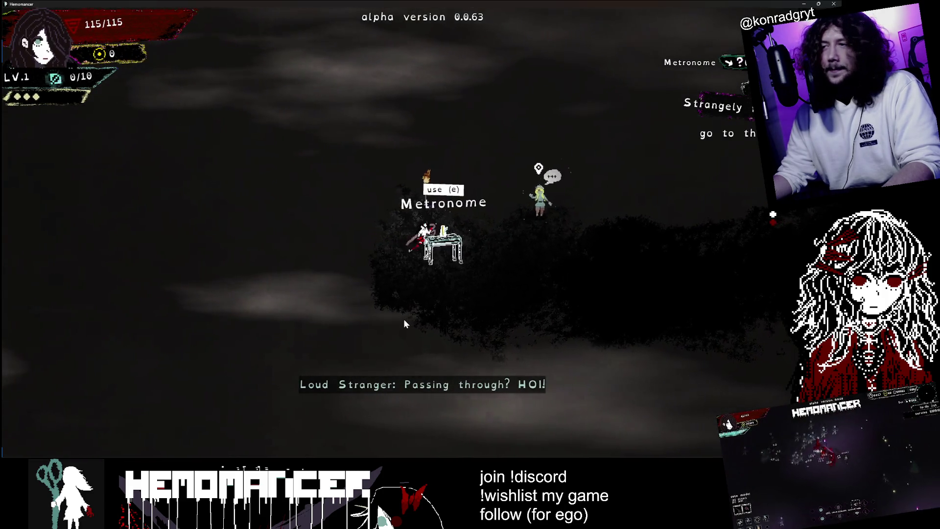
{"action": "key", "text": "d"}
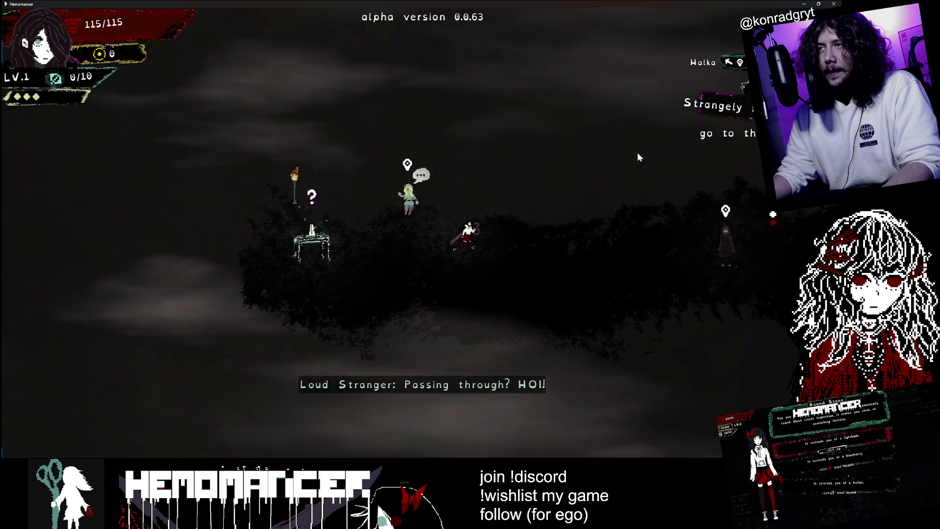
{"action": "key", "text": "a"}
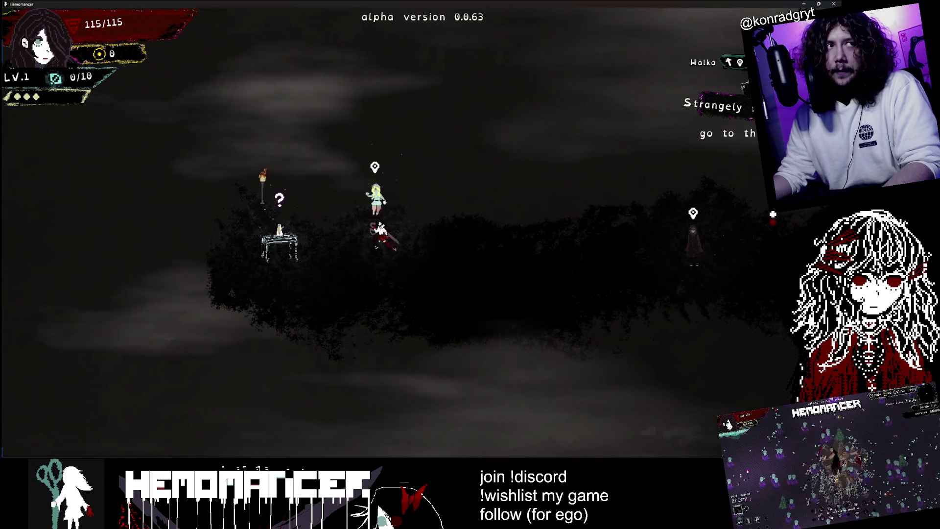
{"action": "key", "text": "a"}
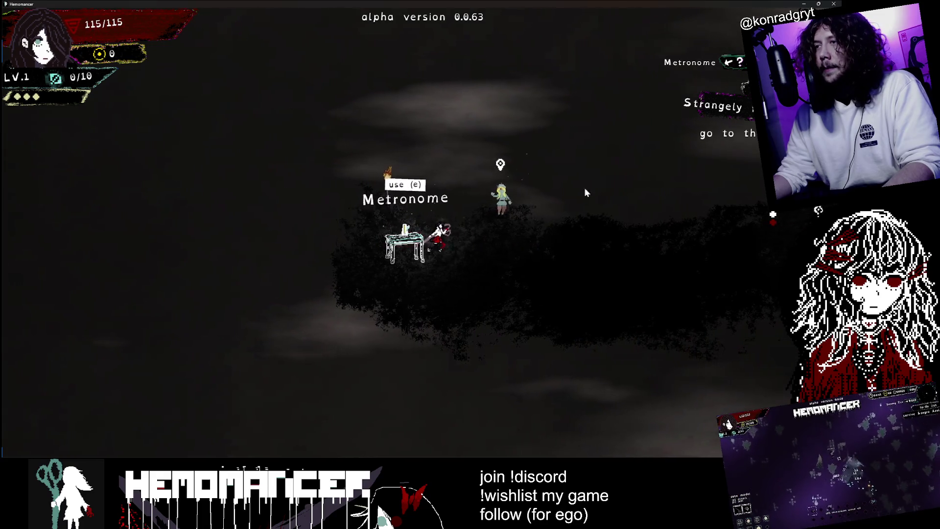
{"action": "key", "text": "d"}
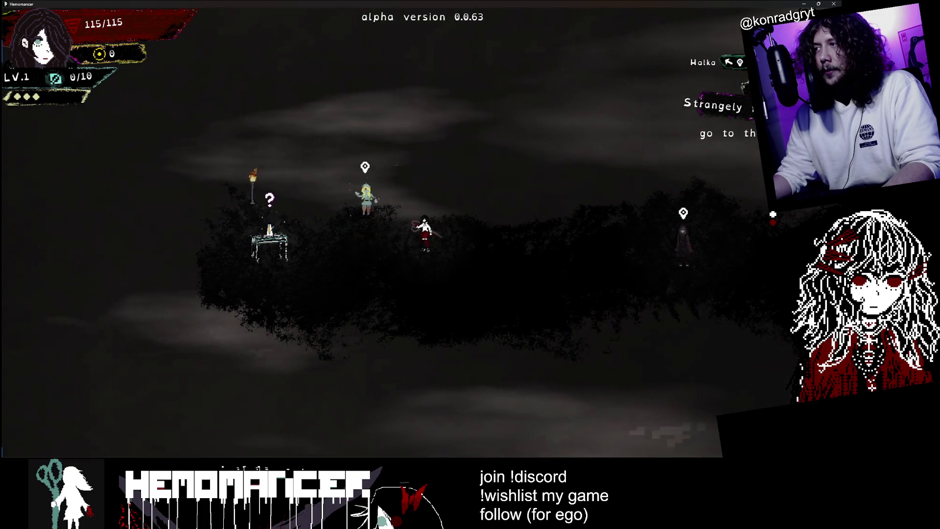
{"action": "key", "text": "a"}
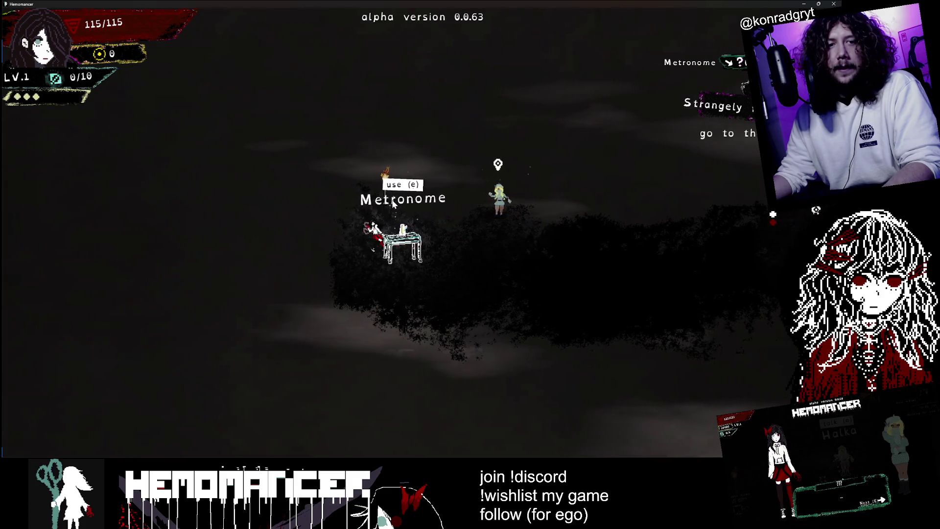
{"action": "key", "text": "e"}
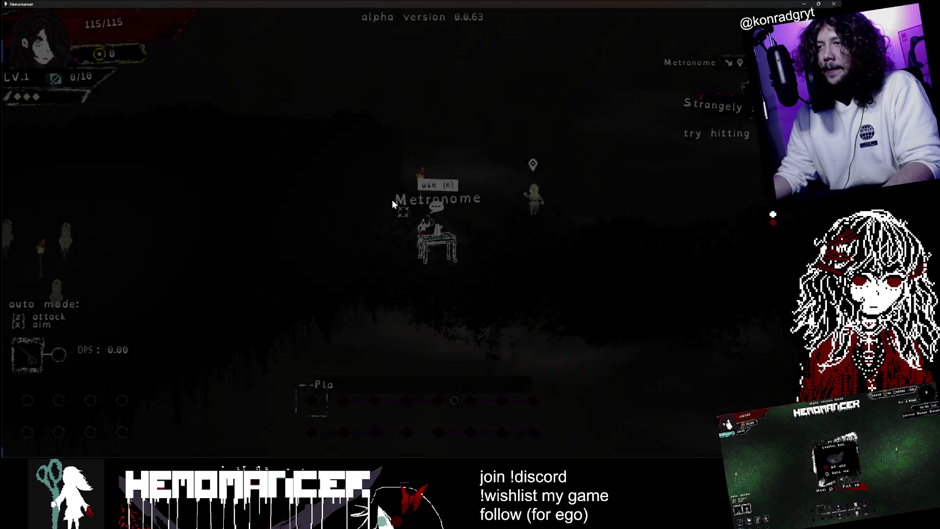
Step: Walk around the hub, then switch the game from fullscreen to a slightly enlarged window
{"action": "key", "text": "a"}
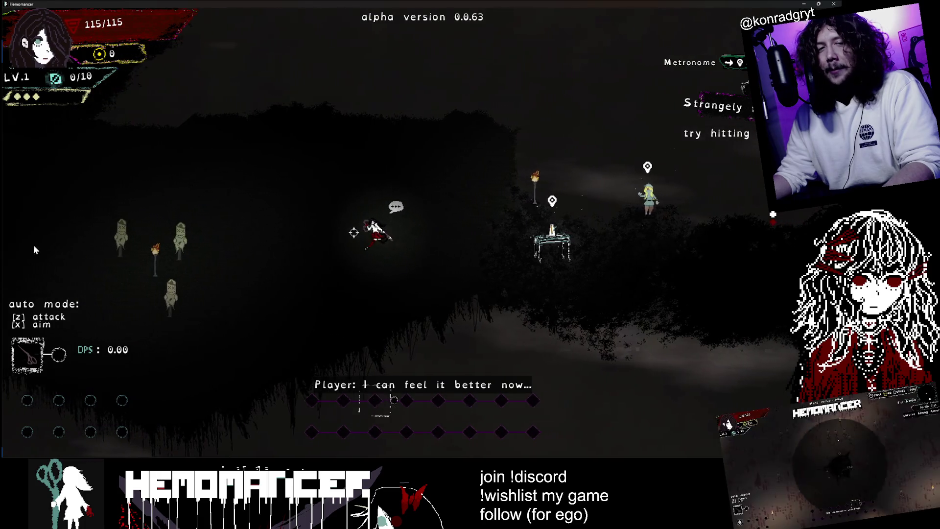
{"action": "key", "text": "a"}
{"action": "key", "text": "w"}
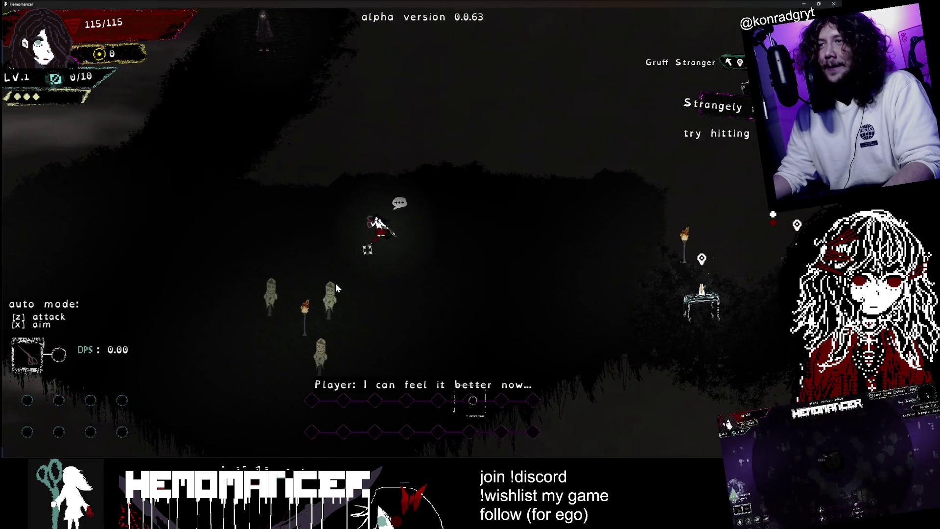
{"action": "key", "text": "d"}
{"action": "key", "text": "s"}
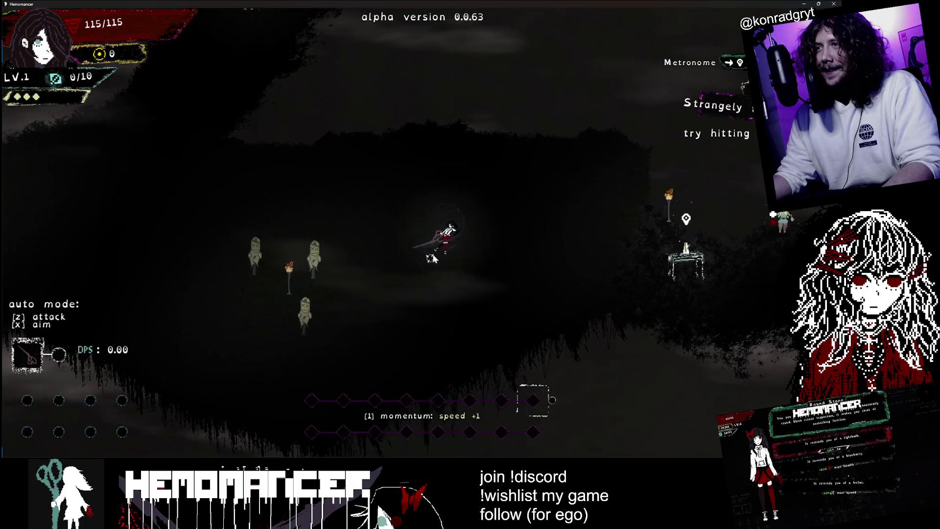
{"action": "key", "text": "d"}
{"action": "key", "text": "w"}
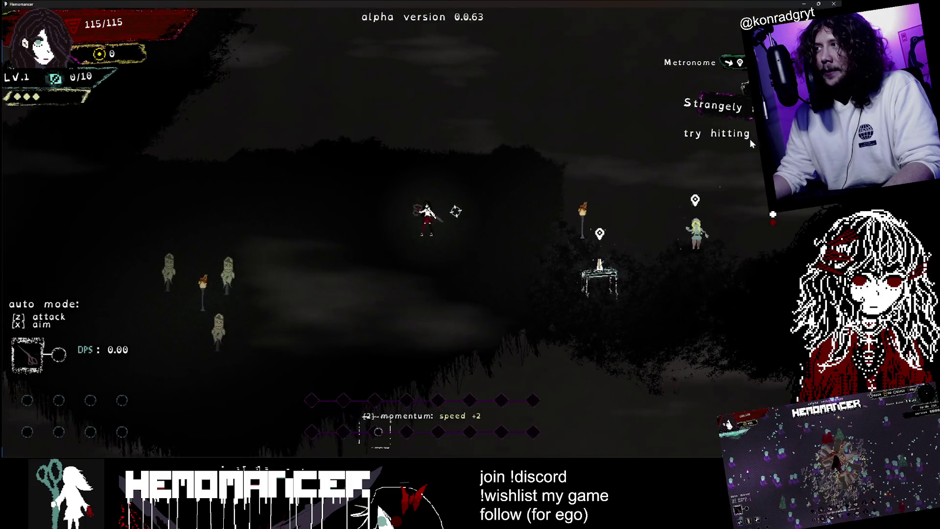
{"action": "mouse_move", "coordinate": [667, 3]}
{"action": "left_mouse_down"}
{"action": "mouse_move", "coordinate": [349, 38]}
{"action": "mouse_move", "coordinate": [184, 11]}
{"action": "left_mouse_up"}
{"action": "mouse_move", "coordinate": [224, 180]}
{"action": "left_mouse_down"}
{"action": "mouse_move", "coordinate": [688, 453]}
{"action": "mouse_move", "coordinate": [726, 435]}
{"action": "mouse_move", "coordinate": [754, 440]}
{"action": "left_mouse_up"}
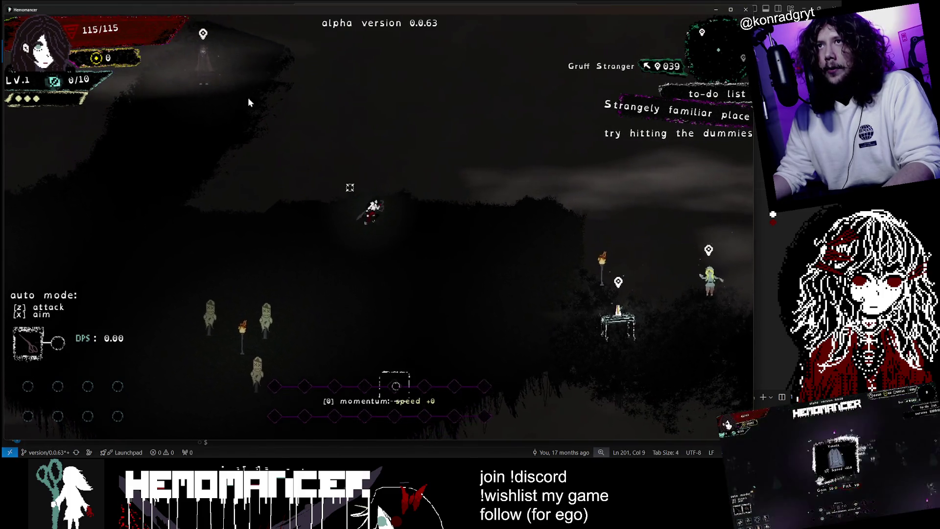
Step: Walk right to Halka and talk through her lines about the metronome being this place's heartbeat
{"action": "key", "text": "d"}
{"action": "key", "text": "s"}
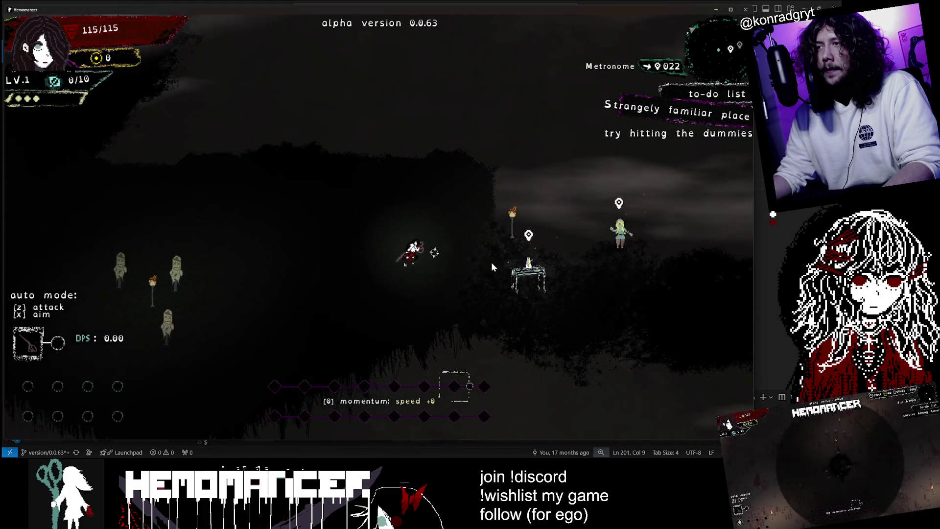
{"action": "key", "text": "d"}
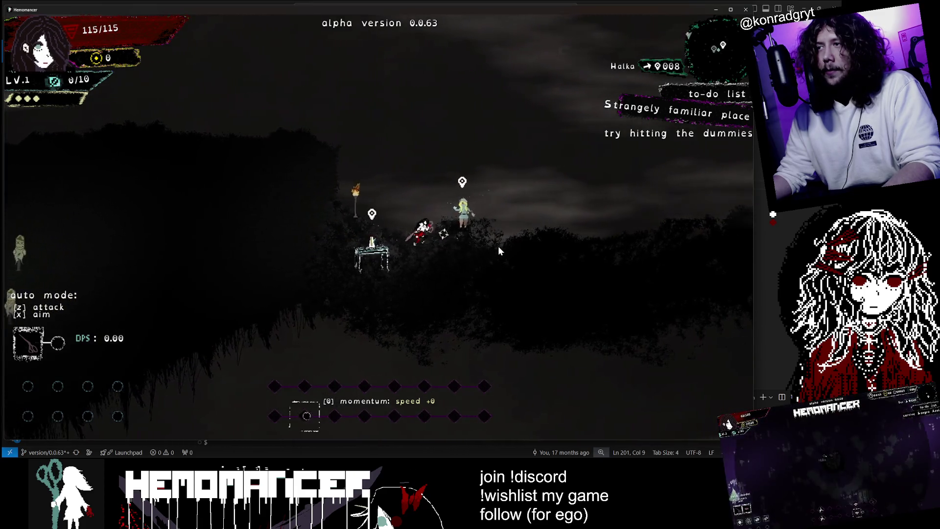
{"action": "key", "text": "e"}
{"action": "key", "text": "e"}
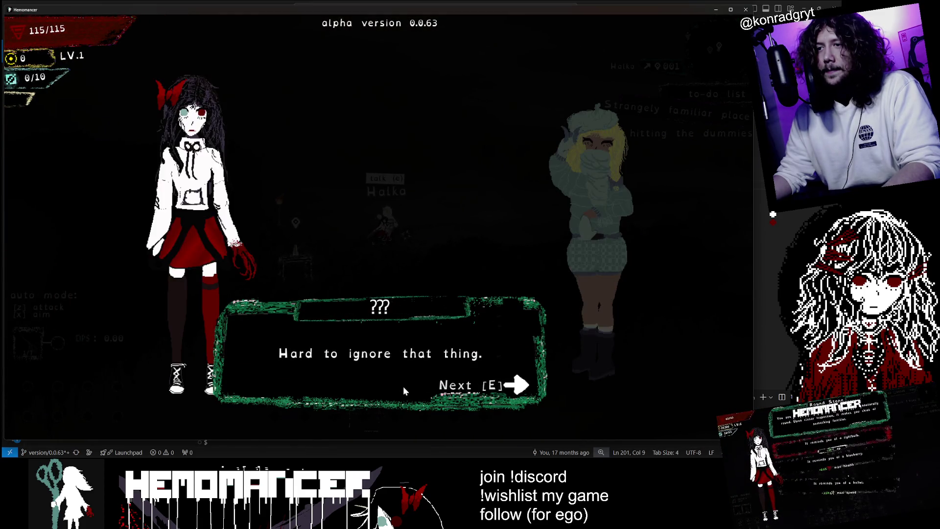
{"action": "key", "text": "e"}
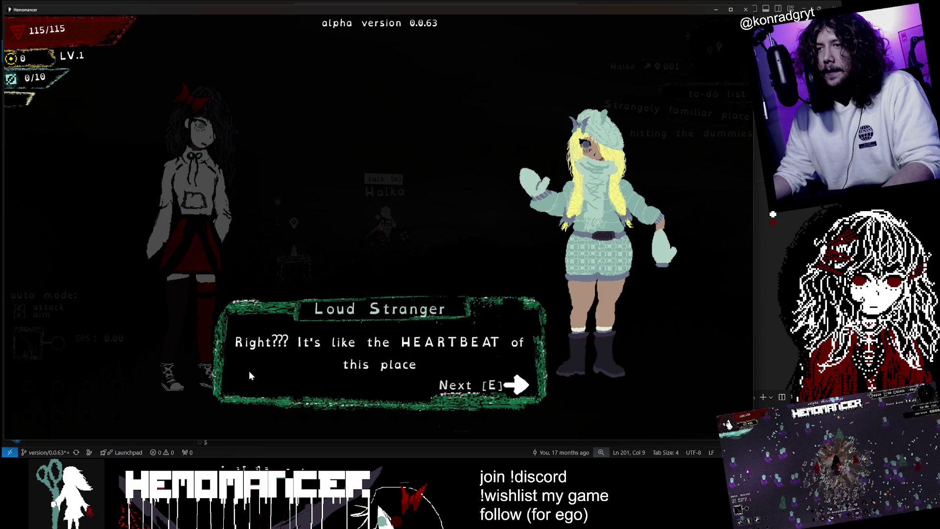
{"action": "key", "text": "e"}
{"action": "key", "text": "e"}
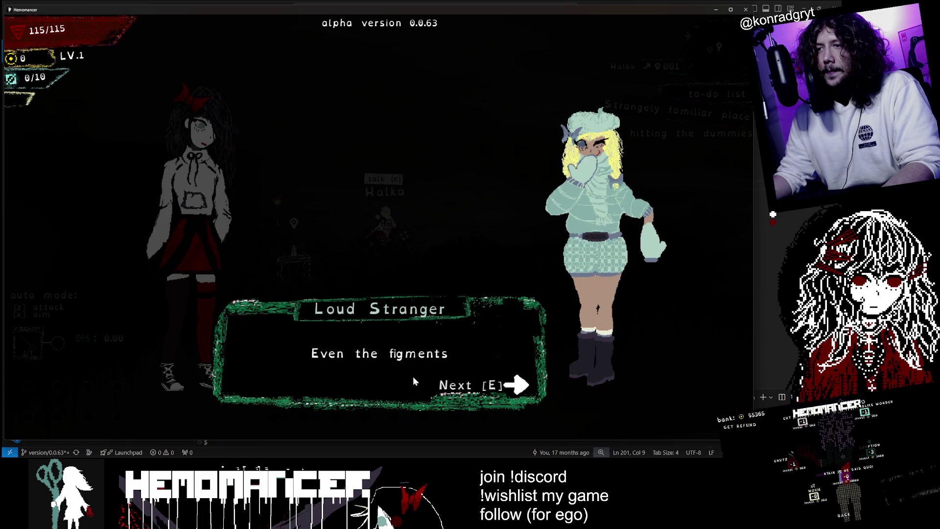
{"action": "key", "text": "e"}
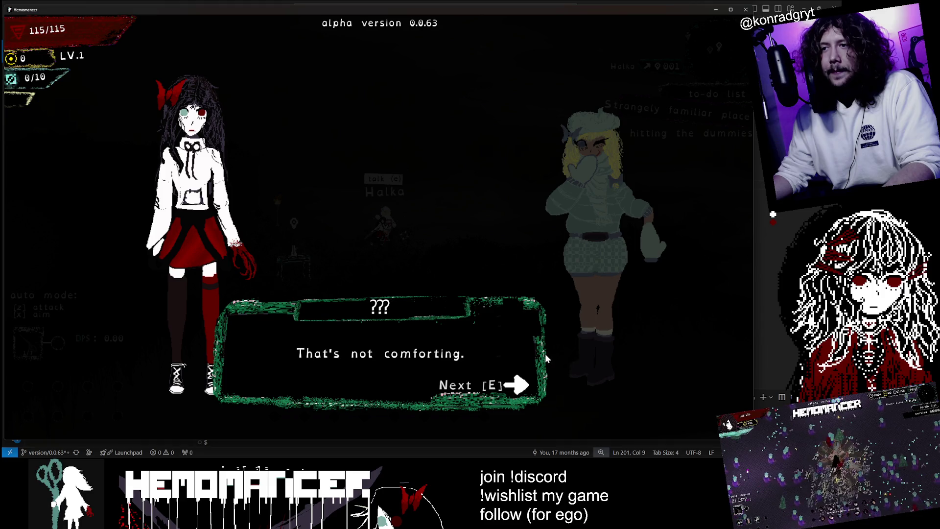
{"action": "key", "text": "e"}
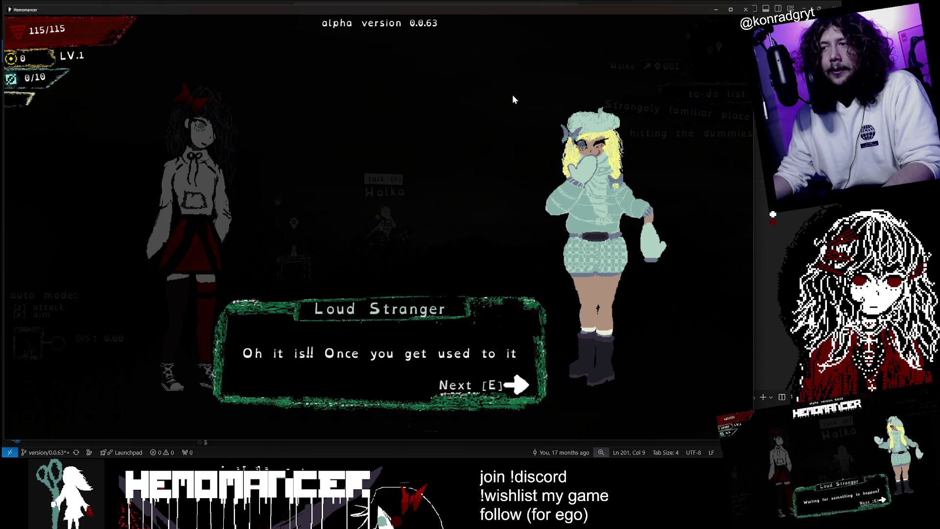
Step: Close the Loud Stranger dialogue and walk left and up to the Gruff Stranger
{"action": "key", "text": "e"}
{"action": "key", "text": "a"}
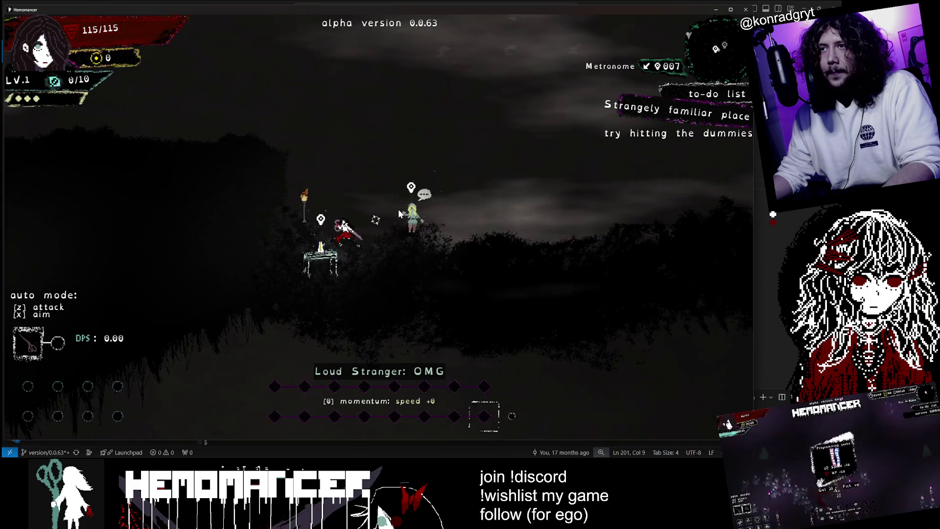
{"action": "key", "text": "a"}
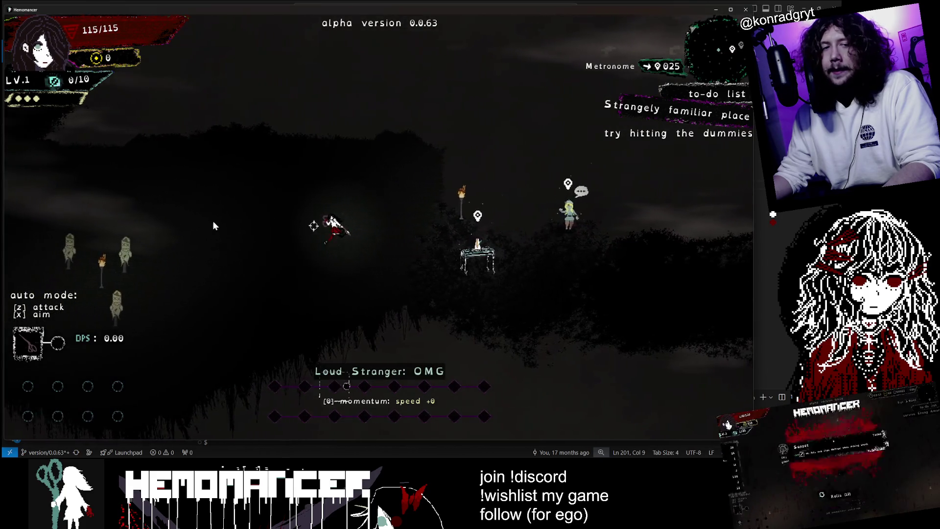
{"action": "key", "text": "a"}
{"action": "key", "text": "w"}
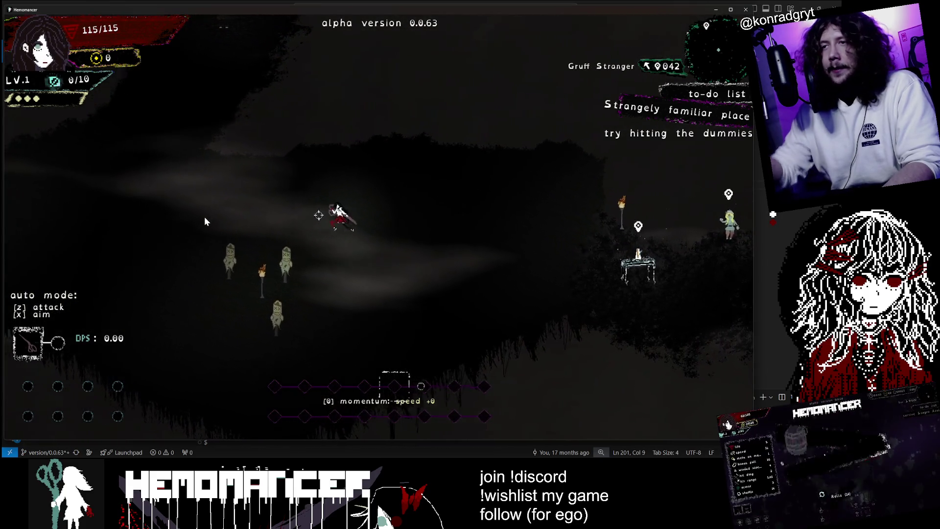
{"action": "key", "text": "w"}
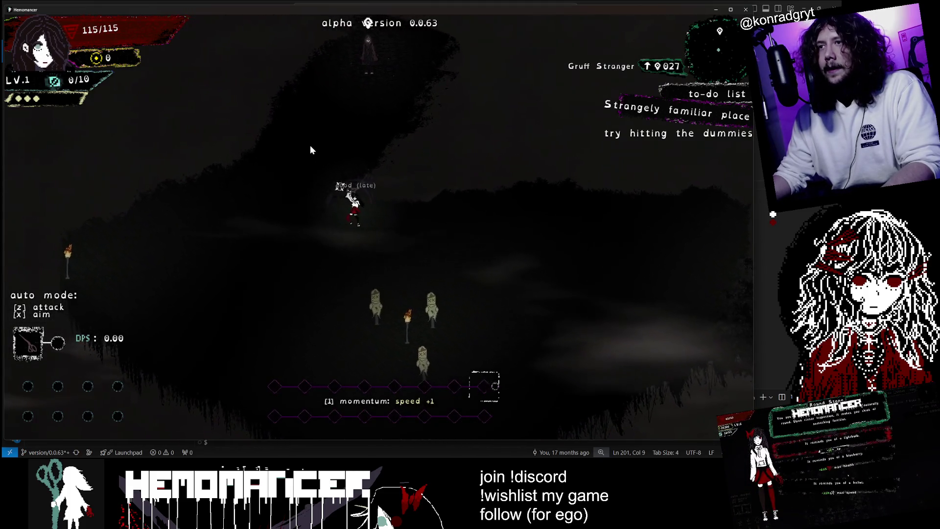
{"action": "key", "text": "w"}
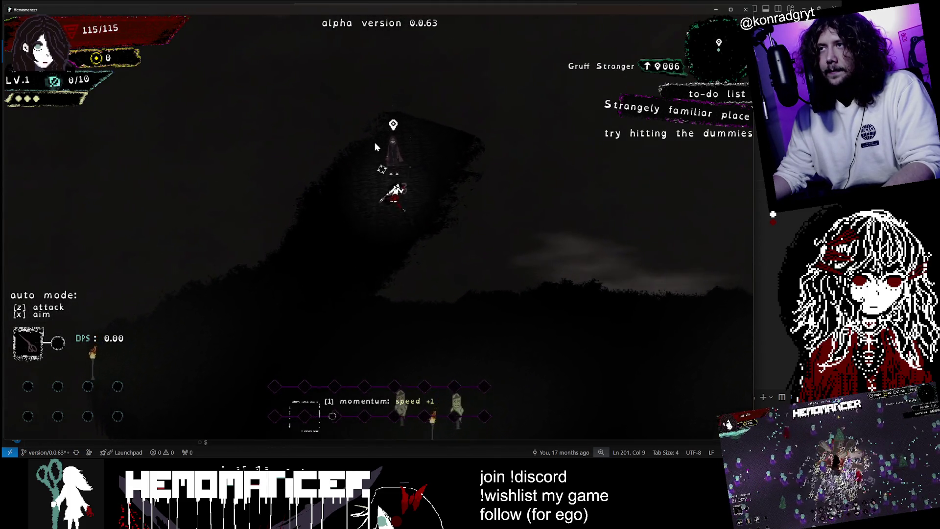
Step: Talk through the Gruff Stranger's lines until he advises hitting the dummies on the beat
{"action": "key", "text": "e"}
{"action": "key", "text": "e"}
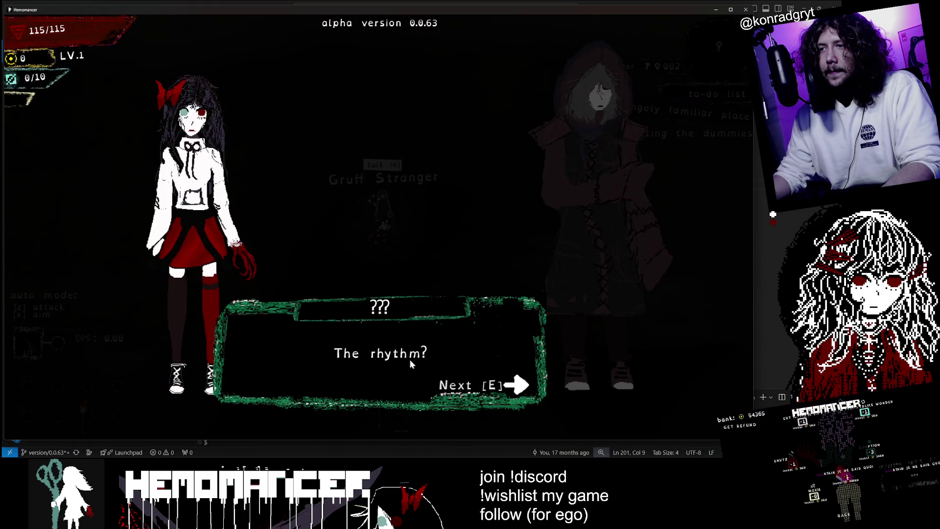
{"action": "key", "text": "e"}
{"action": "key", "text": "e"}
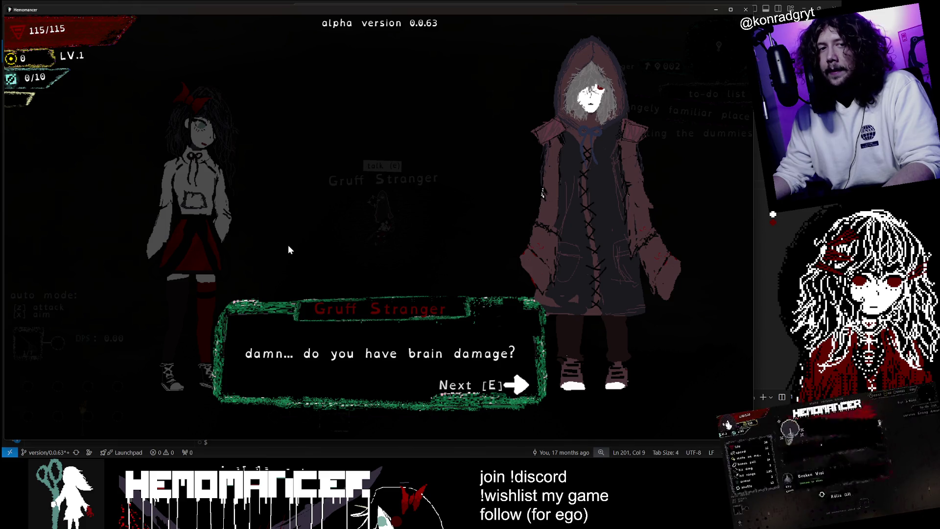
{"action": "key", "text": "e"}
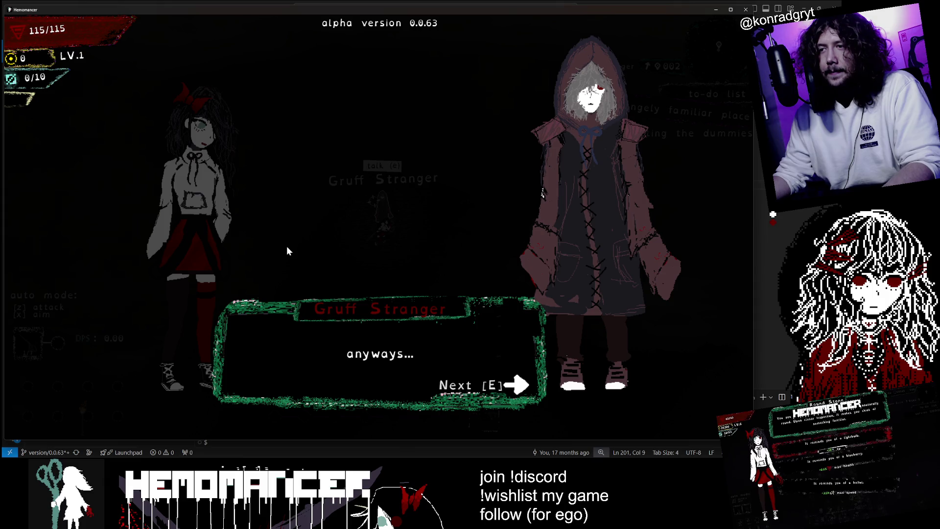
{"action": "key", "text": "e"}
{"action": "key", "text": "e"}
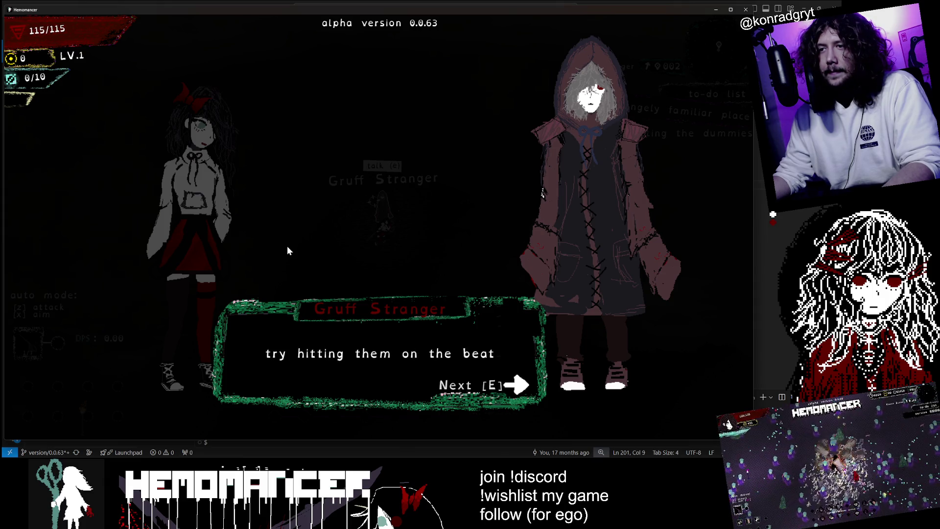
{"action": "key", "text": "e"}
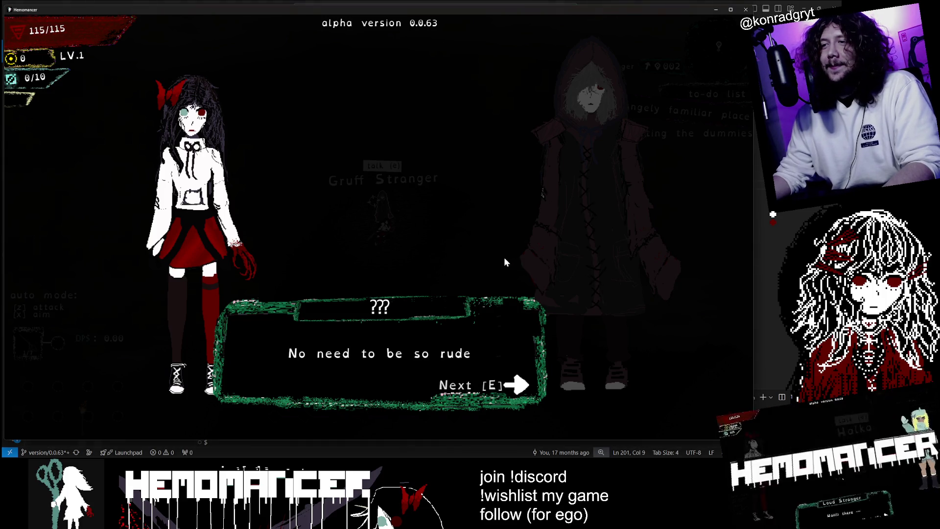
Step: Close the Gruff Stranger dialogue, walk down to the training dummies and hit them
{"action": "key", "text": "e"}
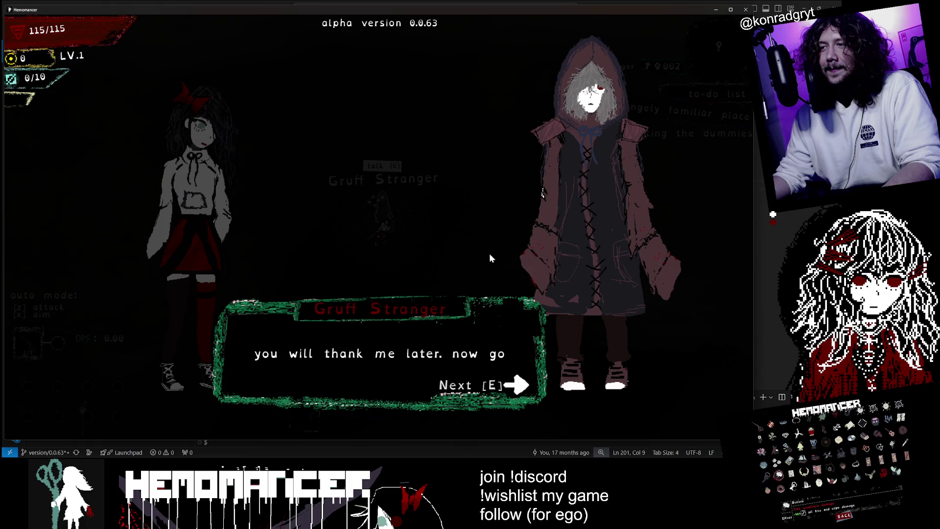
{"action": "key", "text": "e"}
{"action": "key", "text": "s"}
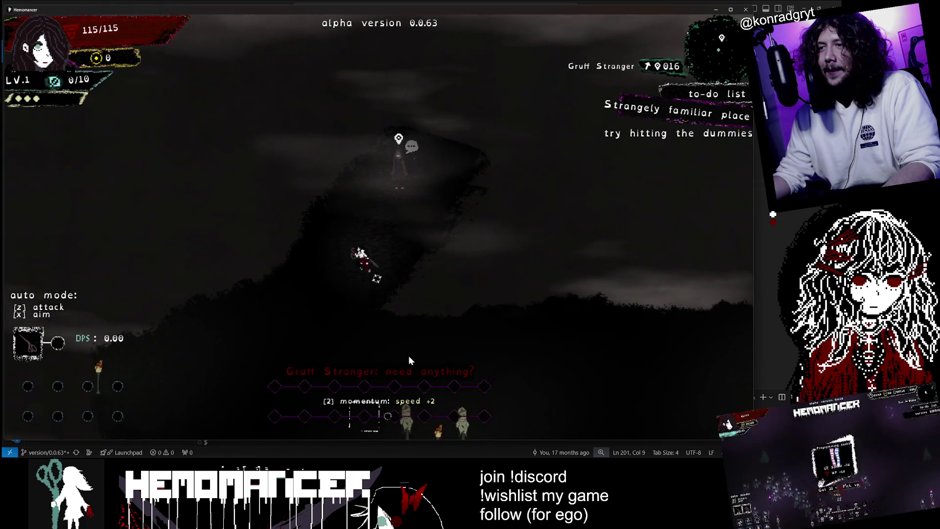
{"action": "left_click", "coordinate": [408, 335]}
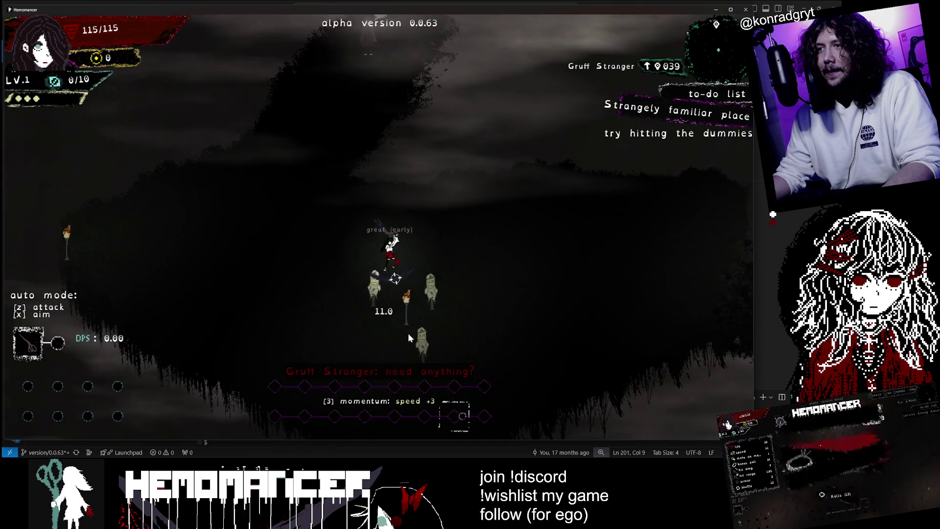
Step: Move the character around the hub, heading left and up toward the Gruff Stranger
{"action": "key", "text": "d"}
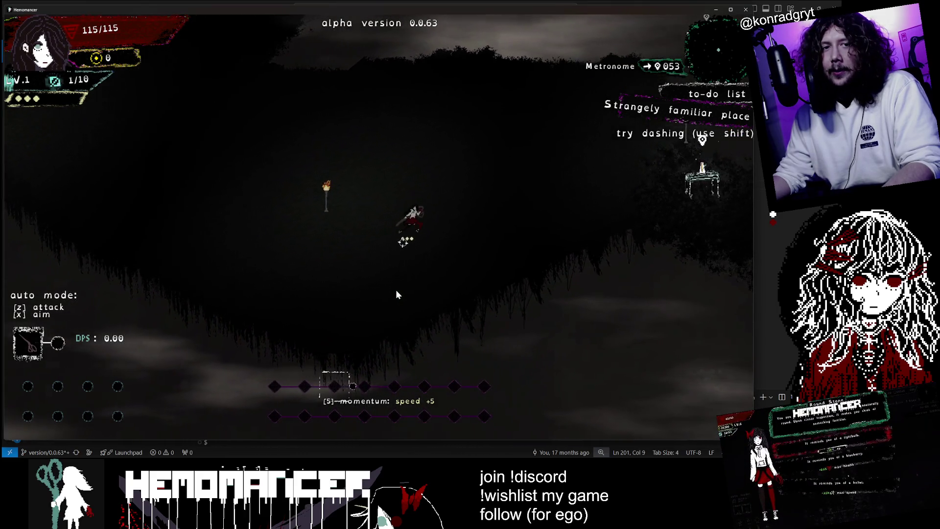
{"action": "key", "text": "w"}
{"action": "key", "text": "d"}
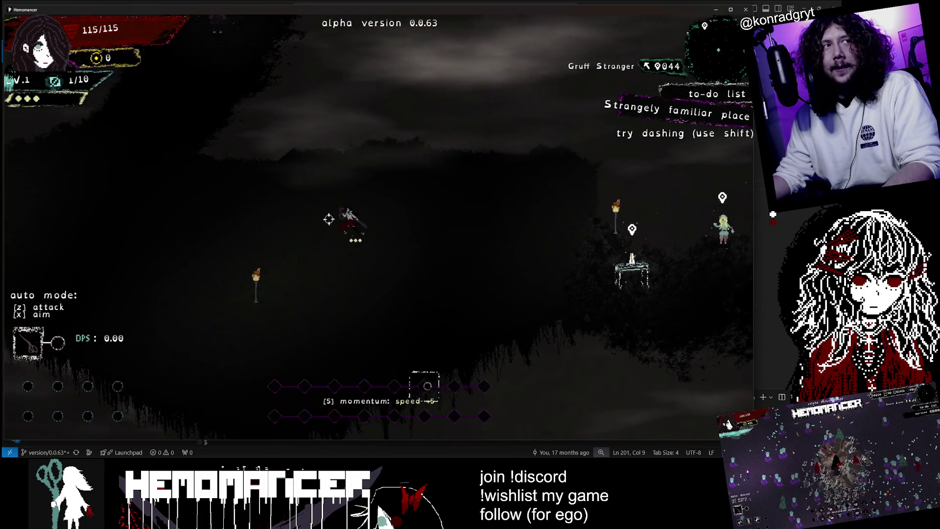
{"action": "key", "text": "w"}
{"action": "key", "text": "a"}
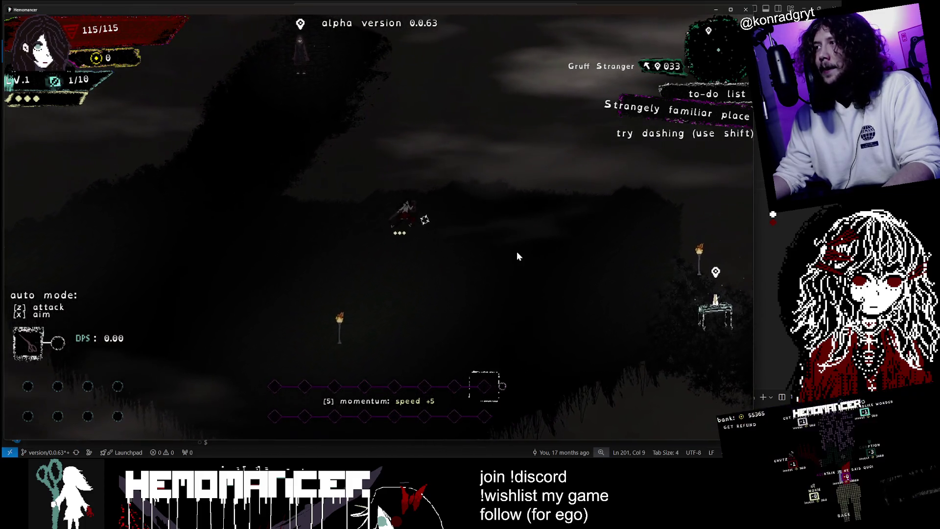
{"action": "key", "text": "d"}
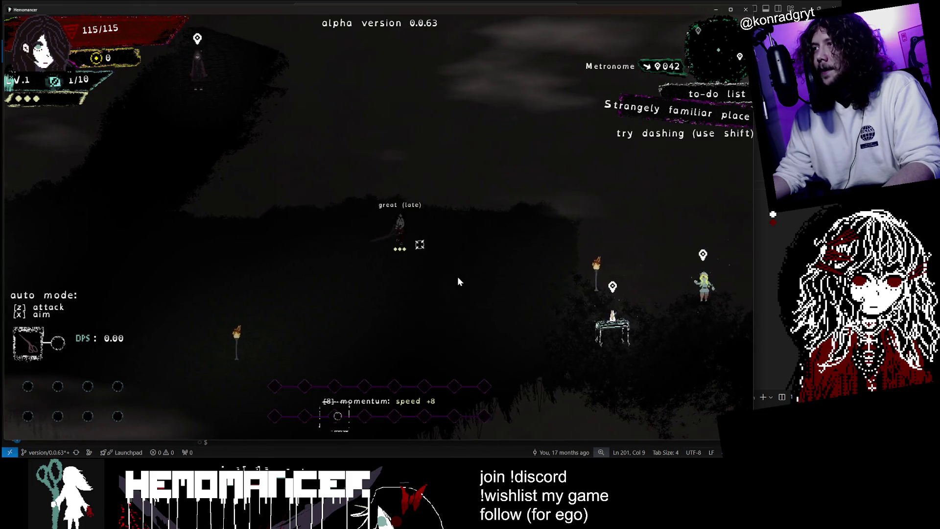
{"action": "key", "text": "d"}
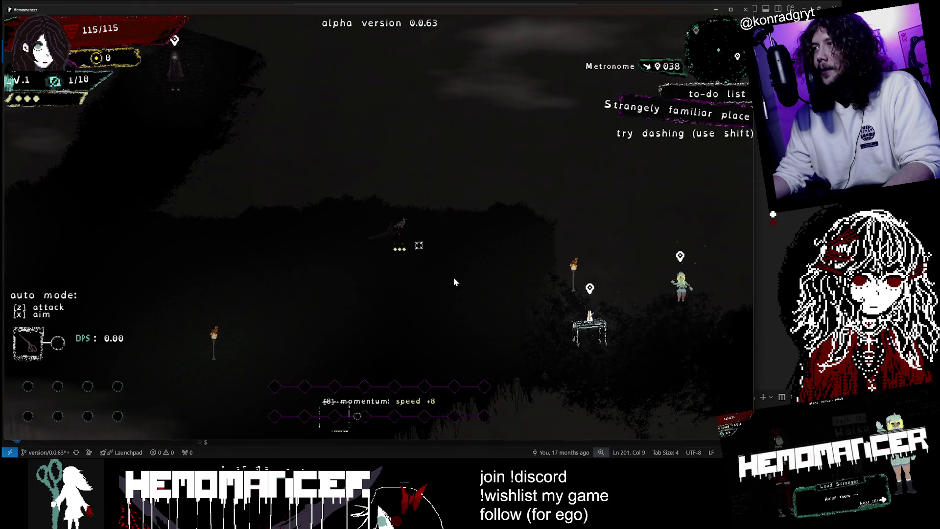
{"action": "key", "text": "s"}
{"action": "key", "text": "a"}
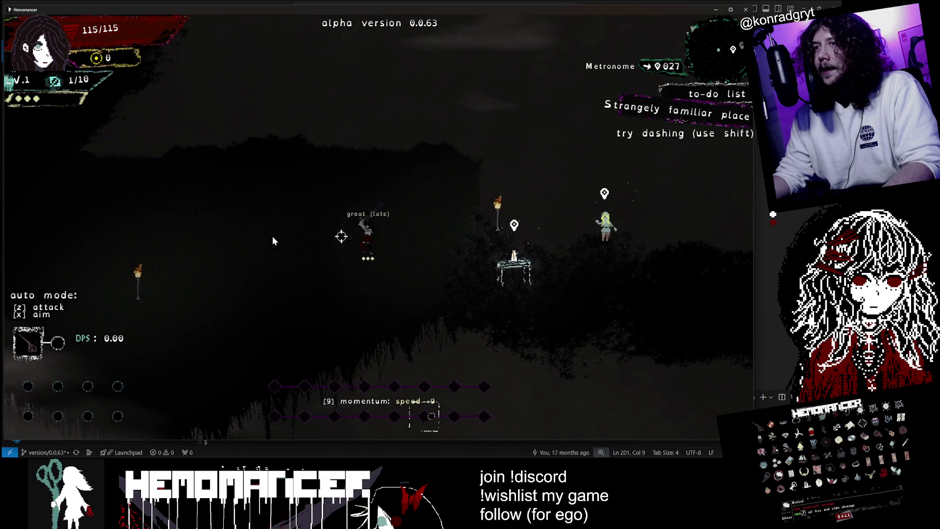
{"action": "key", "text": "a"}
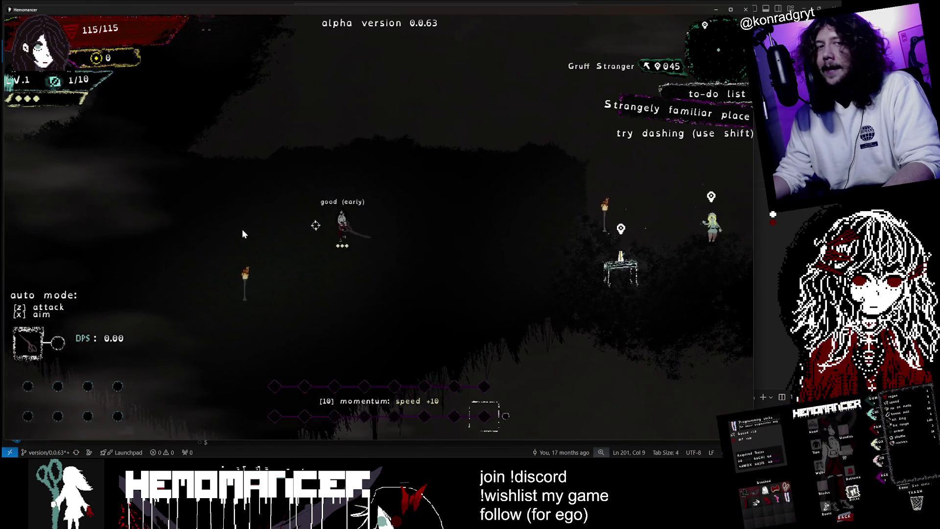
{"action": "key", "text": "a"}
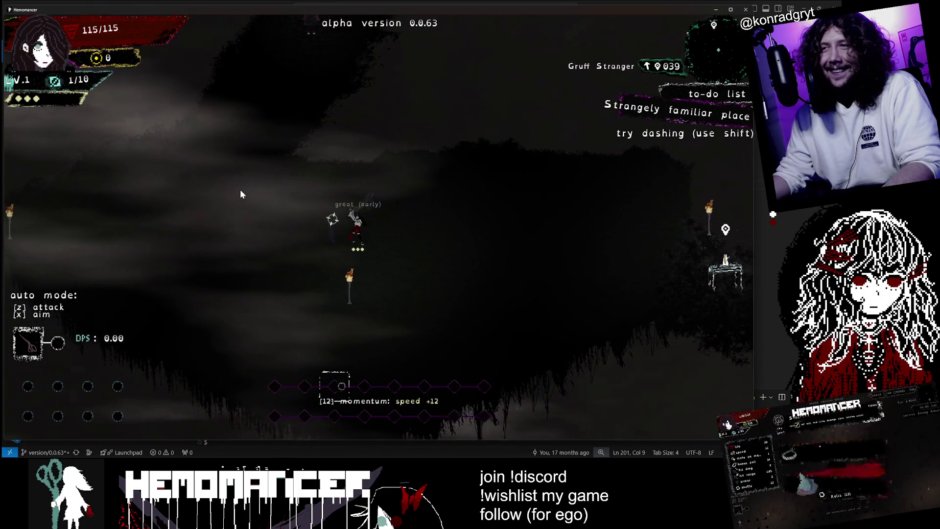
{"action": "key", "text": "a"}
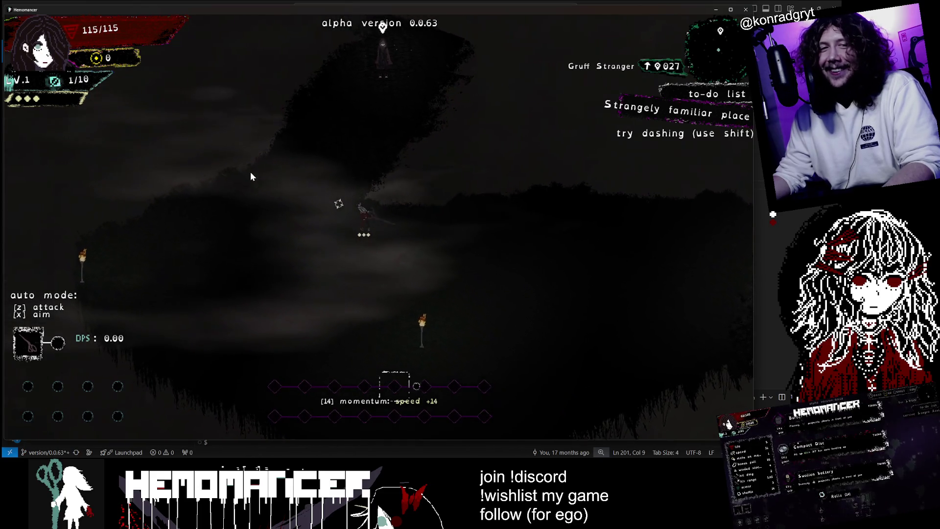
Step: Walk back right and down to the Metronome table beside the Loud Stranger
{"action": "key", "text": "d"}
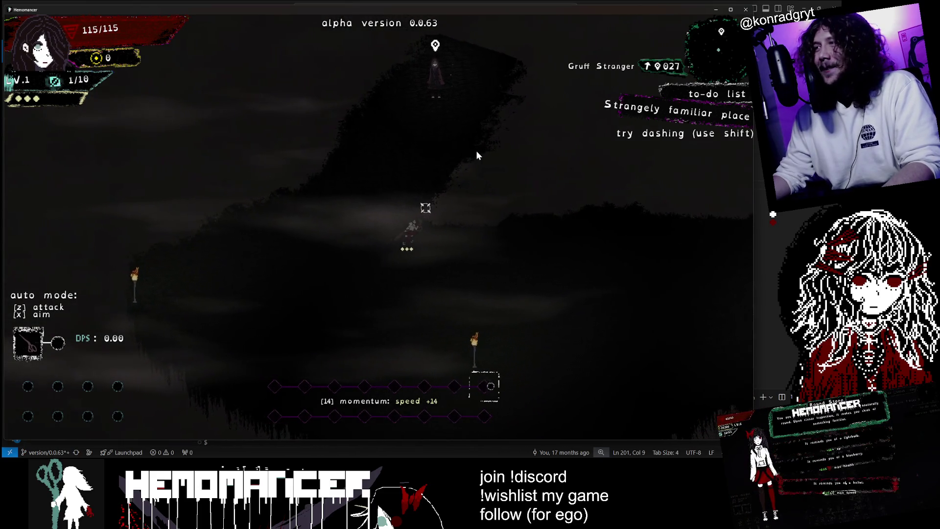
{"action": "key", "text": "d"}
{"action": "key", "text": "s"}
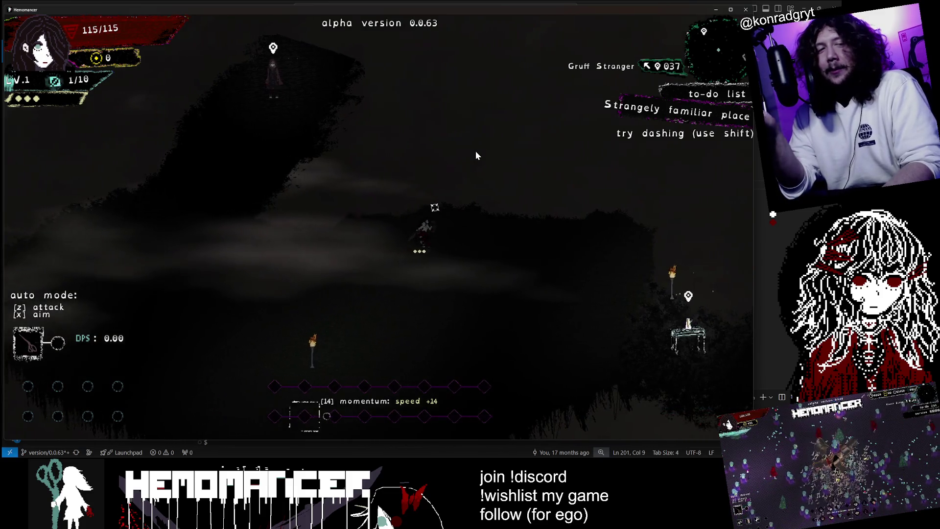
{"action": "key", "text": "d"}
{"action": "key", "text": "s"}
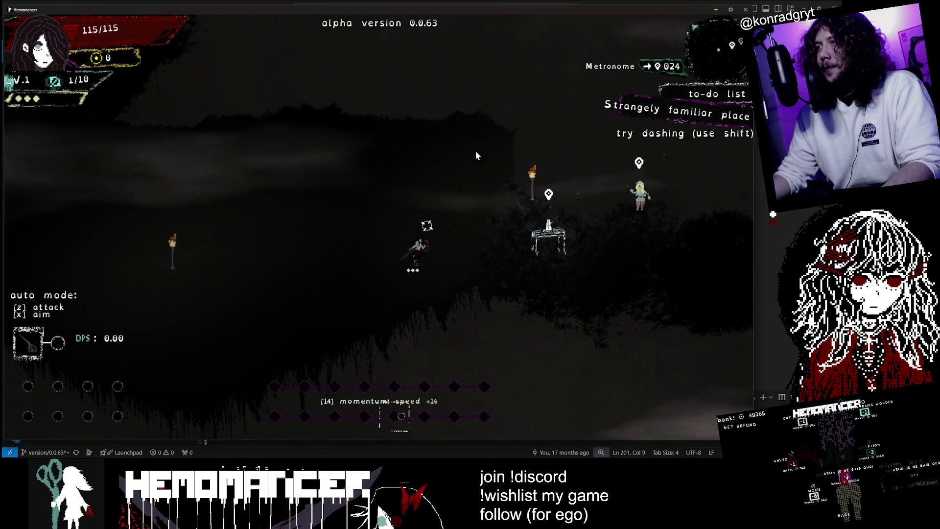
{"action": "key", "text": "d"}
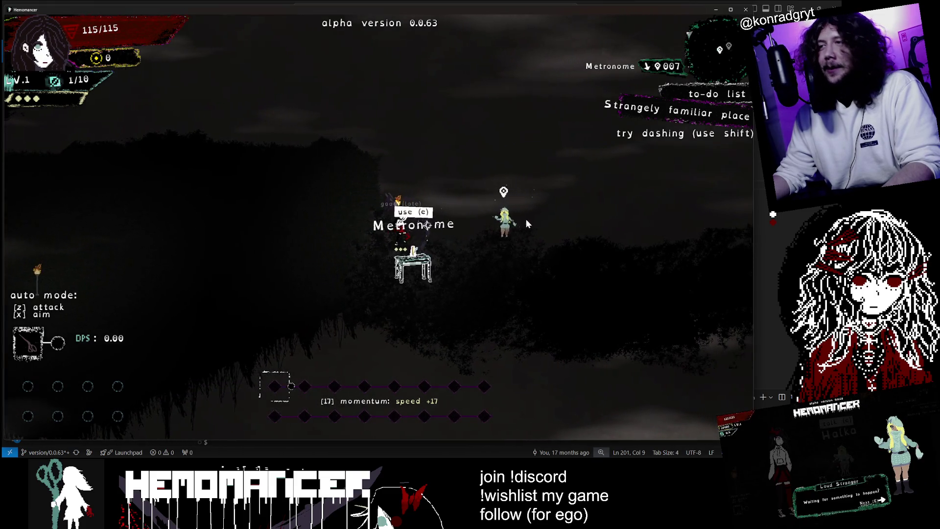
{"action": "key", "text": "d"}
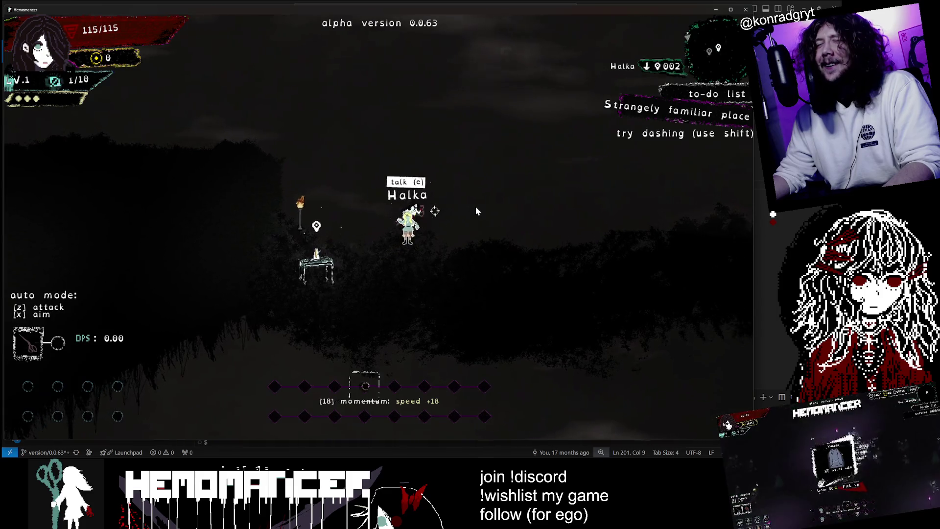
Step: Talk through the Loud Stranger's short 'You're getting better!' conversation until play resumes
{"action": "key", "text": "e"}
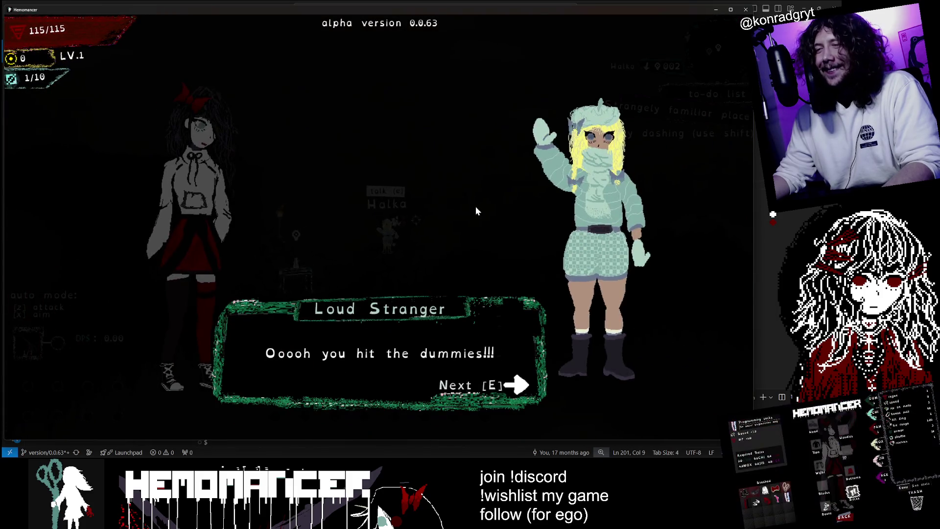
{"action": "key", "text": "e"}
{"action": "key", "text": "e"}
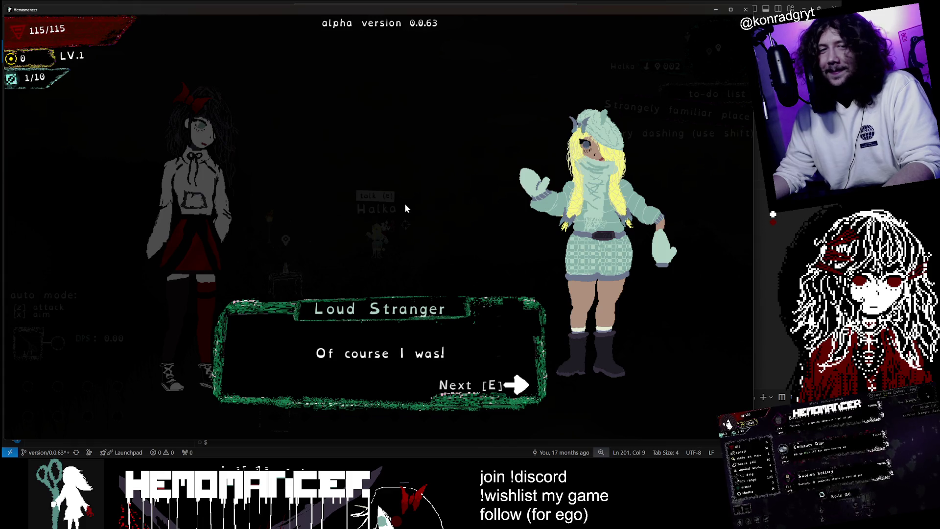
{"action": "key", "text": "e"}
{"action": "key", "text": "e"}
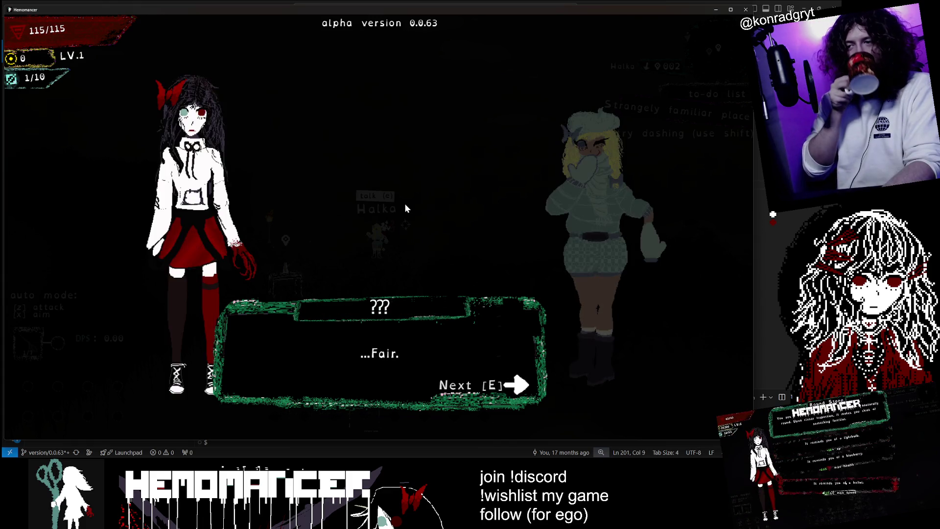
{"action": "key", "text": "e"}
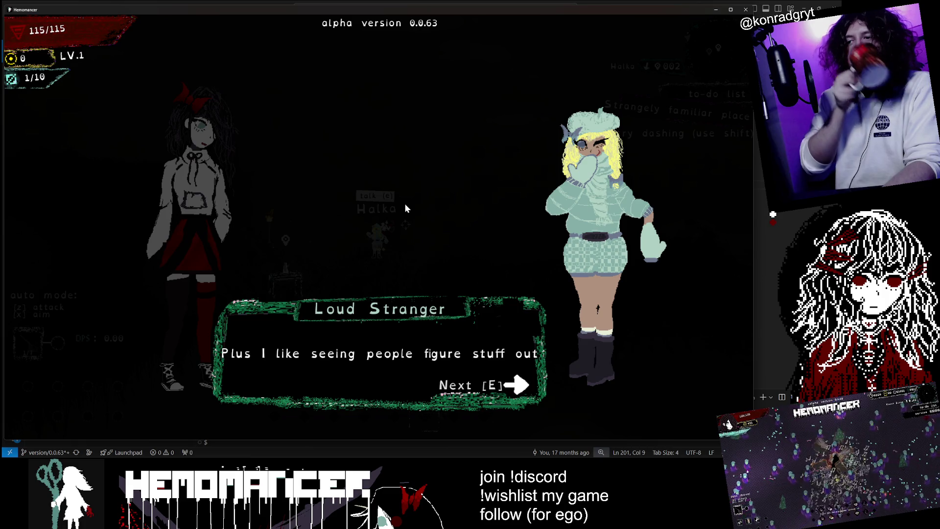
Step: Close the Loud Stranger chat, walk left and up to the Gruff Stranger, and start talking
{"action": "key", "text": "e"}
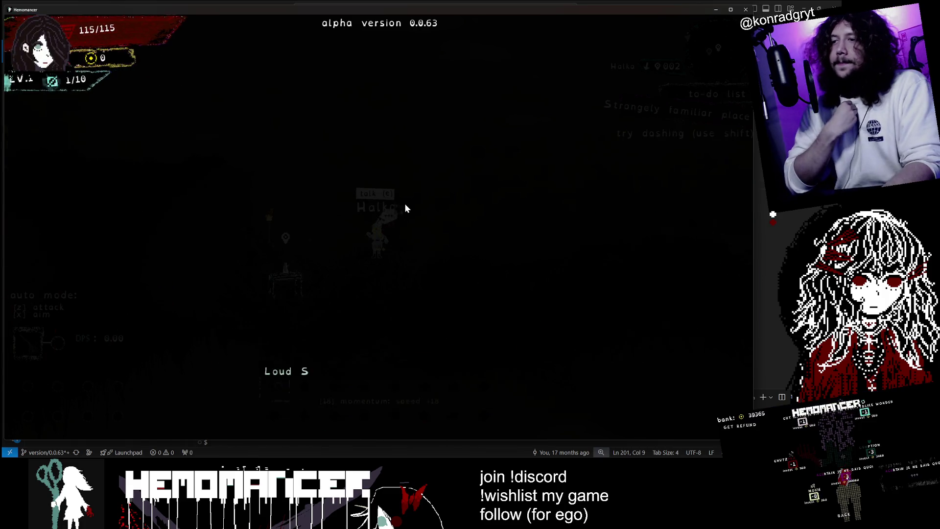
{"action": "key", "text": "a"}
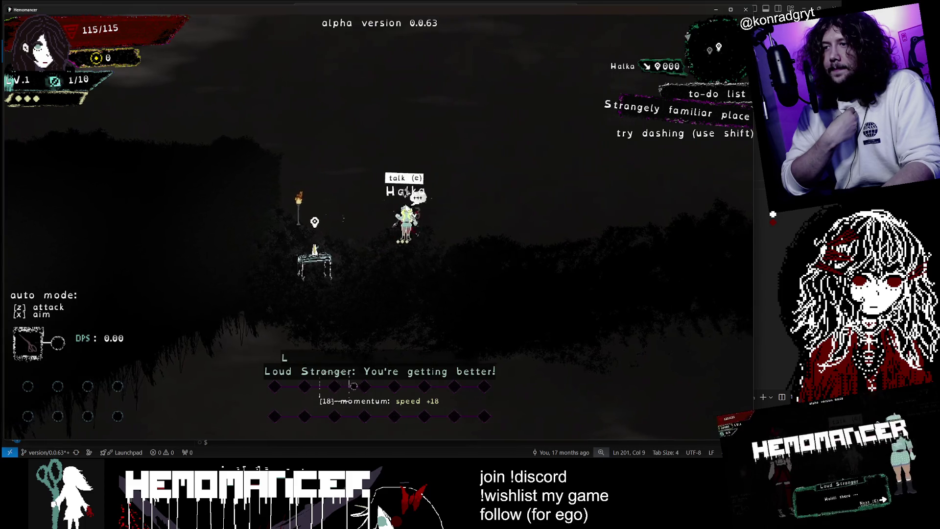
{"action": "key", "text": "a"}
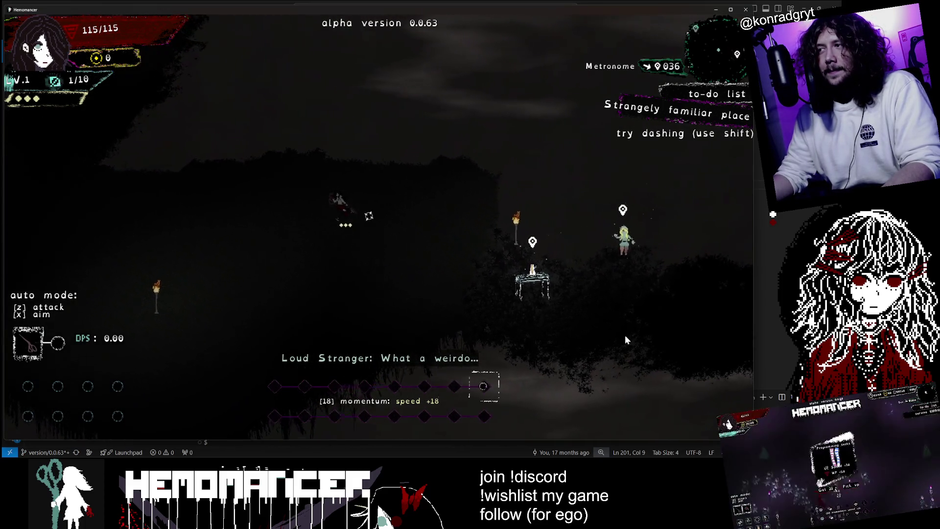
{"action": "key", "text": "a"}
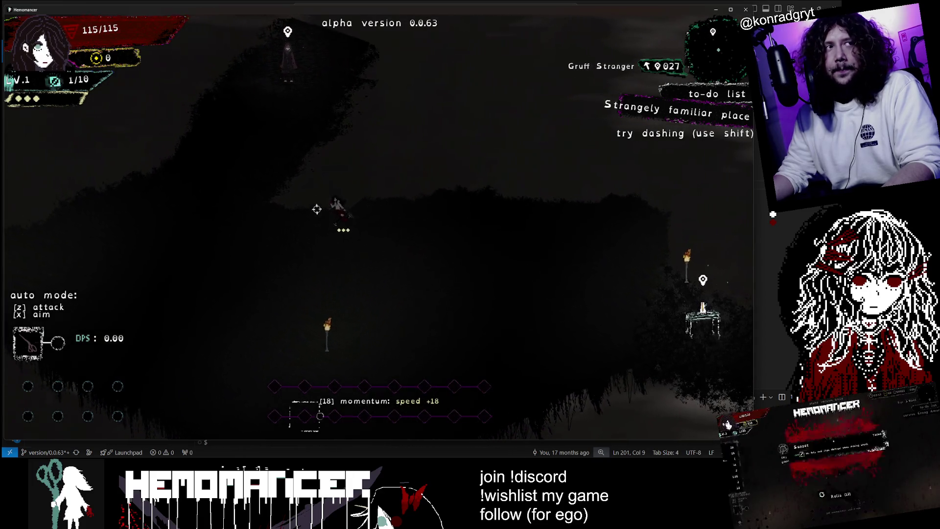
{"action": "key", "text": "a"}
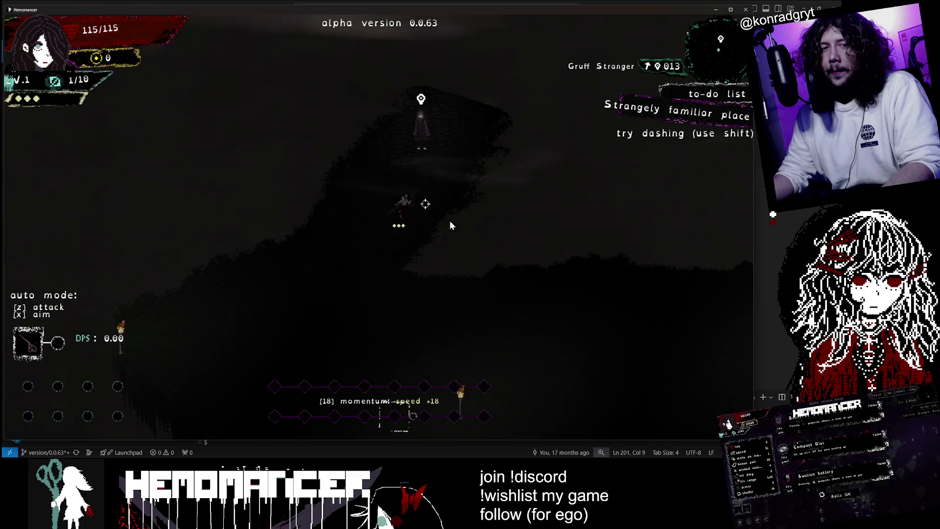
{"action": "key", "text": "w"}
{"action": "key", "text": "e"}
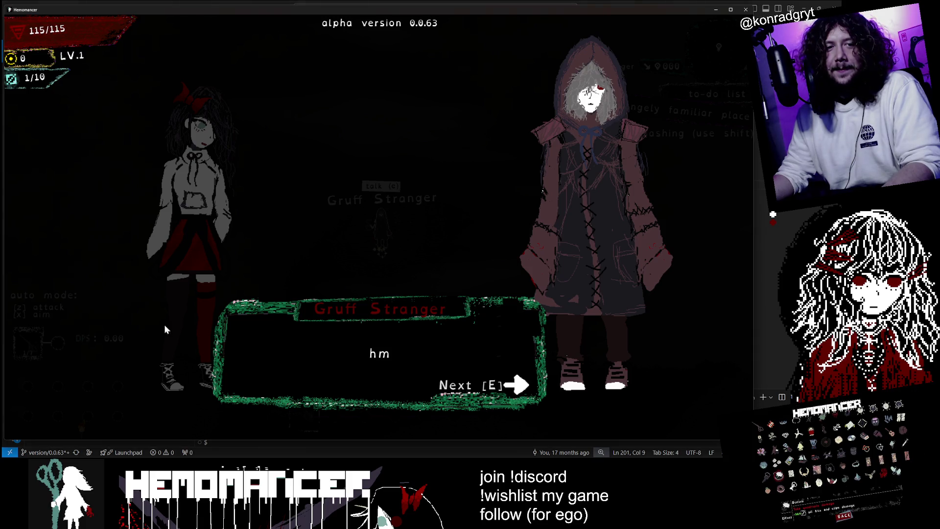
Step: Advance the Gruff Stranger's dashing explanation to his line 'it is just how it works in here'
{"action": "key", "text": "e"}
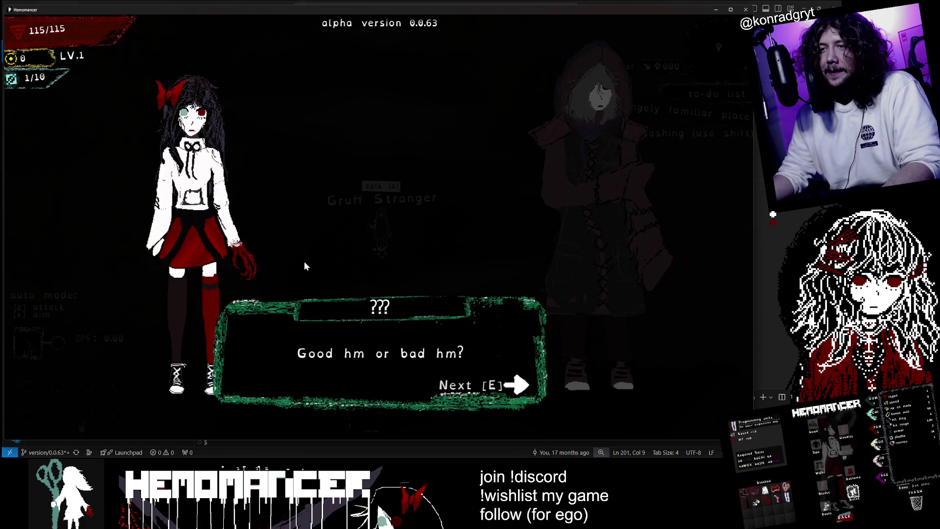
{"action": "key", "text": "e"}
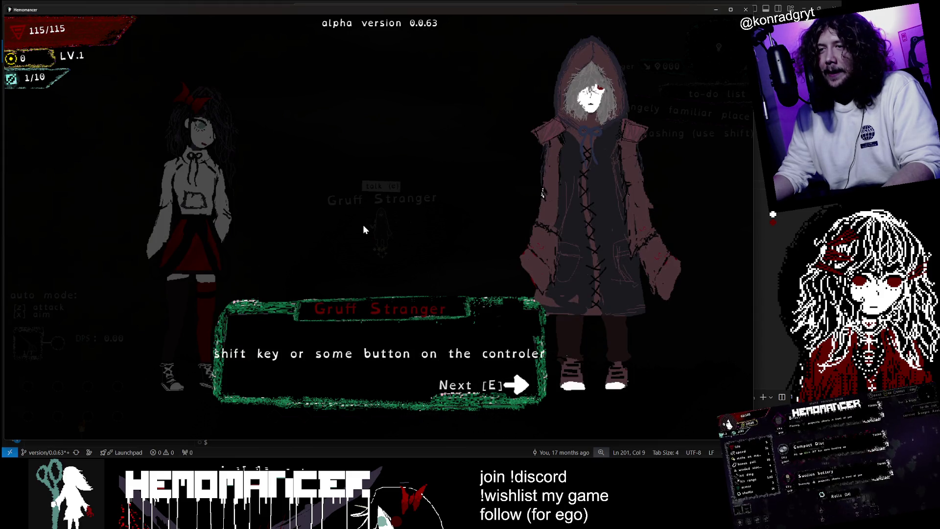
{"action": "key", "text": "e"}
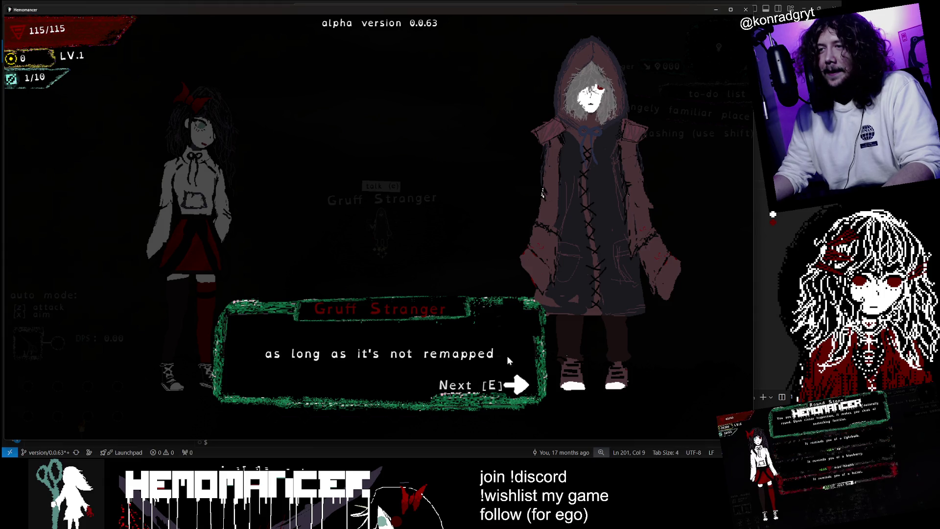
{"action": "key", "text": "e"}
{"action": "key", "text": "e"}
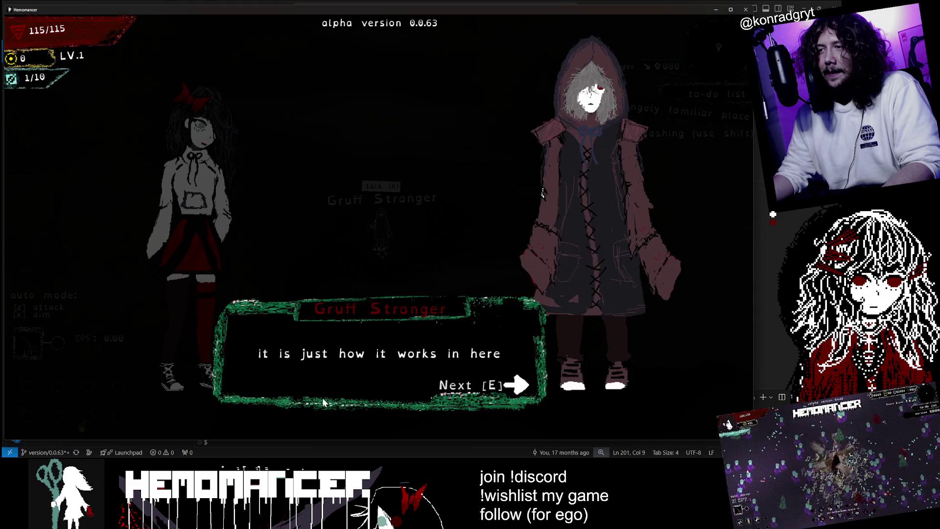
{"action": "key", "text": "e"}
{"action": "key", "text": "e"}
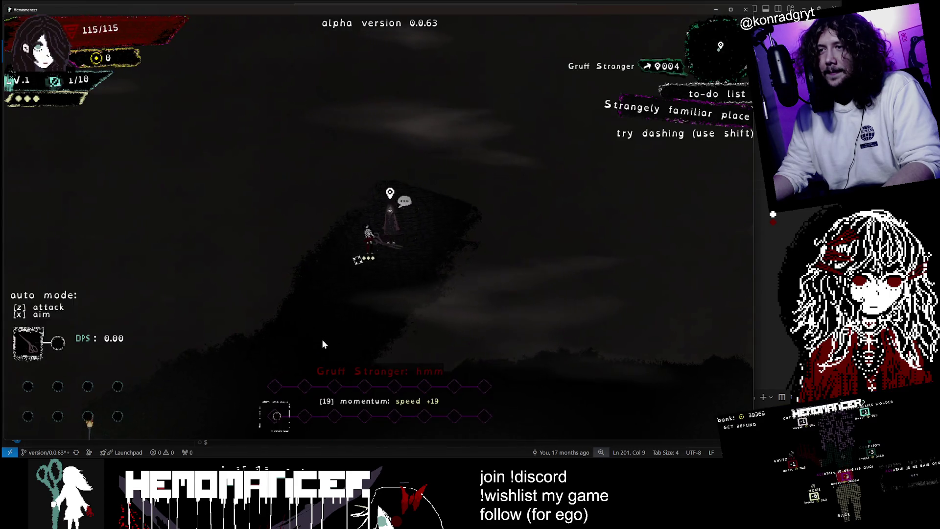
Step: Walk the character up and right past the Gruff Stranger toward the Vanity and Bookstand
{"action": "key", "text": "shift"}
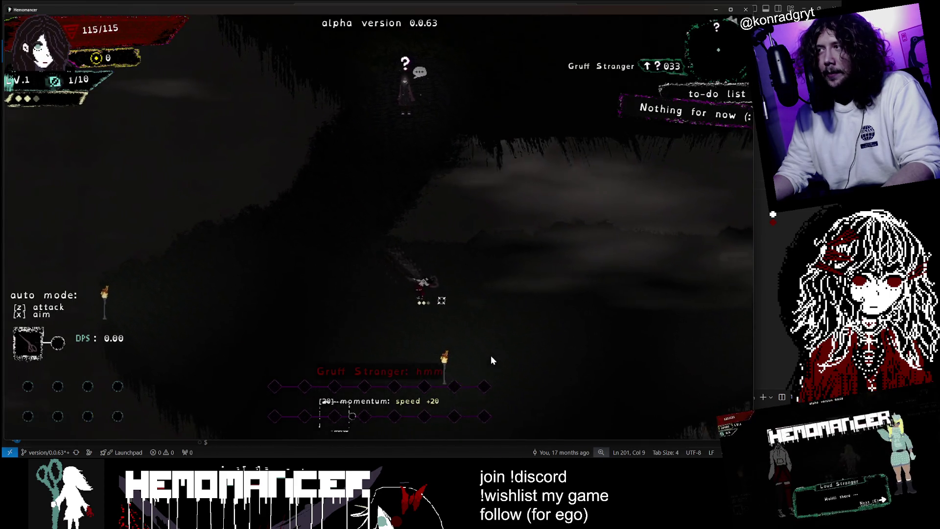
{"action": "key", "text": "w"}
{"action": "key", "text": "d"}
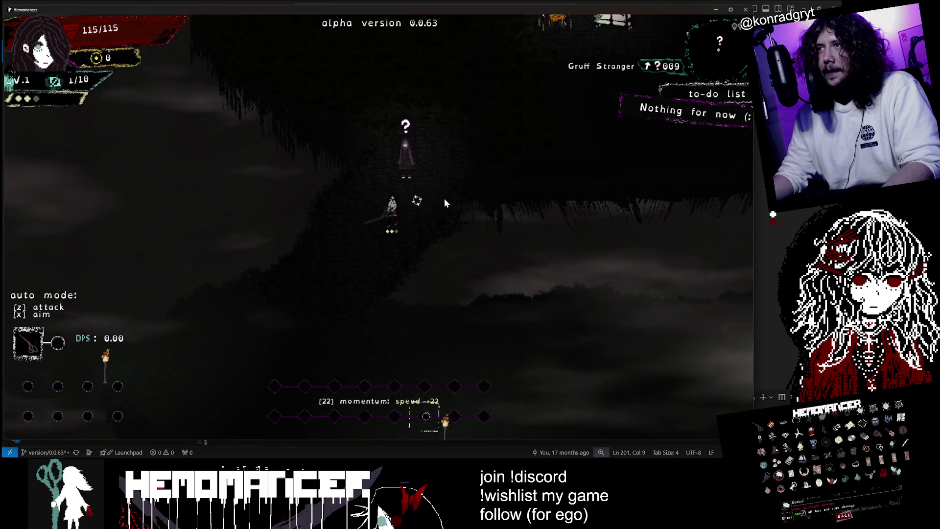
{"action": "key", "text": "w"}
{"action": "key", "text": "d"}
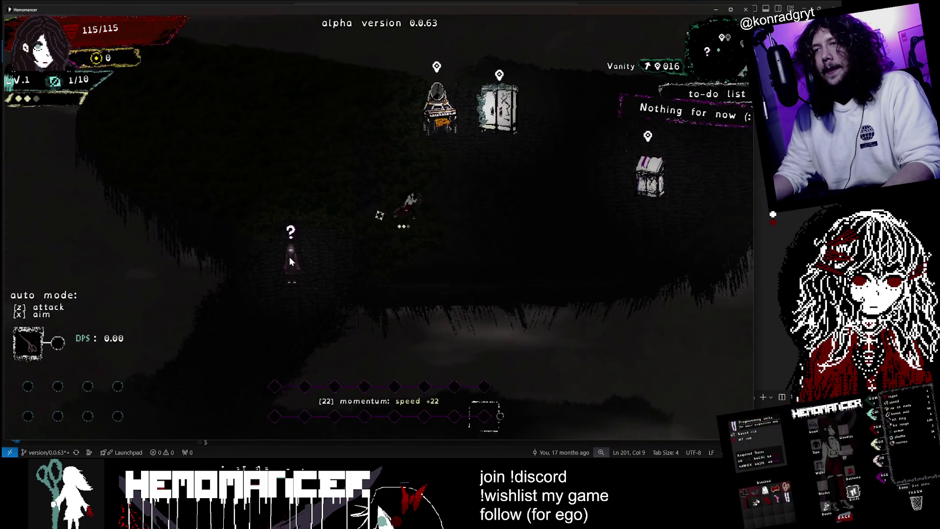
{"action": "key", "text": "d"}
{"action": "key", "text": "w"}
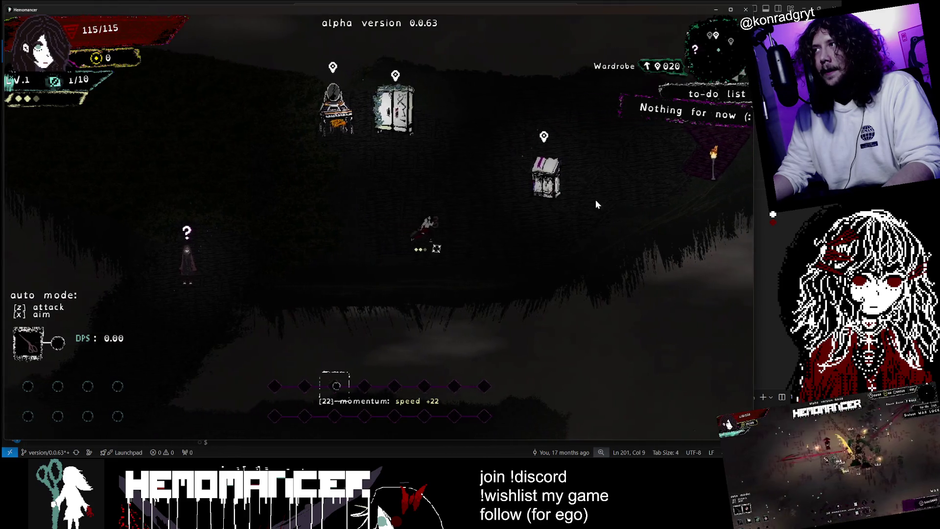
{"action": "key", "text": "w"}
{"action": "key", "text": "d"}
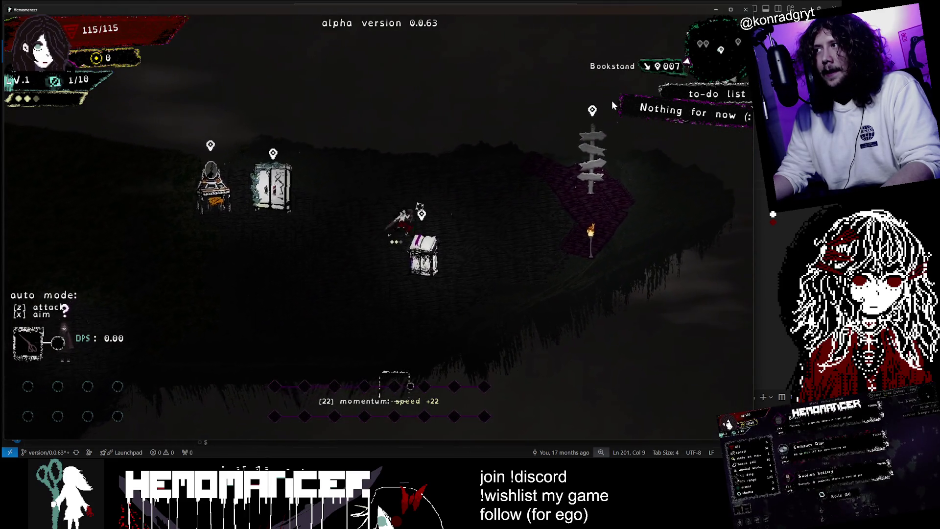
Step: Walk back down and left past the Wardrobe toward the Gruff Stranger
{"action": "key", "text": "a"}
{"action": "key", "text": "s"}
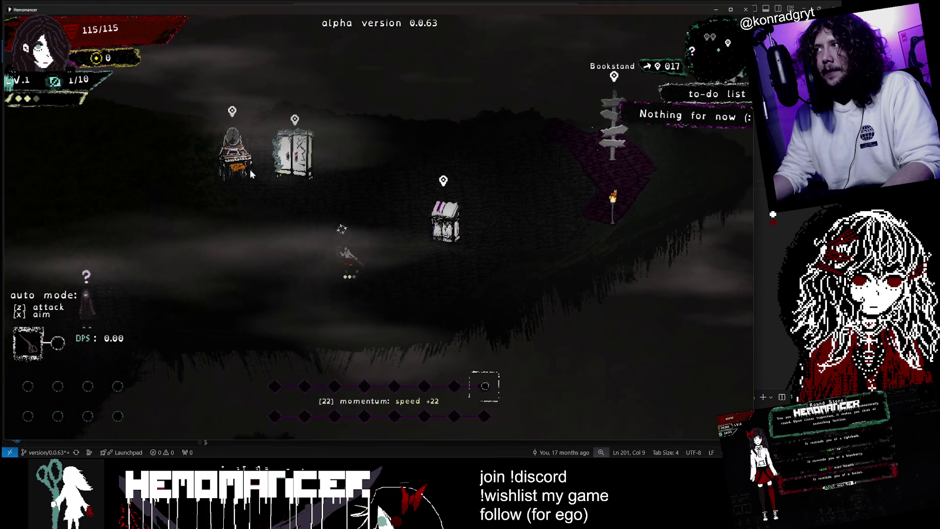
{"action": "key", "text": "a"}
{"action": "key", "text": "s"}
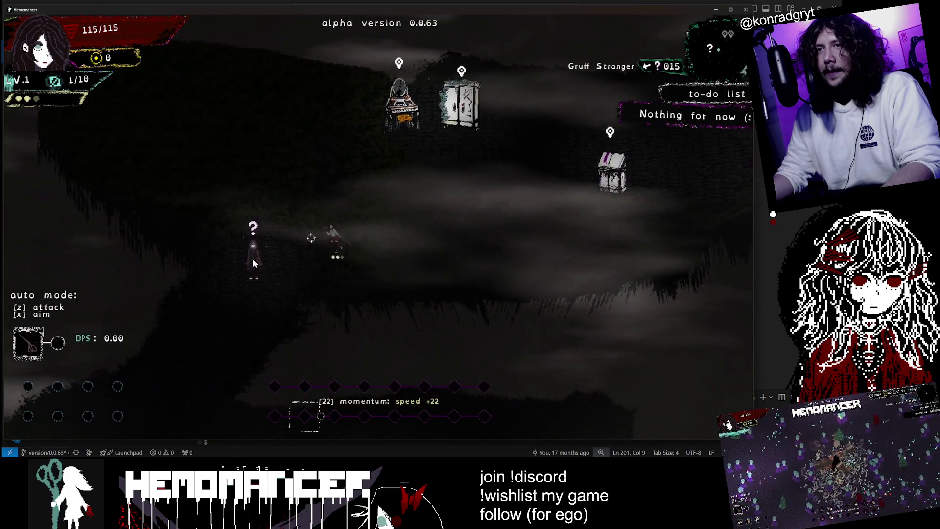
Step: Walk toward the Vanity and back, then talk to the Gruff Stranger to get the Cheag Amar quest
{"action": "key", "text": "d"}
{"action": "key", "text": "w"}
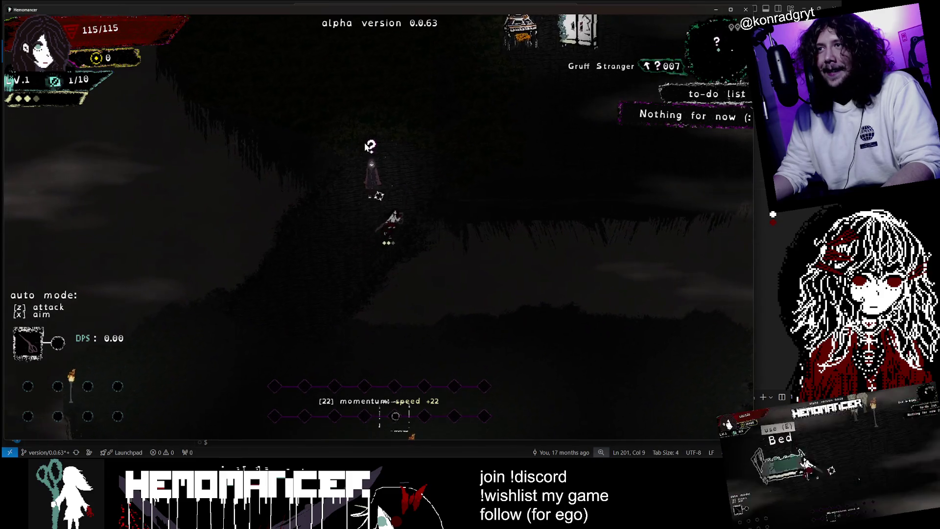
{"action": "key", "text": "d"}
{"action": "key", "text": "w"}
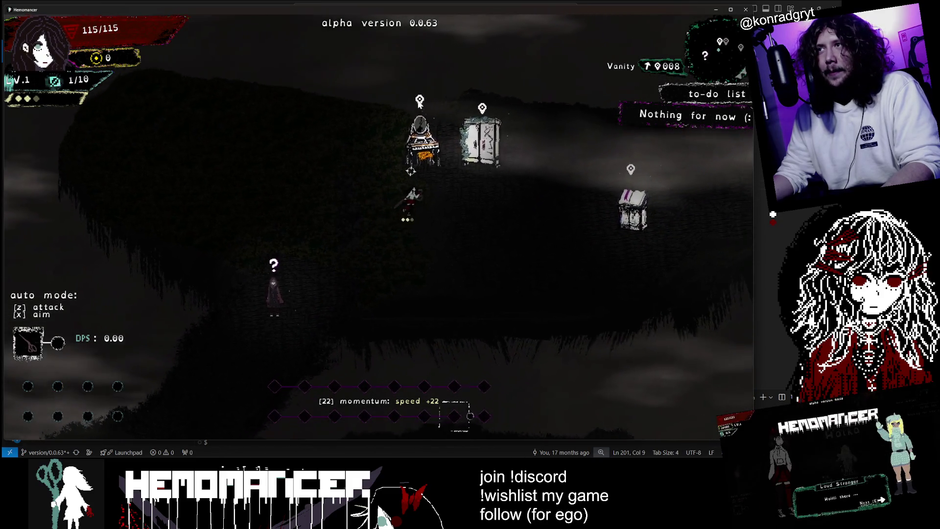
{"action": "key", "text": "a"}
{"action": "key", "text": "s"}
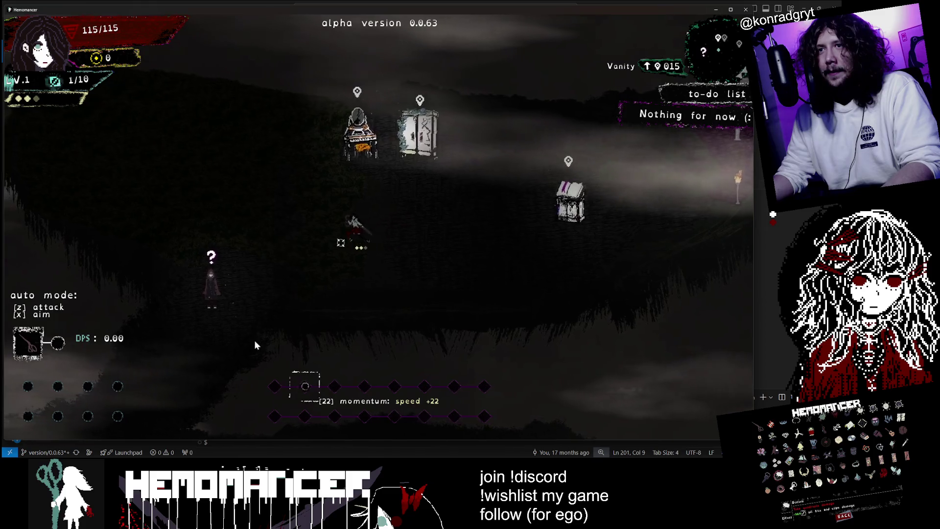
{"action": "key", "text": "a"}
{"action": "key", "text": "e"}
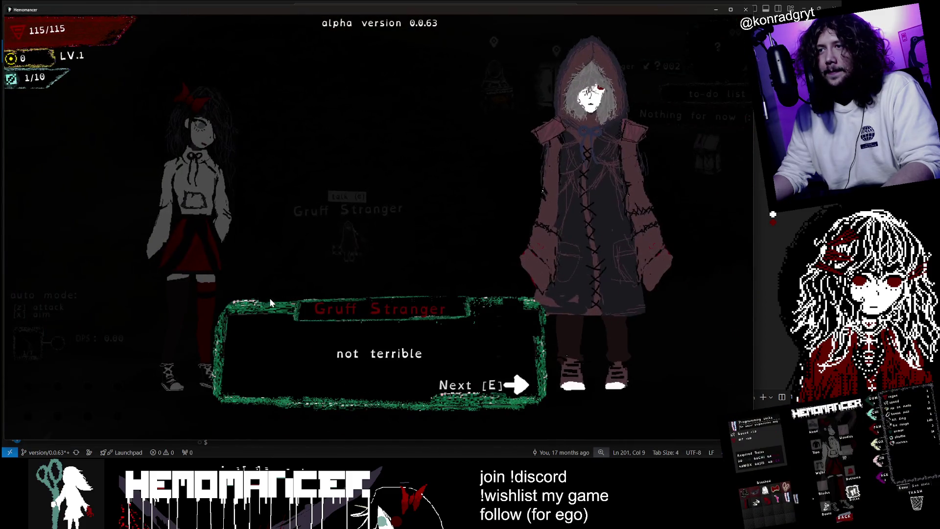
{"action": "key", "text": "e"}
{"action": "key", "text": "e"}
{"action": "key", "text": "e"}
{"action": "key", "text": "e"}
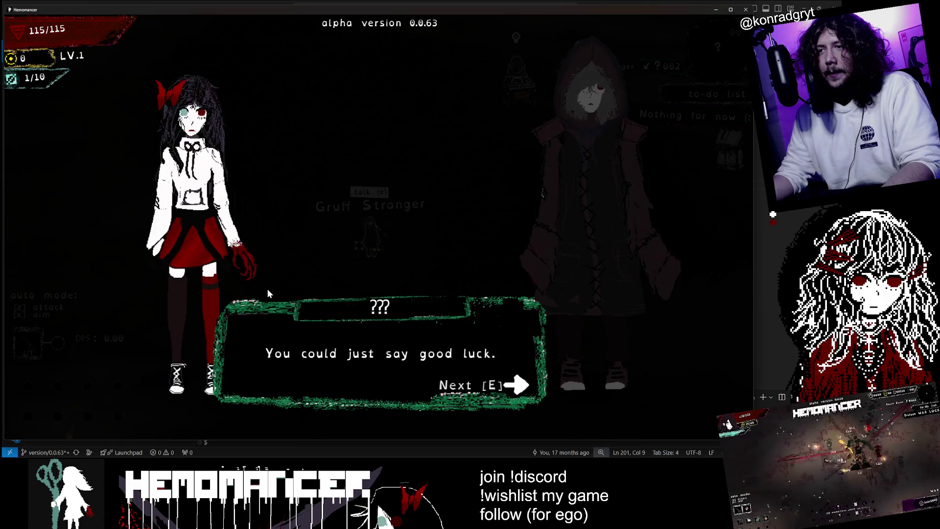
Step: Walk right past the Bookstand and back, then open a new Gruff Stranger conversation ('hey. i need a small favor')
{"action": "key", "text": "d"}
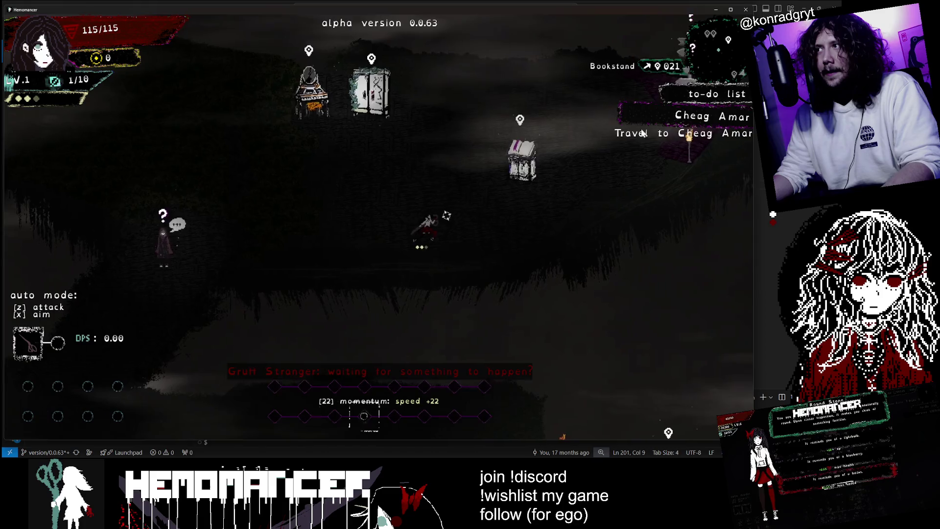
{"action": "key", "text": "a"}
{"action": "key", "text": "w"}
{"action": "key", "text": "d"}
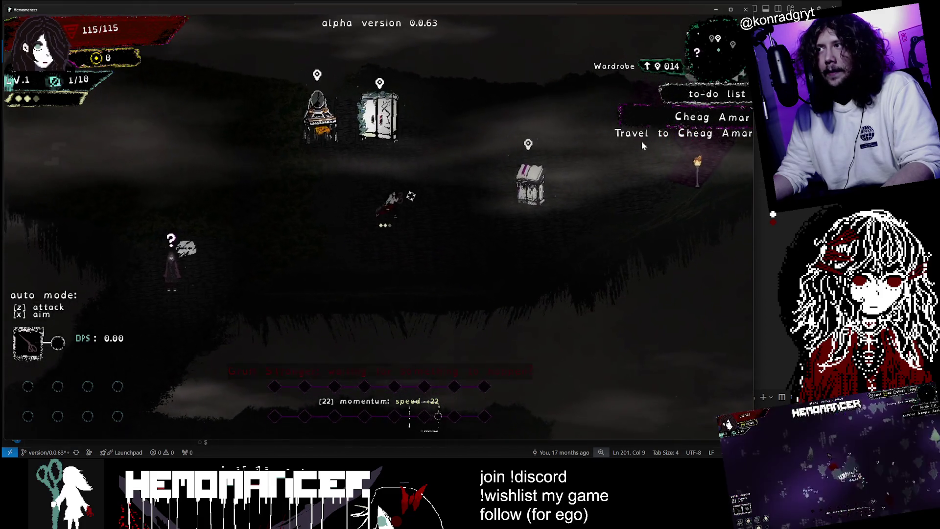
{"action": "key", "text": "d"}
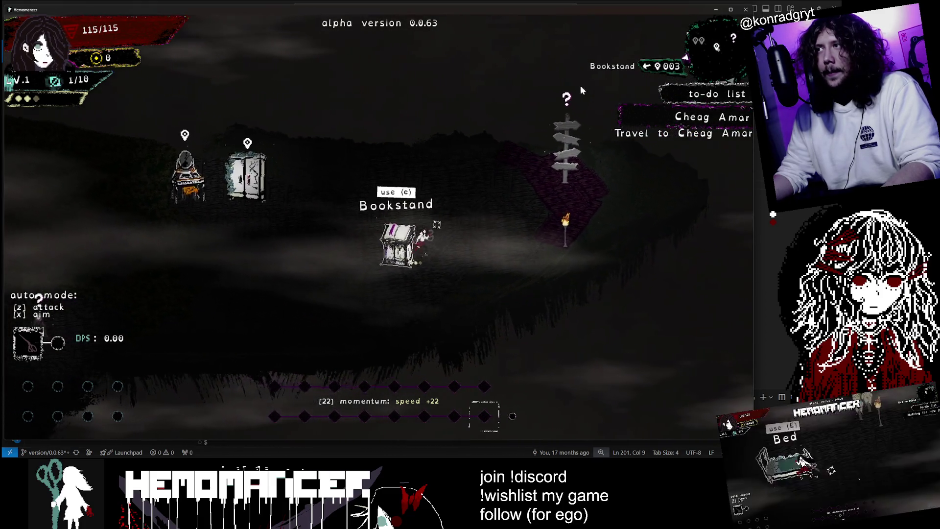
{"action": "key", "text": "a"}
{"action": "key", "text": "s"}
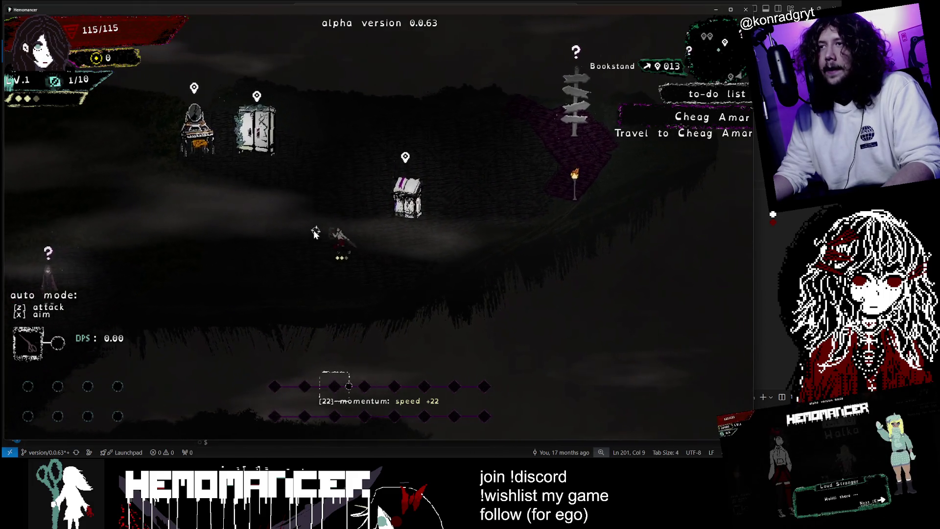
{"action": "key", "text": "a"}
{"action": "key", "text": "s"}
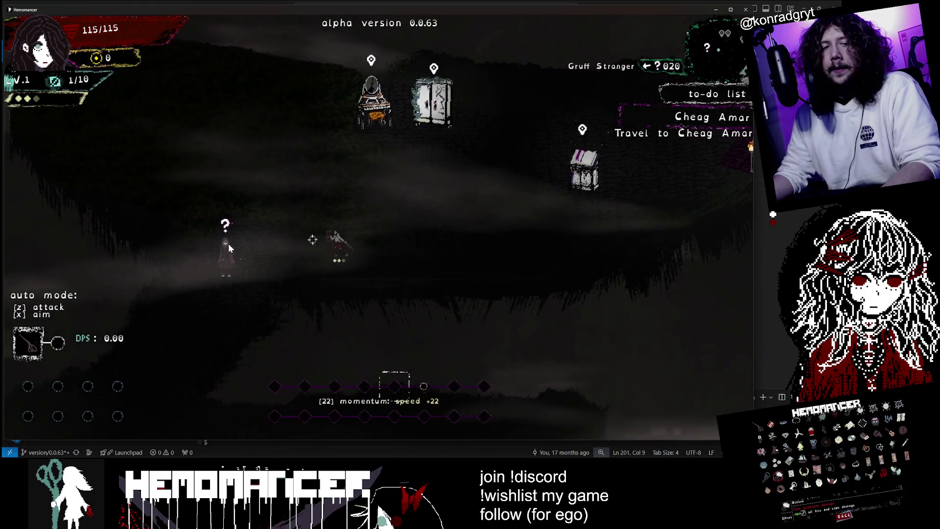
{"action": "key", "text": "e"}
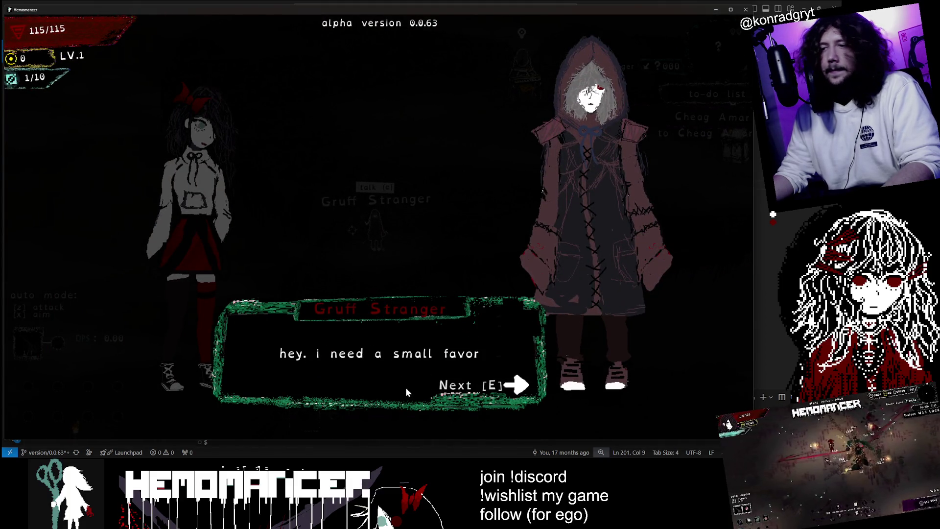
Step: Accept the Gruff Stranger's 50-meta Meta Quest and cycle the to-do list back to Cheag Amar
{"action": "key", "text": "e"}
{"action": "key", "text": "e"}
{"action": "key", "text": "e"}
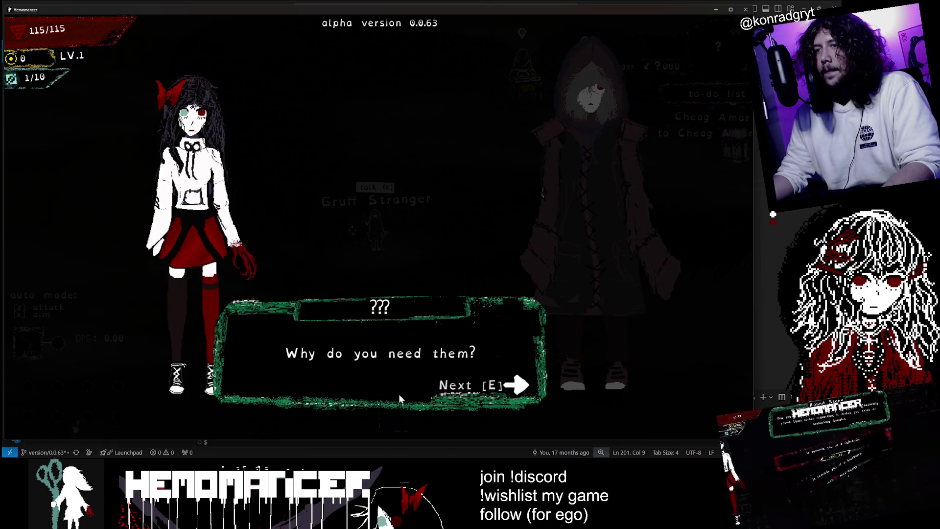
{"action": "key", "text": "e"}
{"action": "key", "text": "d"}
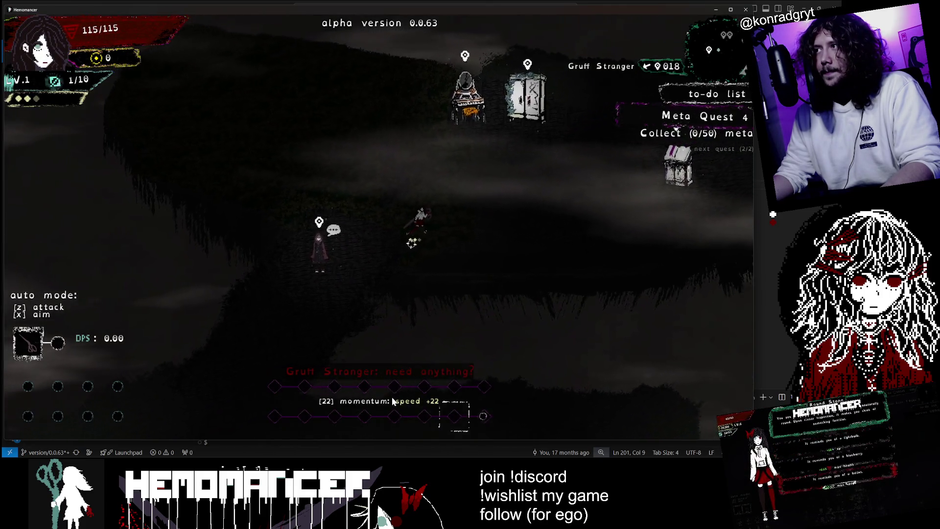
{"action": "key", "text": "v"}
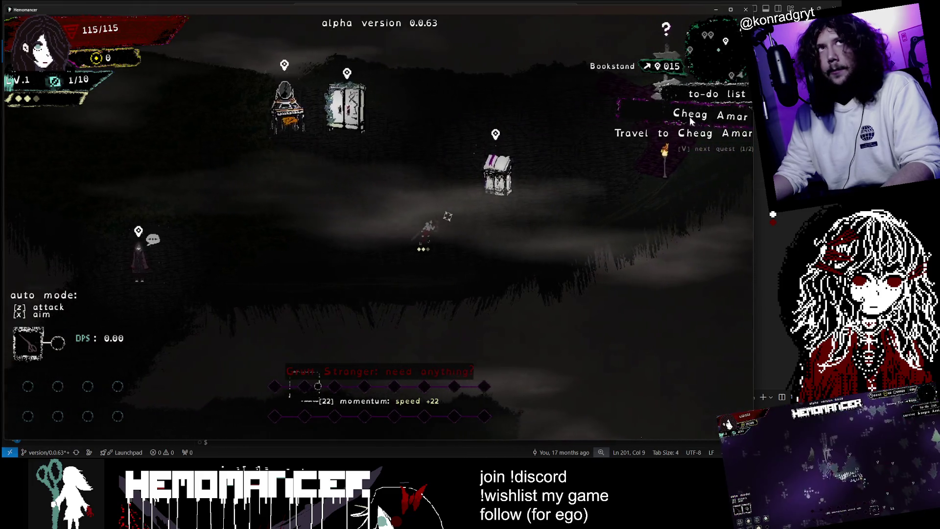
{"action": "key", "text": "v"}
{"action": "key", "text": "v"}
{"action": "key", "text": "v"}
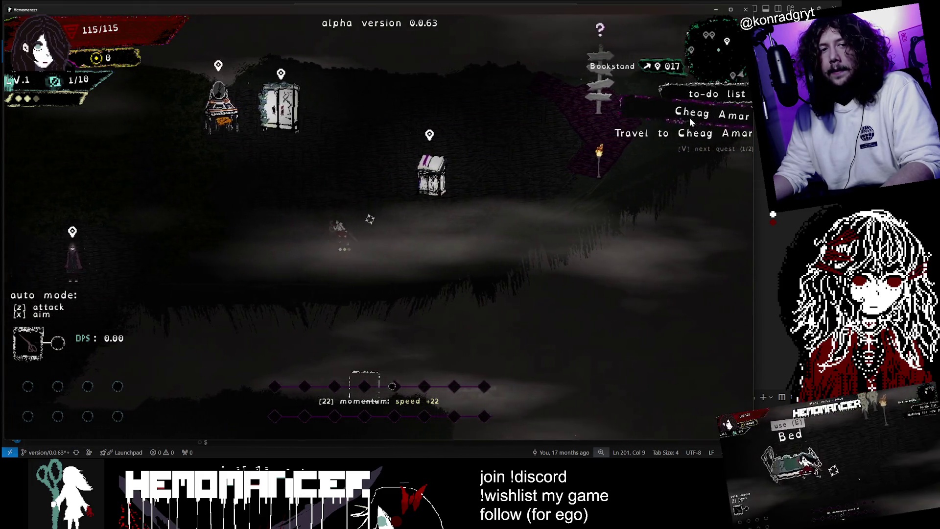
{"action": "key", "text": "a"}
{"action": "key", "text": "w"}
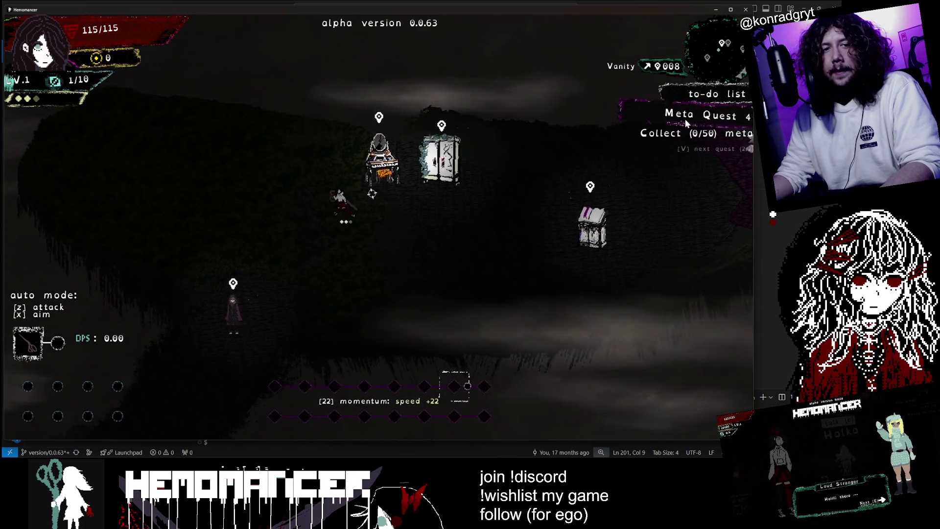
{"action": "key", "text": "v"}
{"action": "key", "text": "d"}
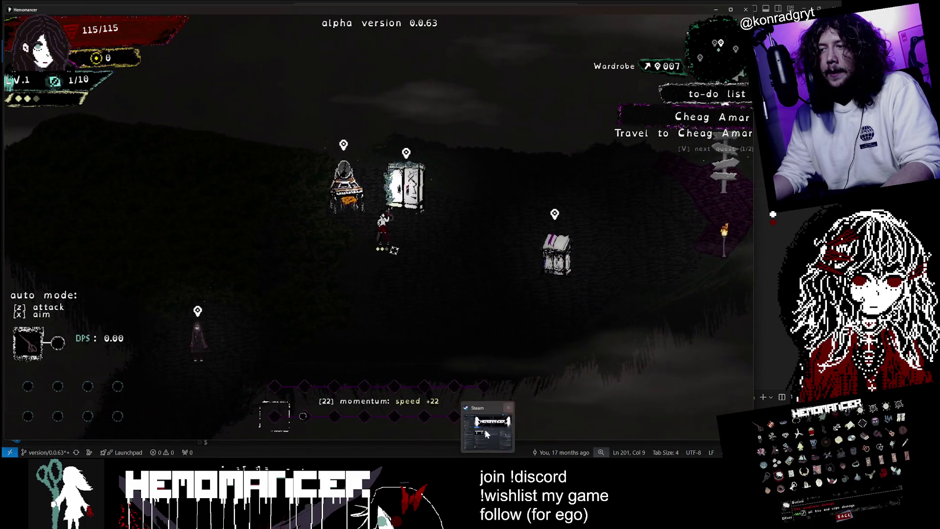
Step: Switch to Steam, minimize it, and Continue the saved game from the main menu
{"action": "left_click", "coordinate": [485, 432]}
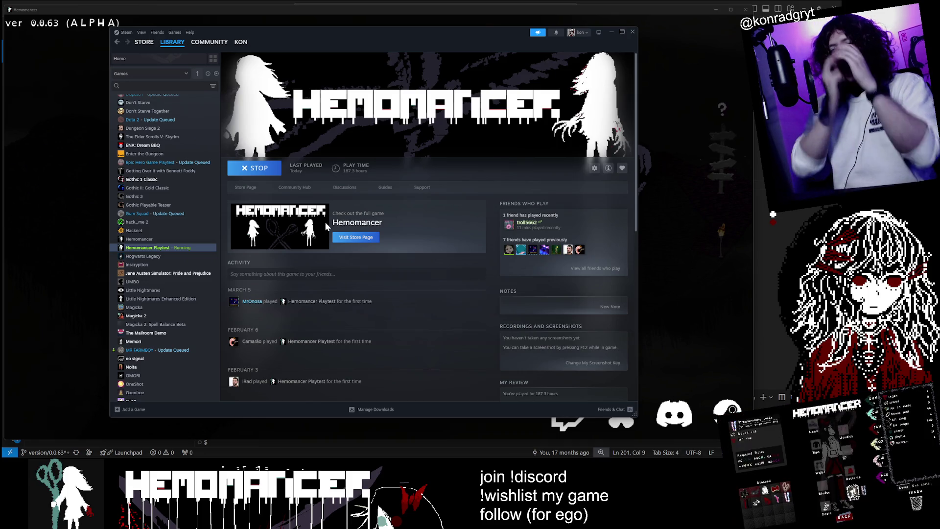
{"action": "left_click", "coordinate": [612, 33]}
{"action": "left_click", "coordinate": [301, 221]}
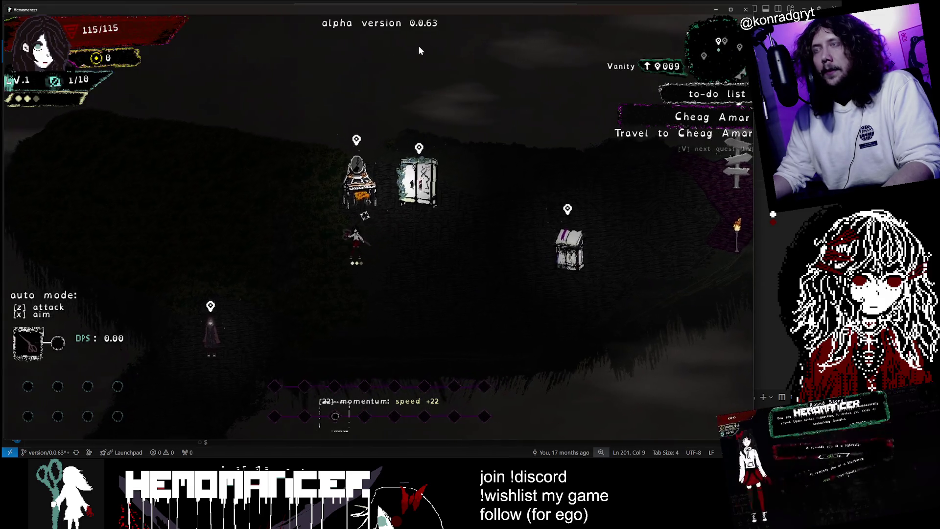
Step: Walk around the hub past the Wardrobe and Vanity, then pause and resume the game
{"action": "key", "text": "a"}
{"action": "key", "text": "w"}
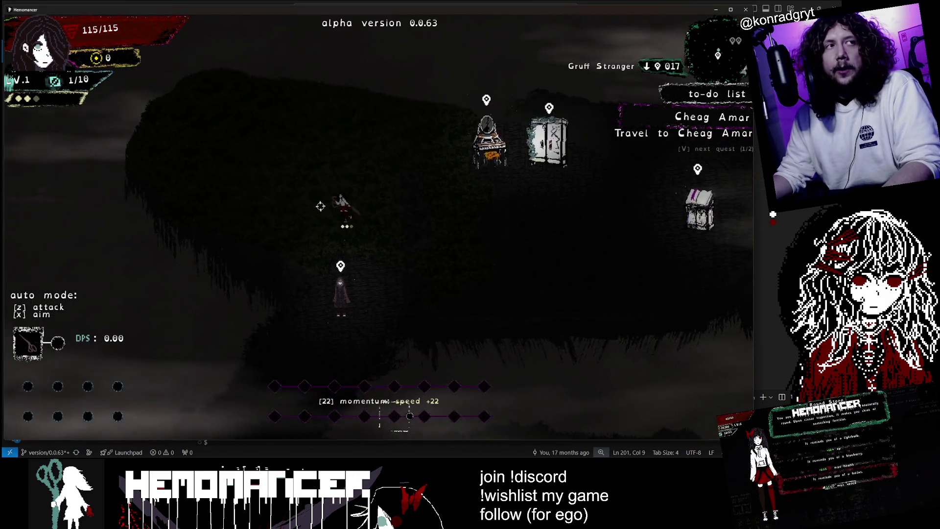
{"action": "key", "text": "d"}
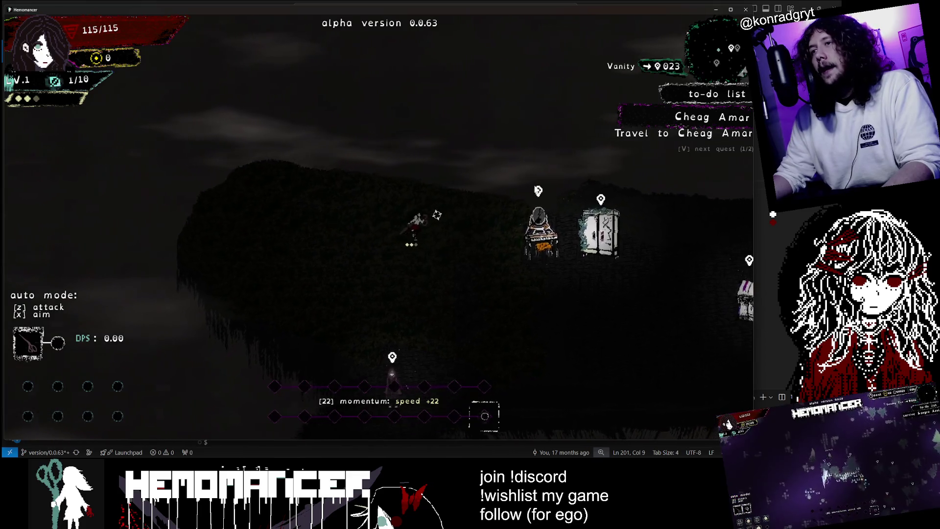
{"action": "key", "text": "s"}
{"action": "key", "text": "d"}
{"action": "key", "text": "s"}
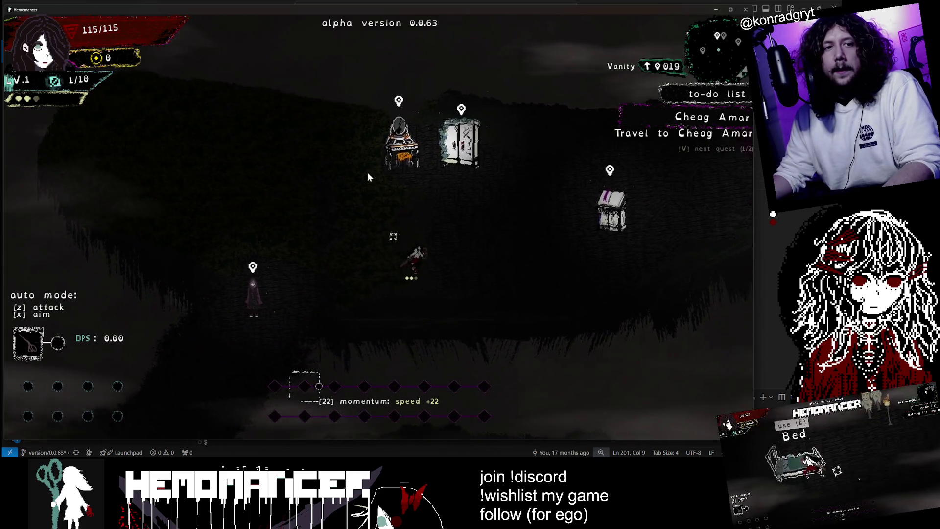
{"action": "key", "text": "w"}
{"action": "key", "text": "a"}
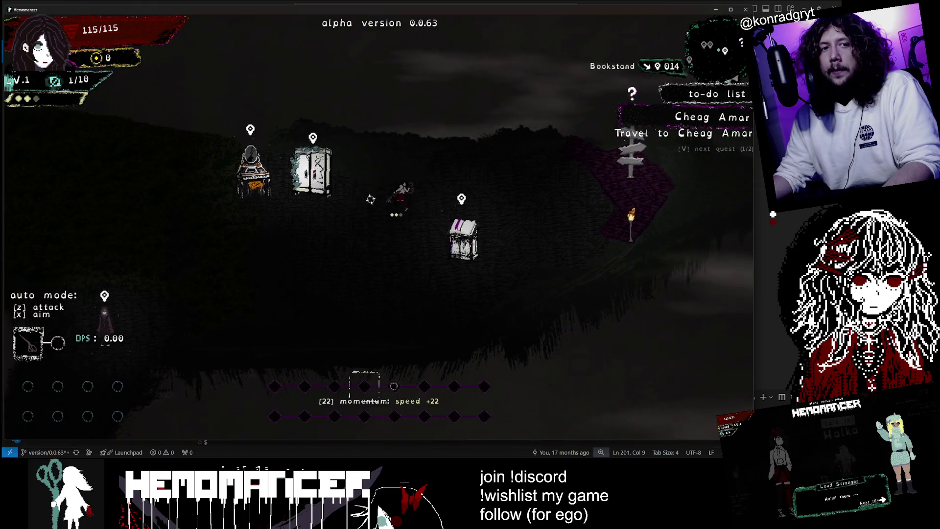
{"action": "key", "text": "a"}
{"action": "key", "text": "w"}
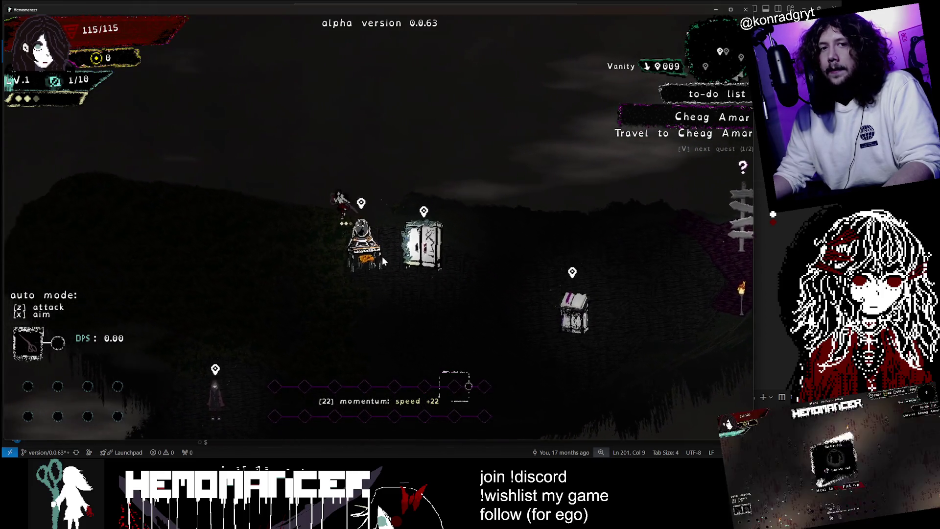
{"action": "key", "text": "Escape"}
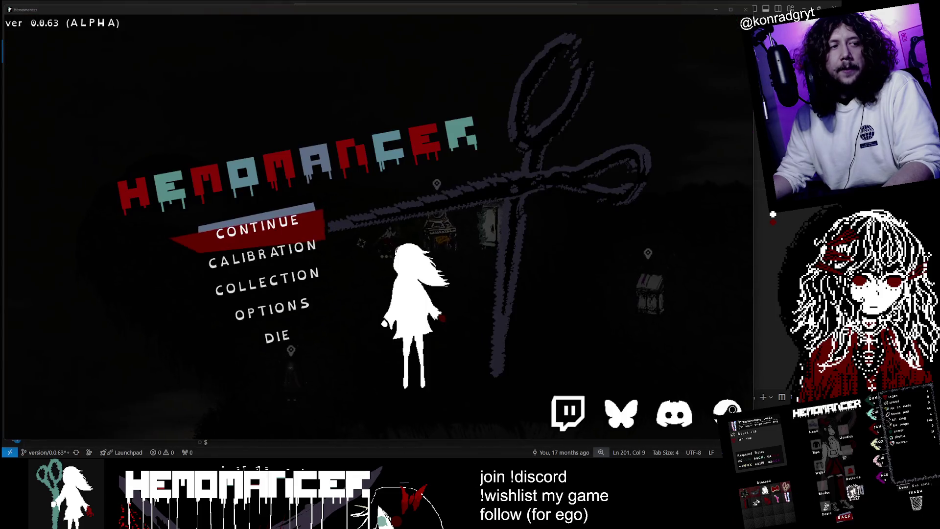
{"action": "left_click", "coordinate": [273, 236]}
Step: Walk back and forth across the island between the Vanity, Wardrobe and Bookstand
{"action": "key", "text": "d"}
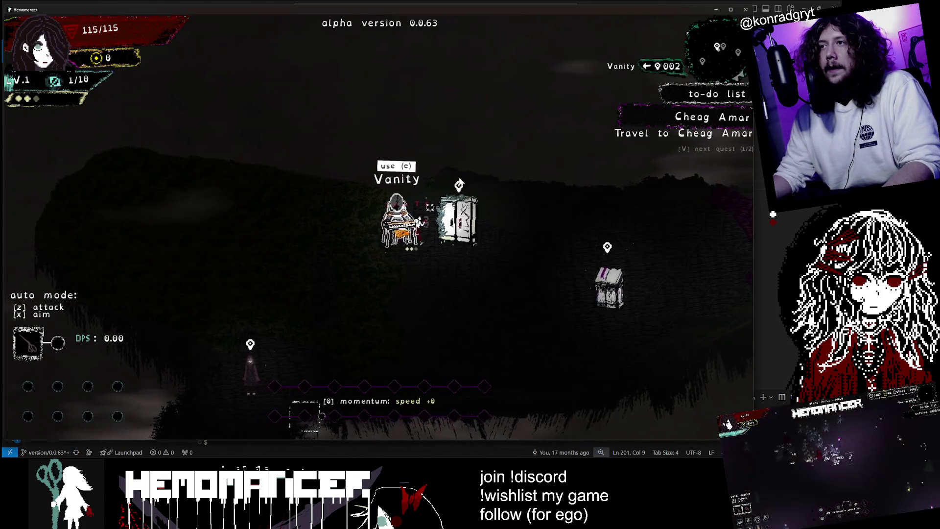
{"action": "key", "text": "w"}
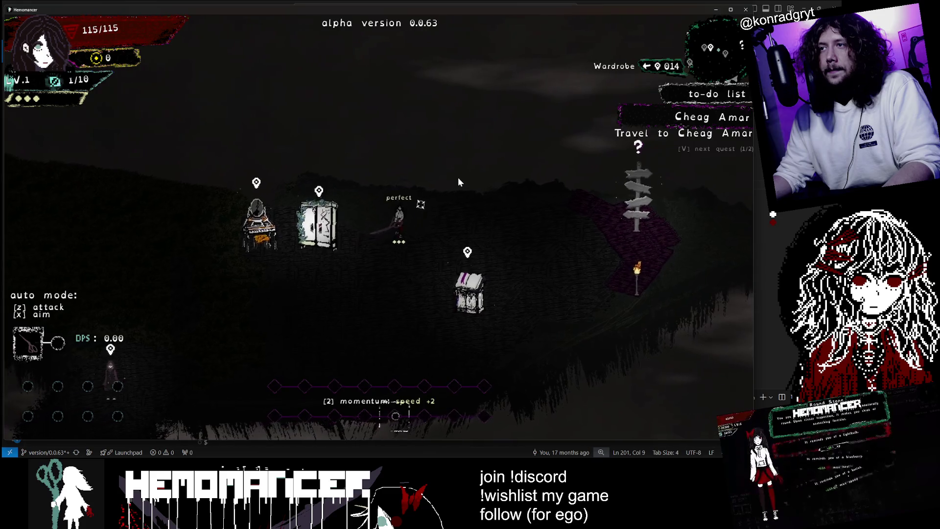
{"action": "key", "text": "s"}
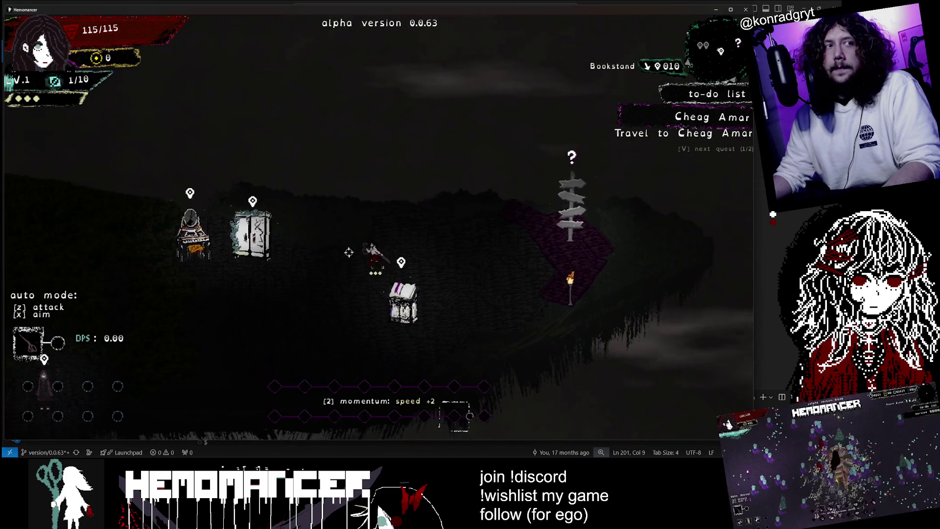
{"action": "key", "text": "a"}
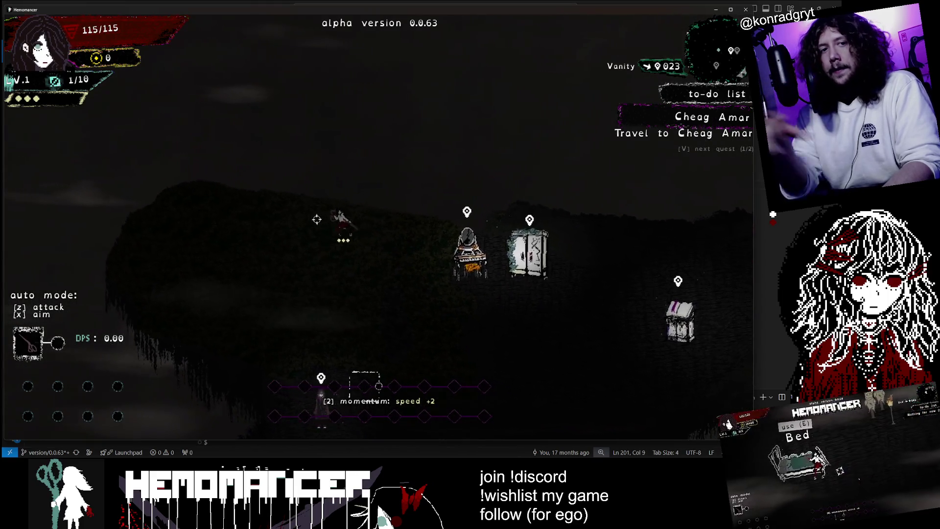
{"action": "key", "text": "d"}
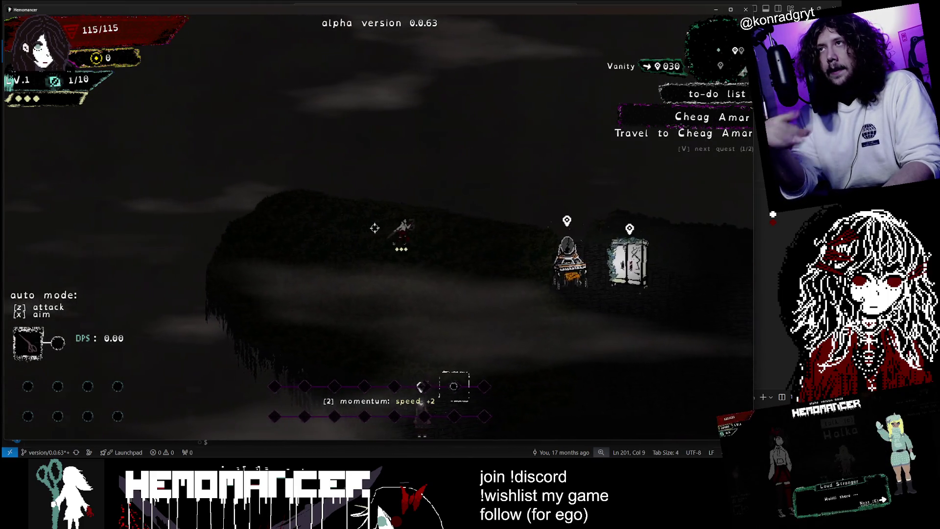
{"action": "key", "text": "d"}
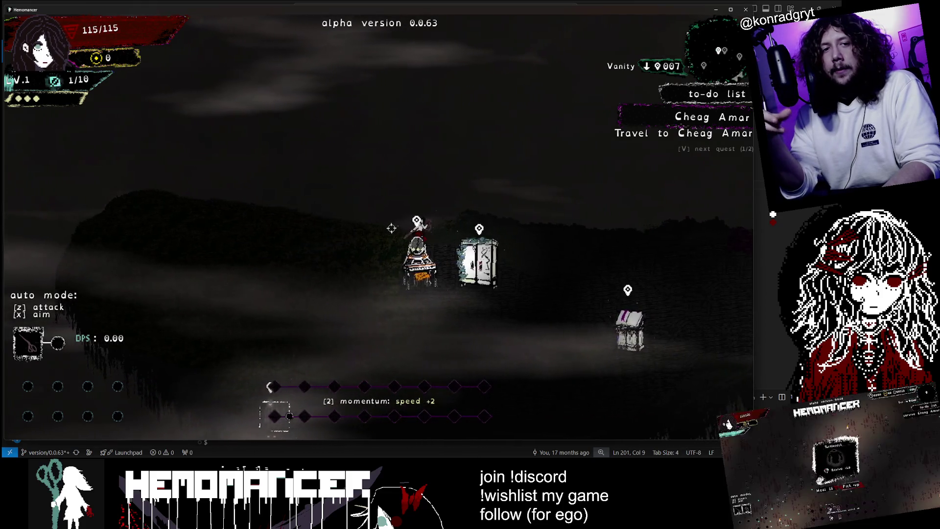
{"action": "key", "text": "d"}
{"action": "key", "text": "s"}
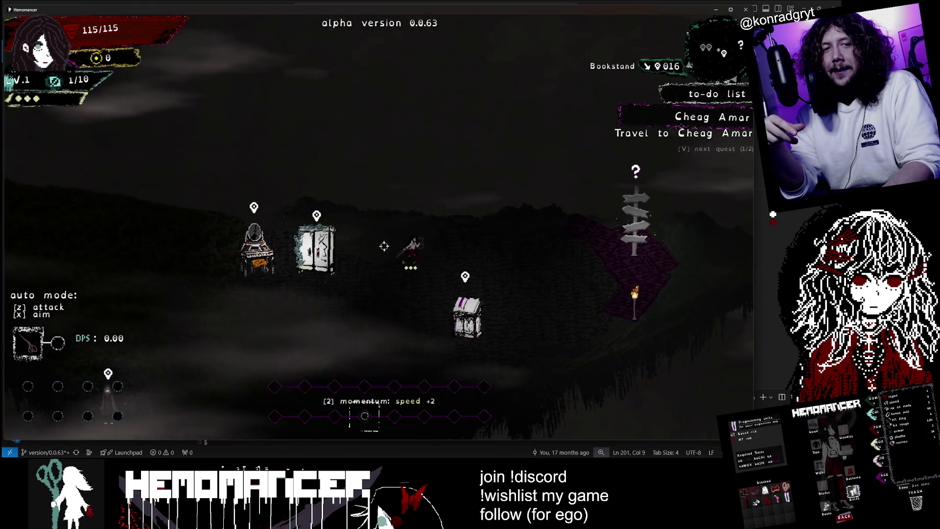
{"action": "key", "text": "a"}
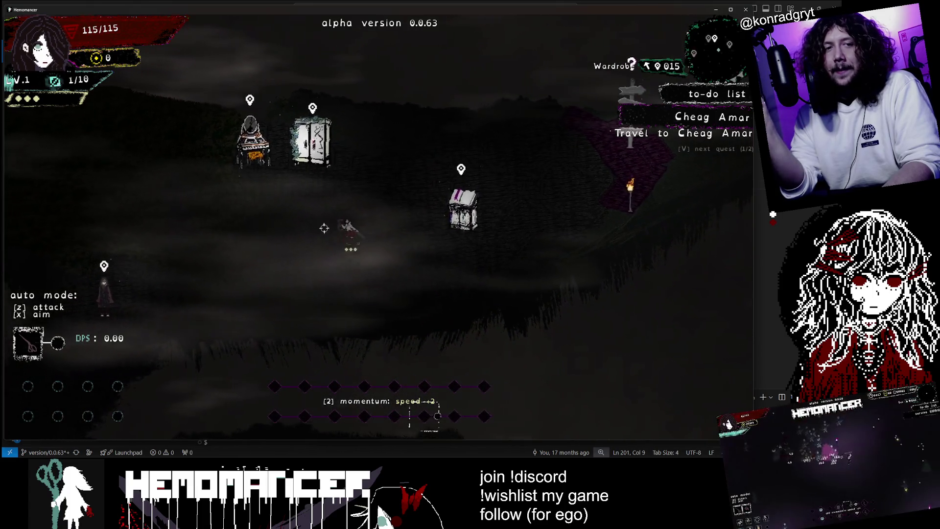
{"action": "key", "text": "a"}
{"action": "key", "text": "w"}
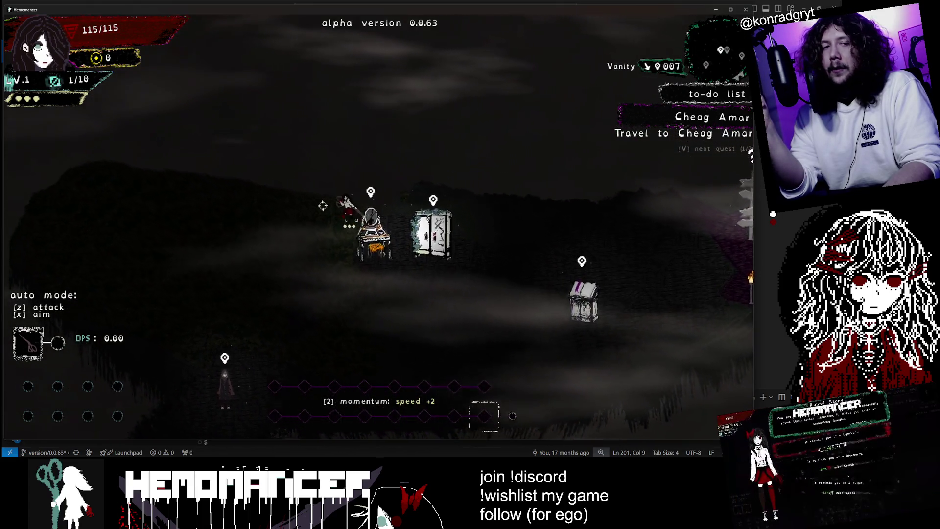
{"action": "key", "text": "a"}
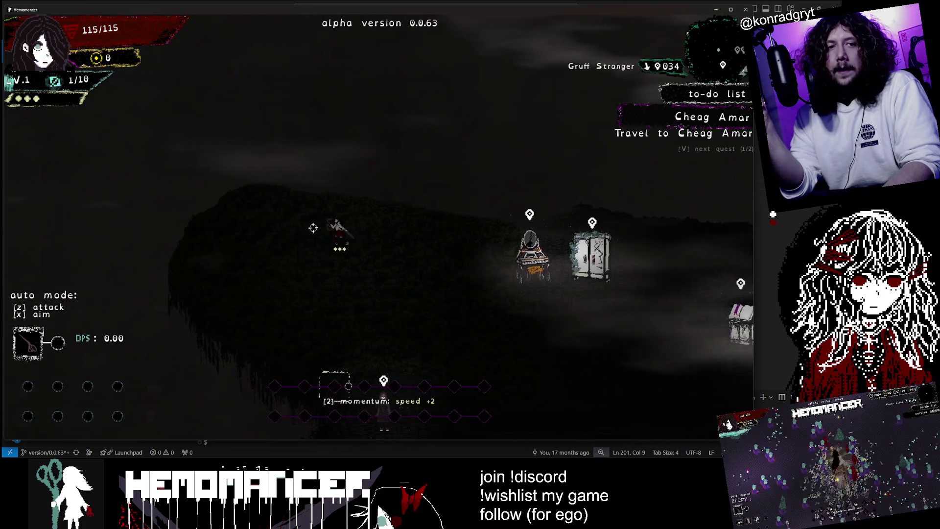
{"action": "key", "text": "d"}
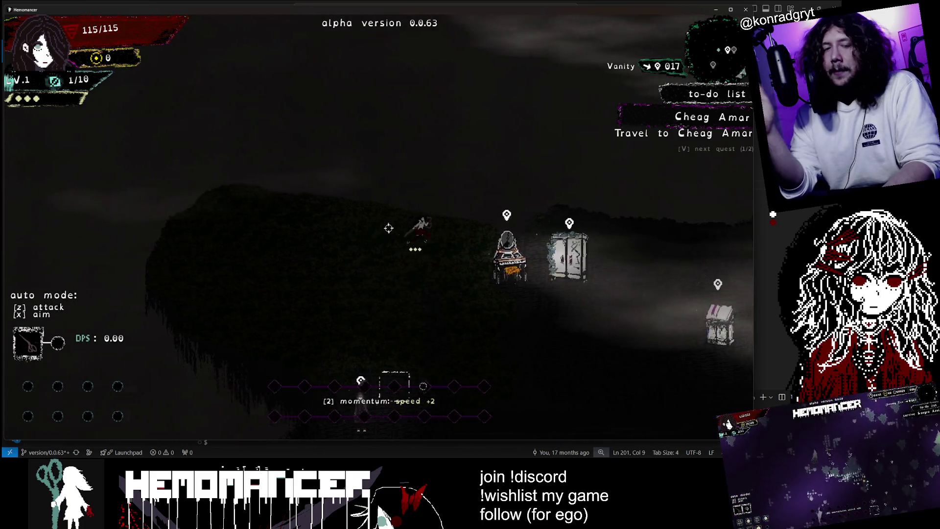
{"action": "key", "text": "d"}
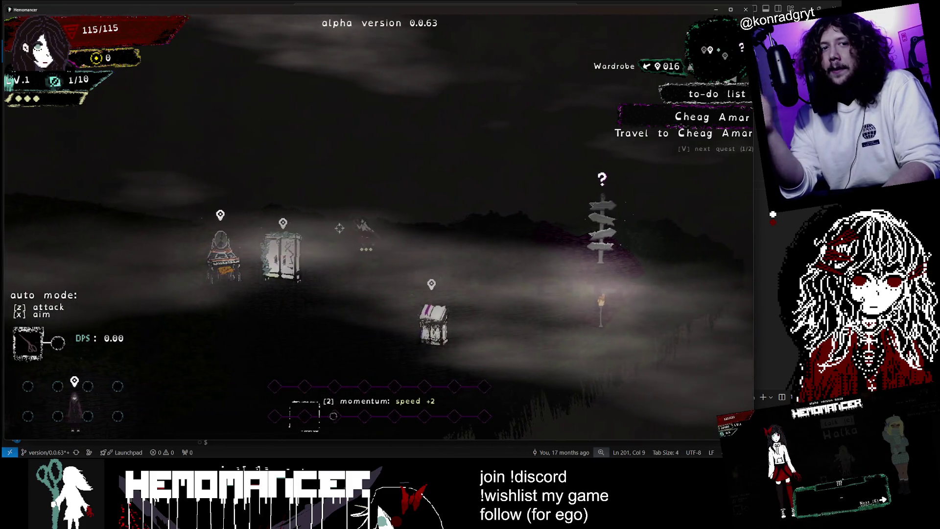
{"action": "key", "text": "a"}
{"action": "key", "text": "a"}
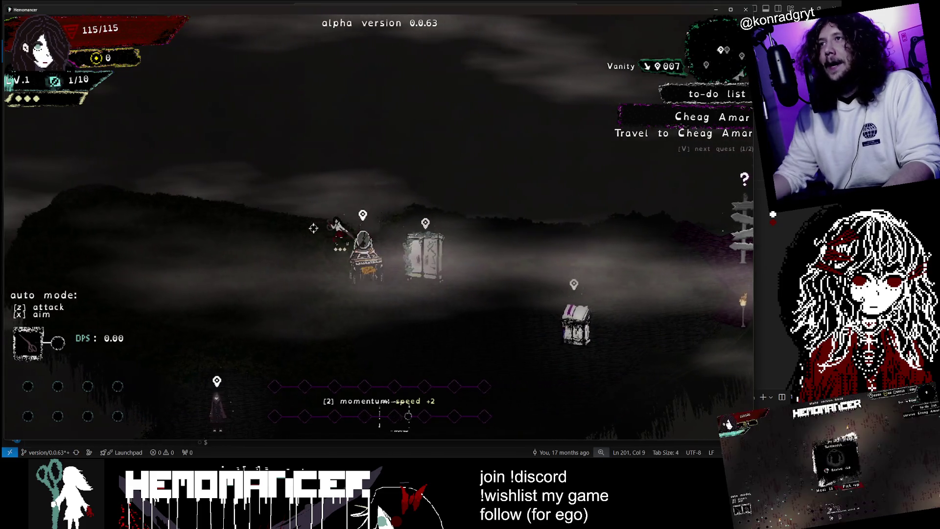
Step: Walk right to the signpost, open the travel screen, then back out of it
{"action": "key", "text": "d"}
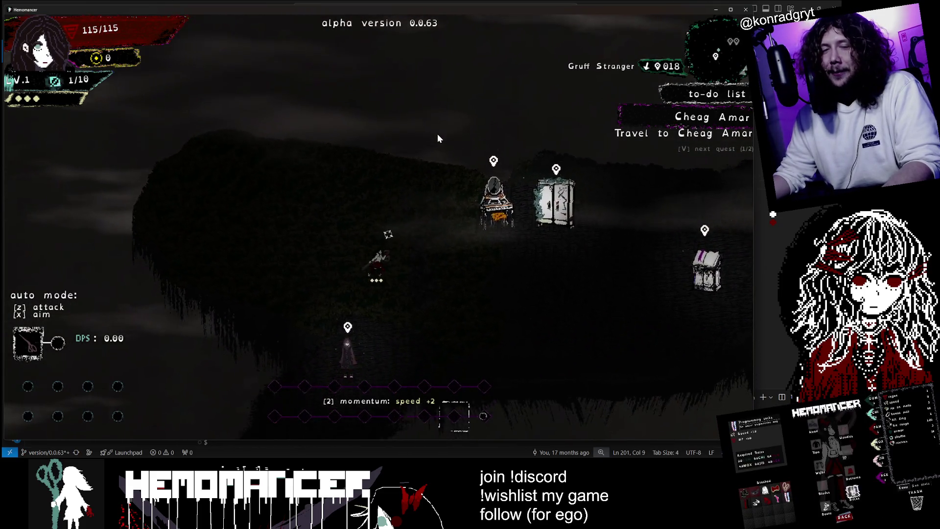
{"action": "key", "text": "d"}
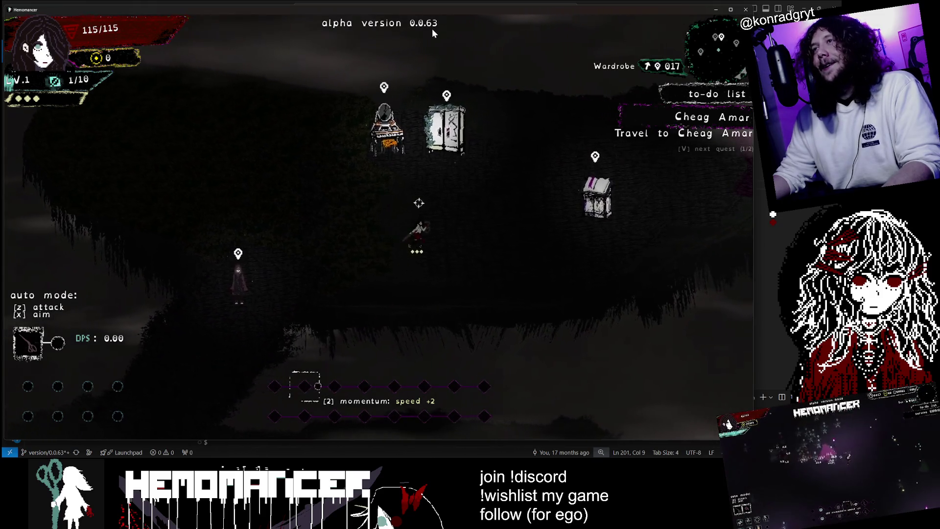
{"action": "key", "text": "d"}
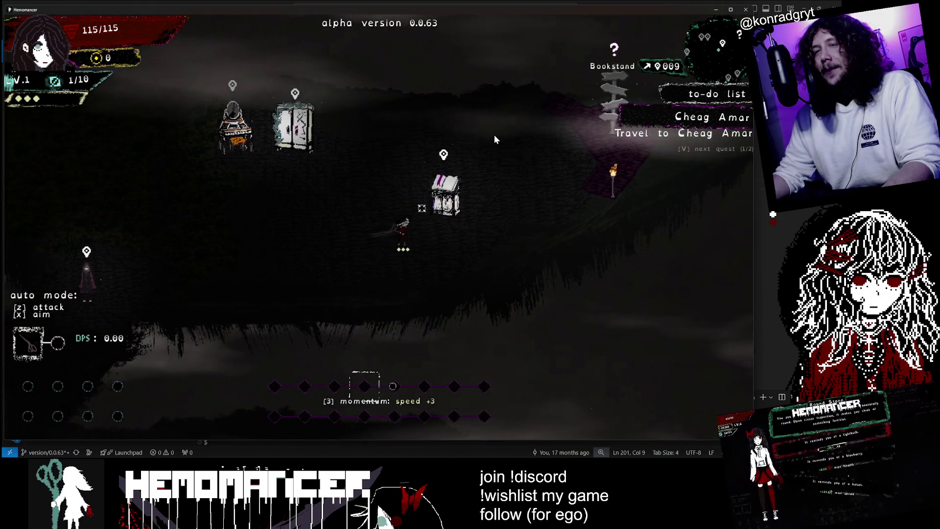
{"action": "key", "text": "d"}
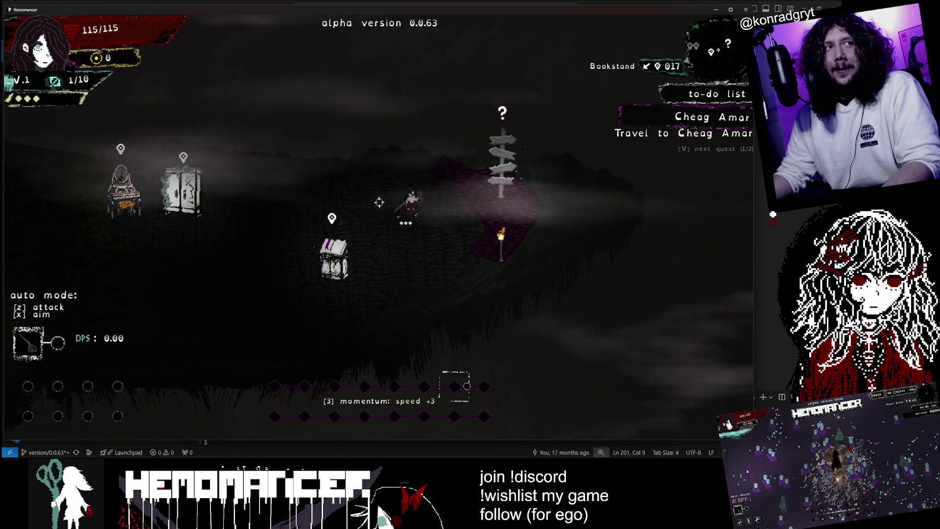
{"action": "key", "text": "e"}
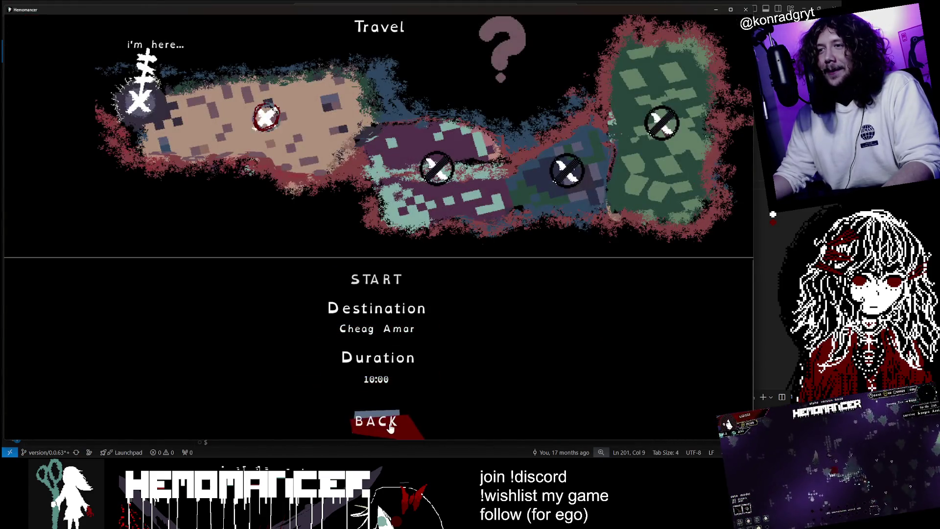
{"action": "left_click", "coordinate": [376, 421]}
Step: Walk left toward the Vanity and then back right onto the signpost
{"action": "key", "text": "a"}
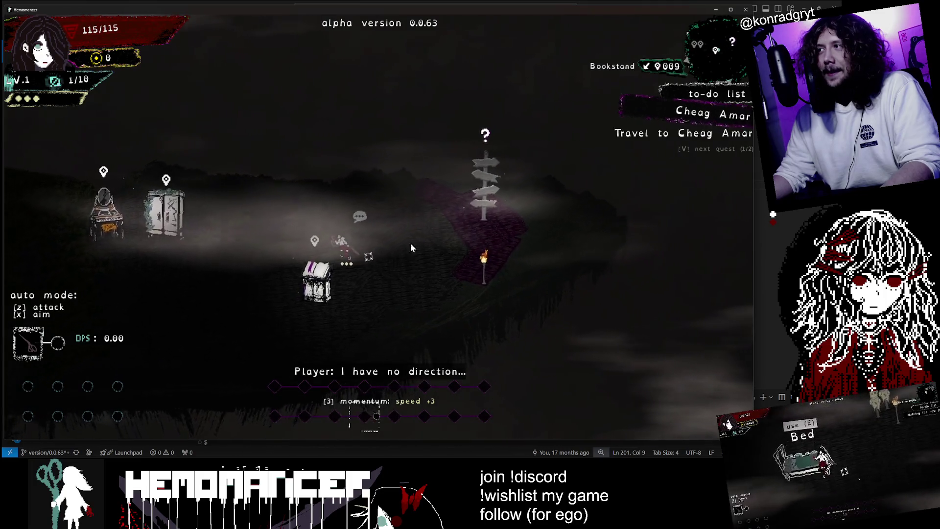
{"action": "key", "text": "v"}
{"action": "key", "text": "a"}
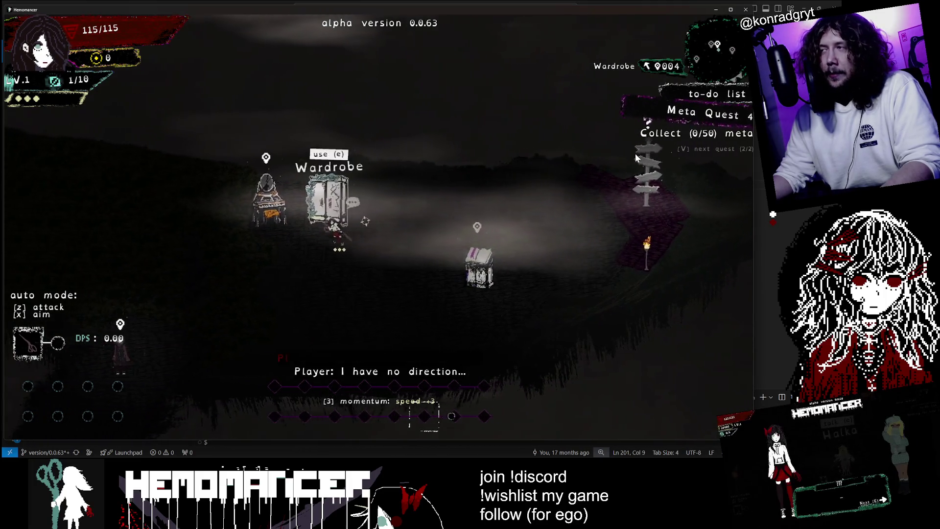
{"action": "key", "text": "v"}
{"action": "key", "text": "a"}
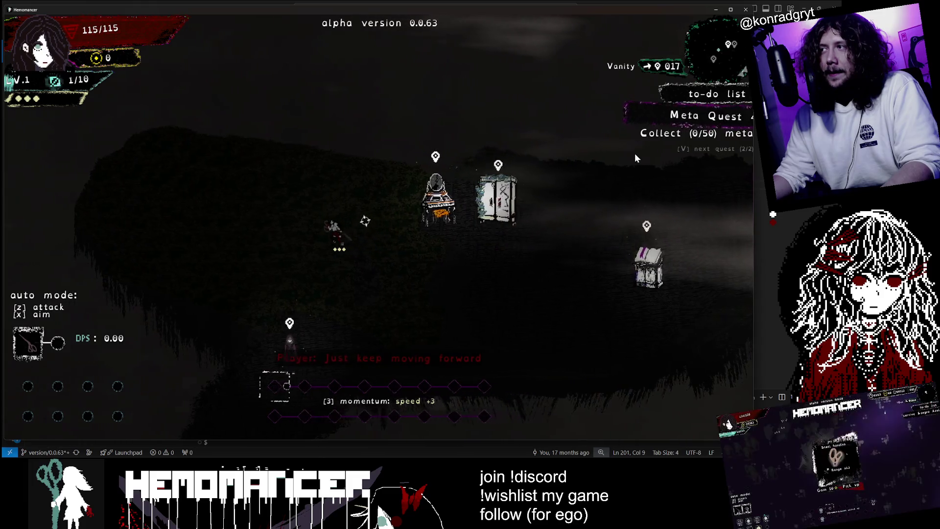
{"action": "key", "text": "v"}
{"action": "key", "text": "d"}
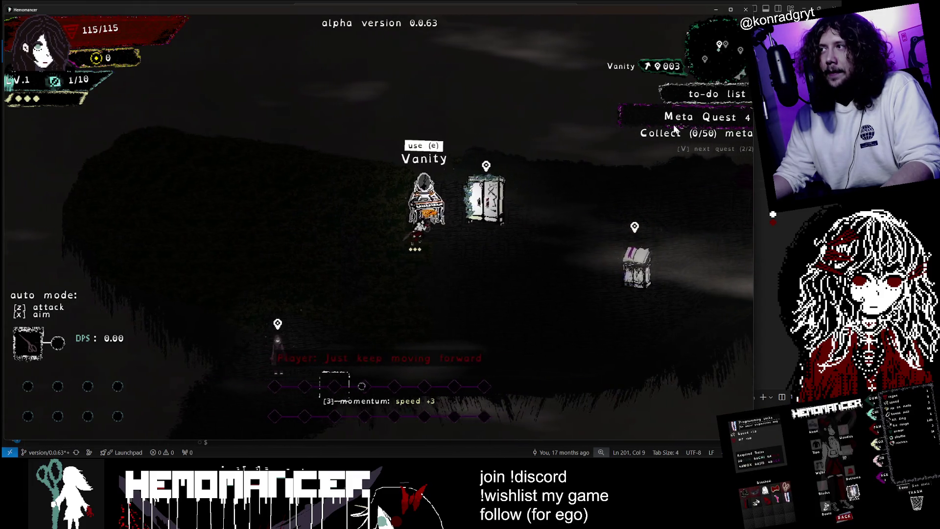
{"action": "key", "text": "d"}
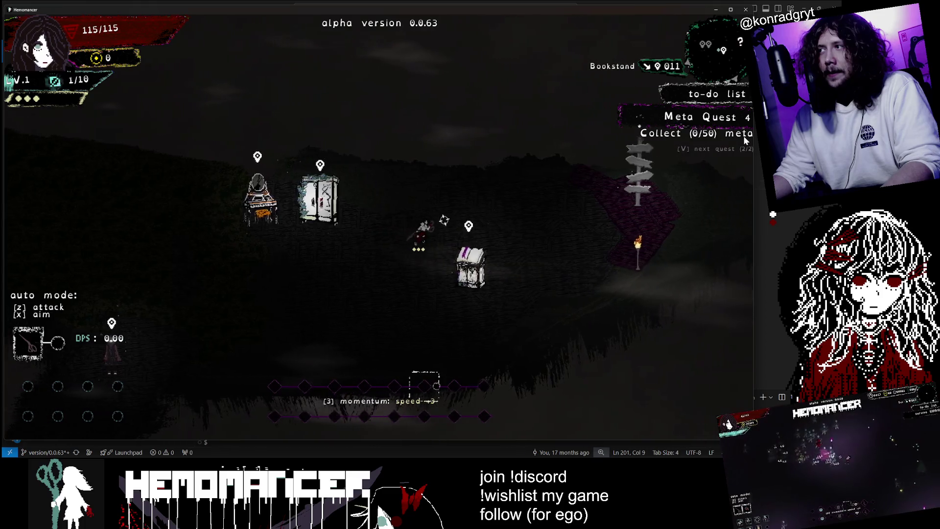
{"action": "key", "text": "v"}
{"action": "key", "text": "d"}
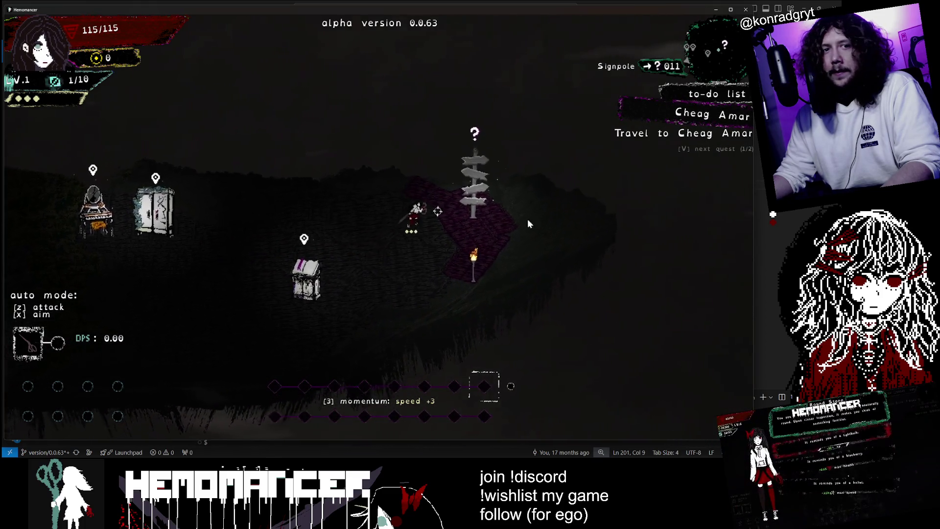
{"action": "key", "text": "a"}
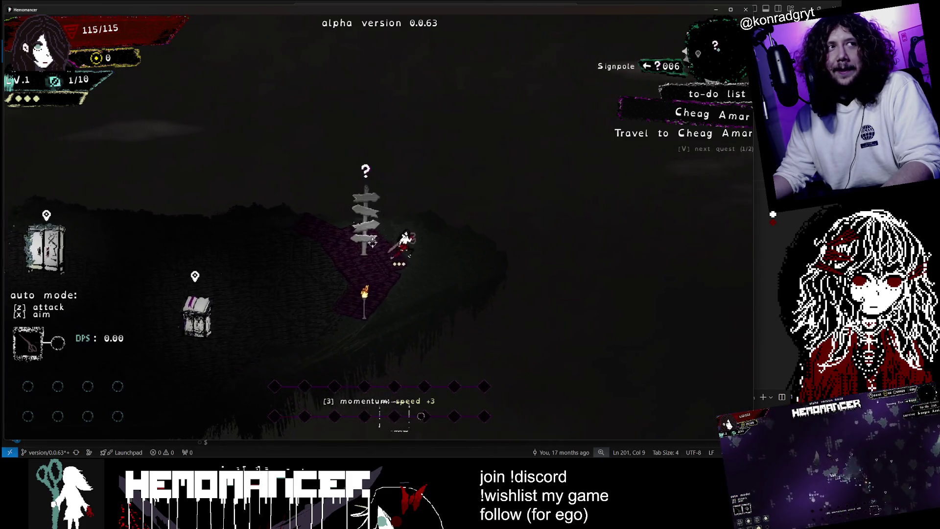
Step: Start the trip to Cheag Amar and walk left toward the Terrafirmis statue
{"action": "key", "text": "e"}
{"action": "left_click", "coordinate": [374, 282]}
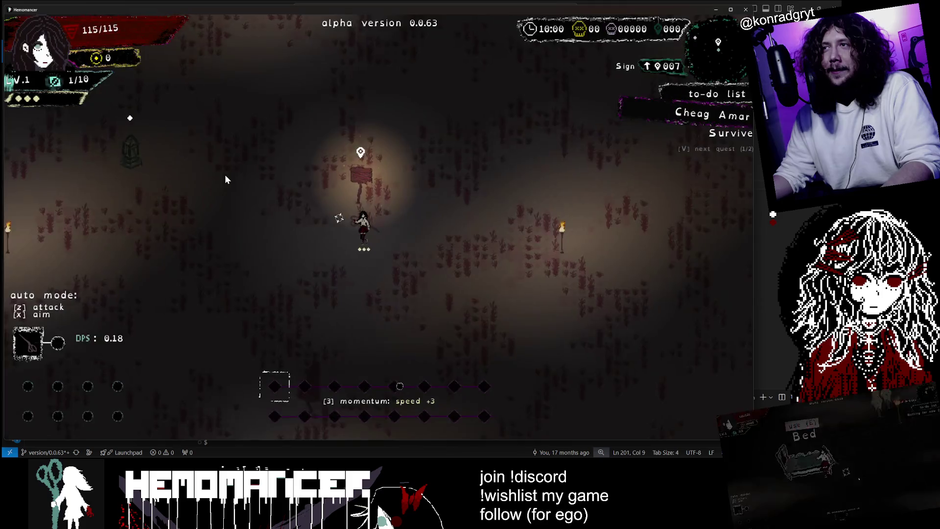
{"action": "key", "text": "w"}
{"action": "key", "text": "a"}
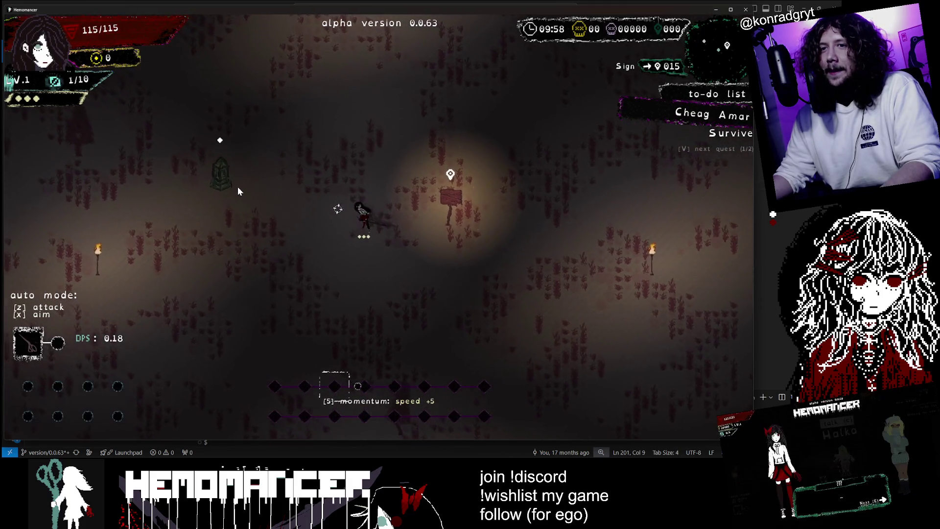
{"action": "key", "text": "a"}
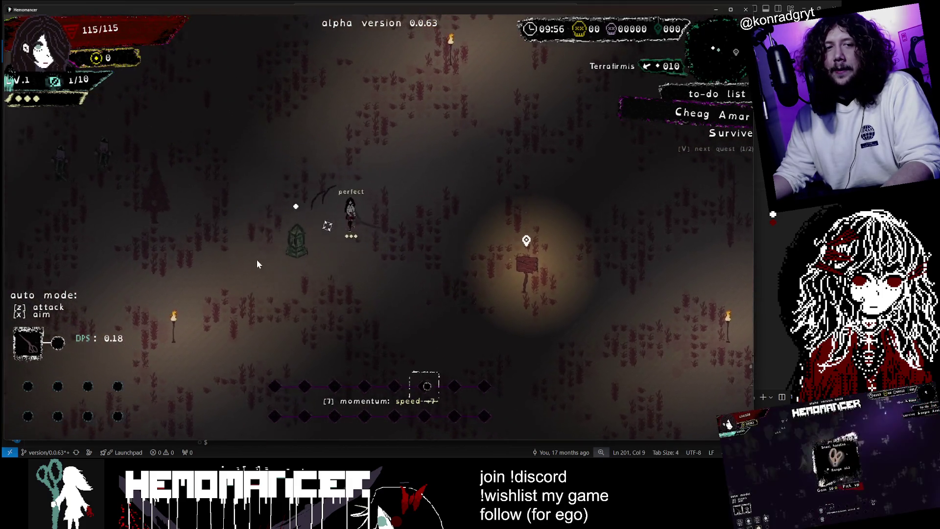